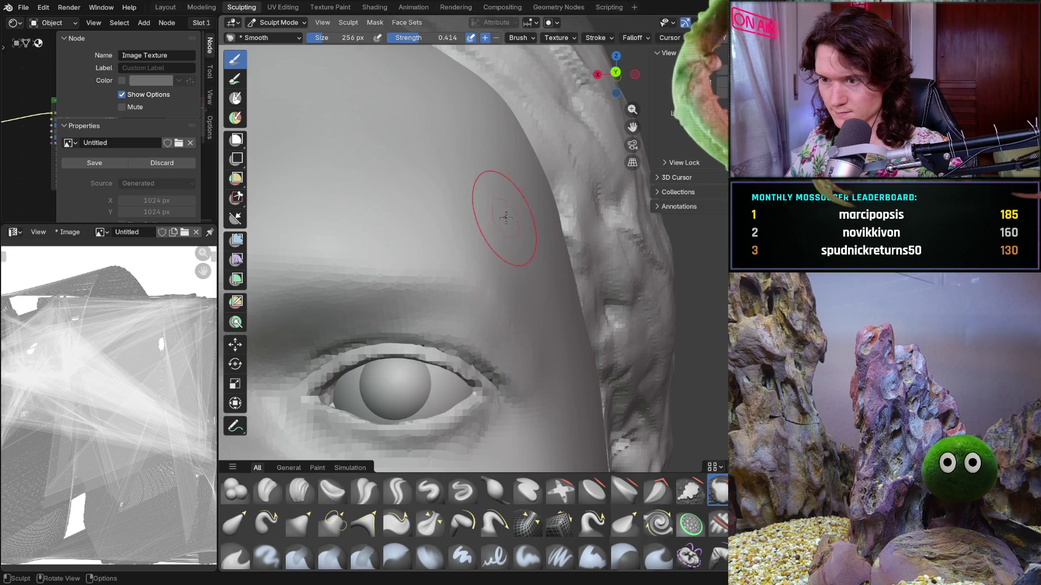
Smooth the forehead and brow above the eye, then select Clay Strips (166 px, strength 0.5).
mouse_move(506, 217)
middle_mouse_down()
mouse_move(372, 359)
mouse_move(414, 352)
mouse_move(367, 260)
mouse_move(294, 195)
mouse_move(343, 255)
mouse_move(454, 278)
mouse_move(418, 281)
middle_mouse_up()
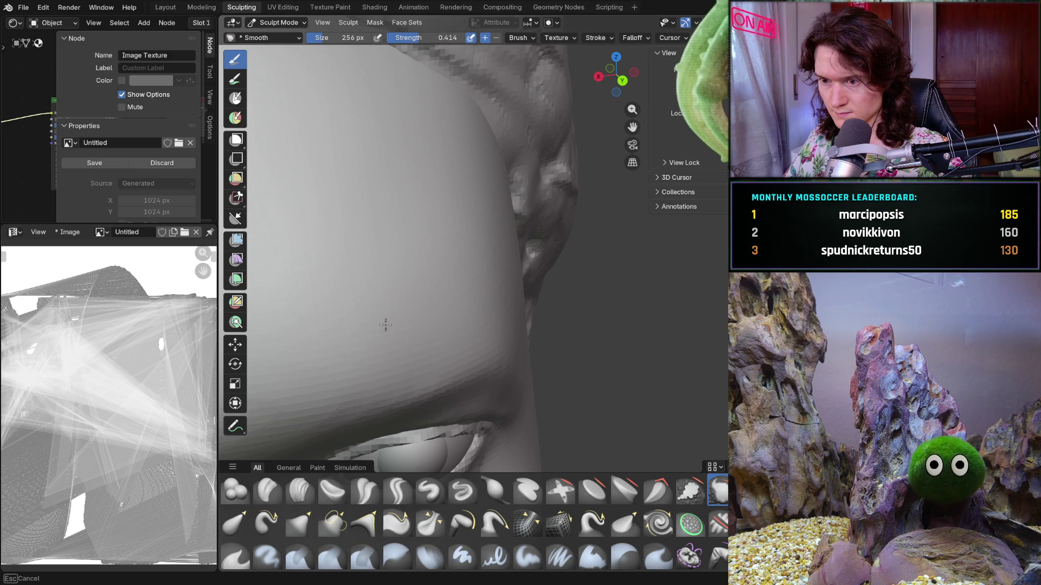
mouse_move(385, 325)
middle_mouse_down()
mouse_move(406, 291)
mouse_move(477, 294)
mouse_move(558, 440)
middle_mouse_up()
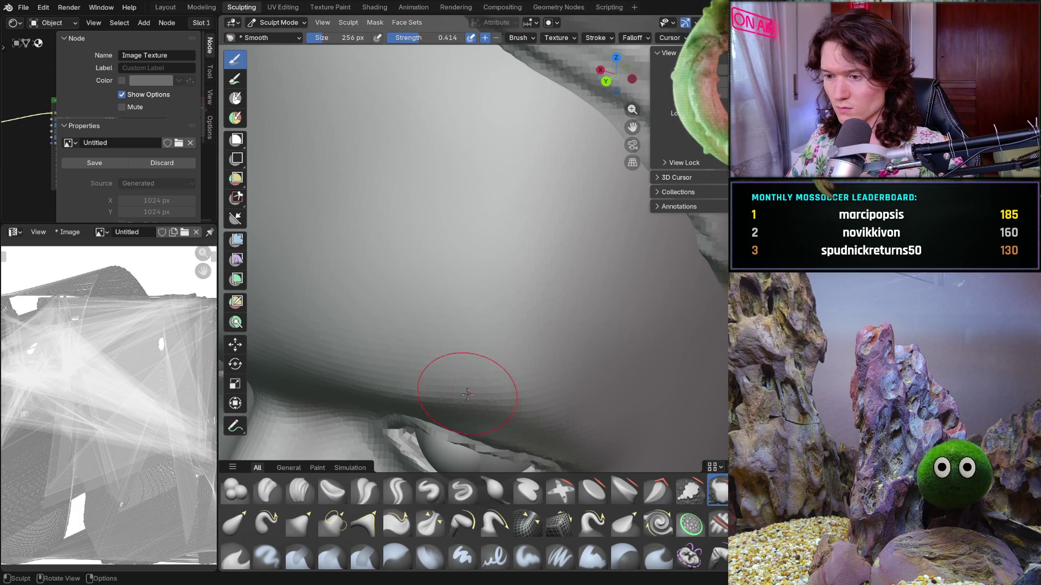
mouse_move(467, 394)
middle_mouse_down()
mouse_move(537, 309)
mouse_move(477, 395)
mouse_move(441, 344)
mouse_move(523, 305)
mouse_move(475, 357)
mouse_move(534, 267)
mouse_move(465, 295)
mouse_move(564, 307)
mouse_move(487, 298)
mouse_move(560, 335)
mouse_move(585, 304)
middle_mouse_up()
scroll(523, 305, "up", 6)
scroll(599, 290, "up", 5)
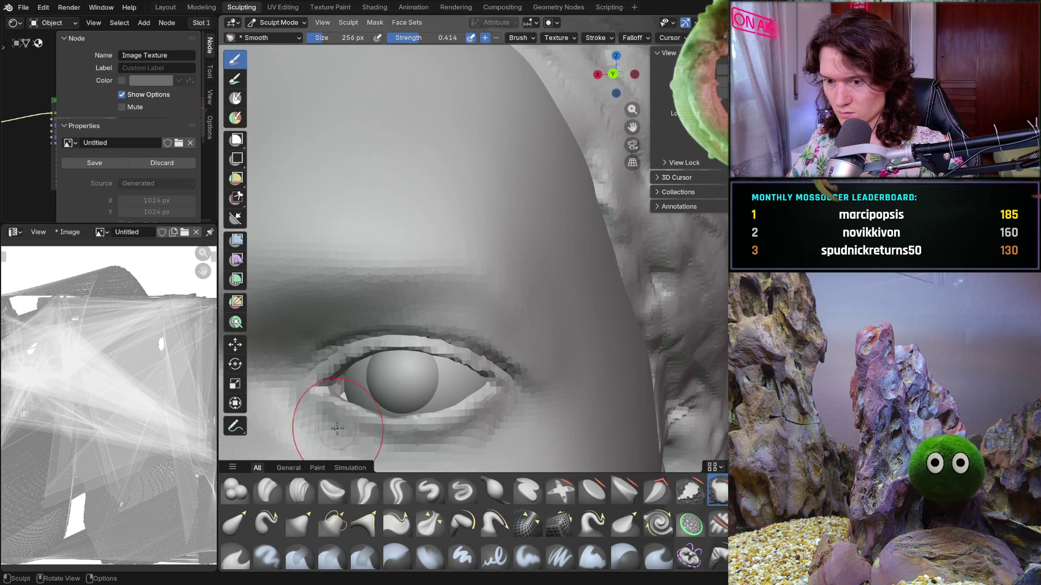
left_click(299, 489)
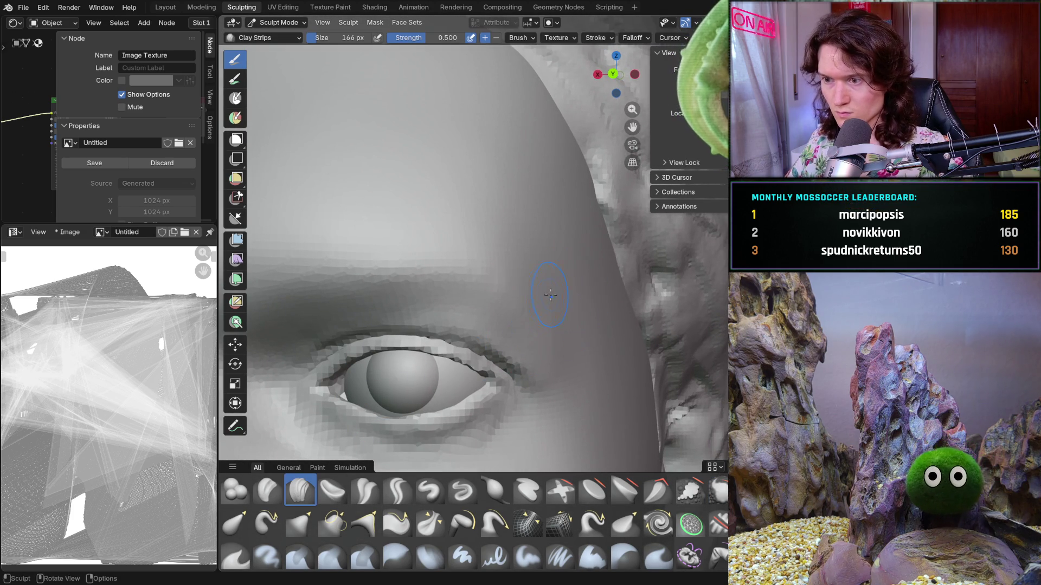
Shrink the Clay Strips brush to 100 px.
middle_click_drag(550, 294, 548, 270)
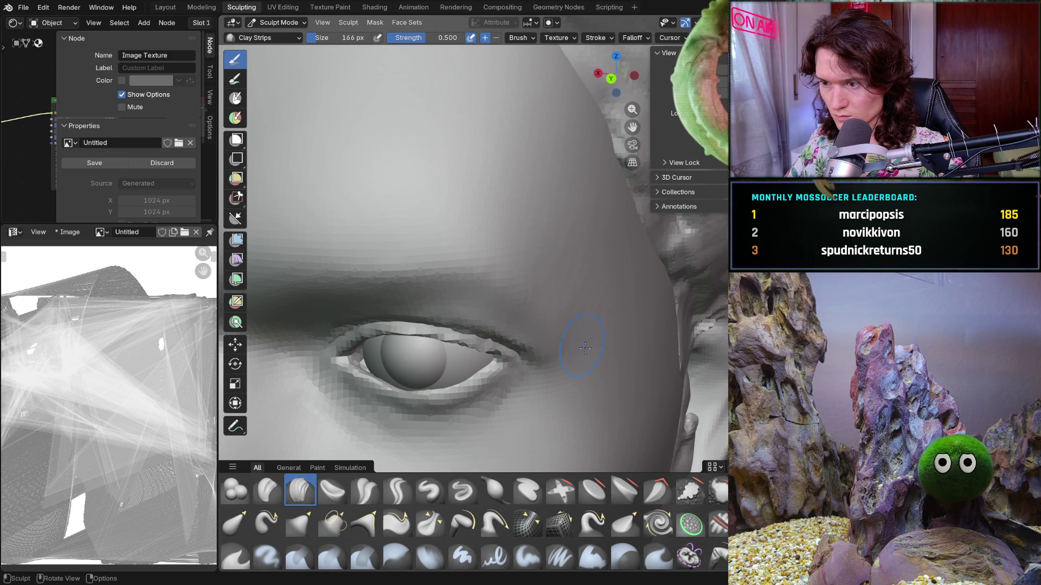
middle_click_drag(585, 348, 576, 396)
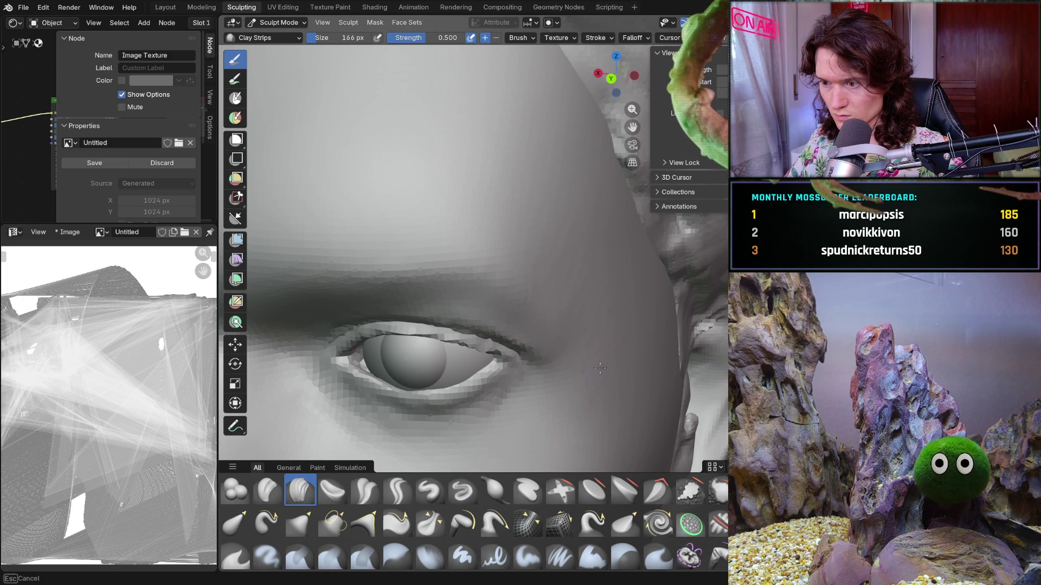
key("f")
left_click(567, 391)
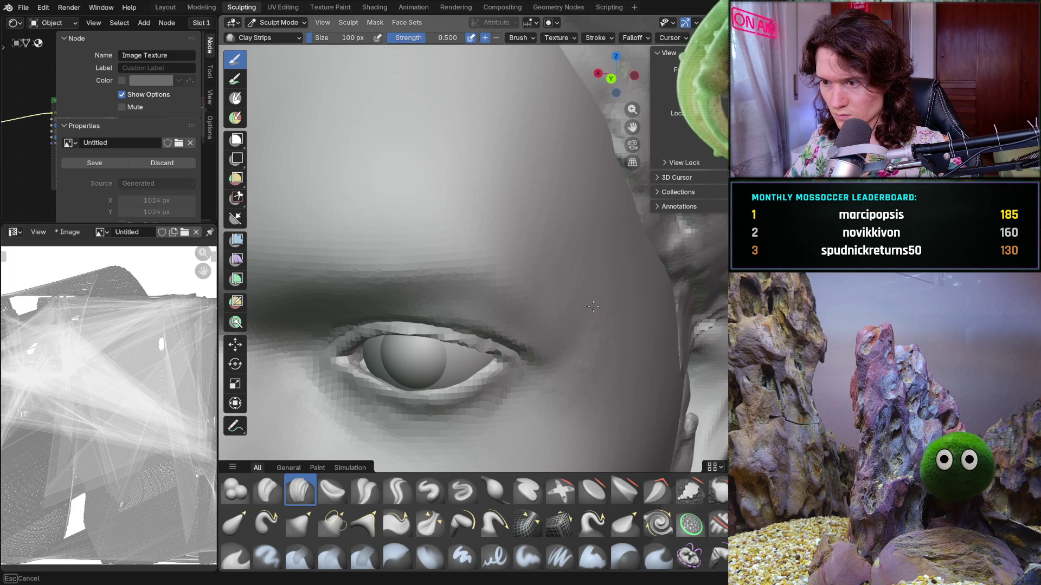
Build up clay beside the outer eye corner, then return to the Smooth brush.
middle_click_drag(593, 307, 634, 258)
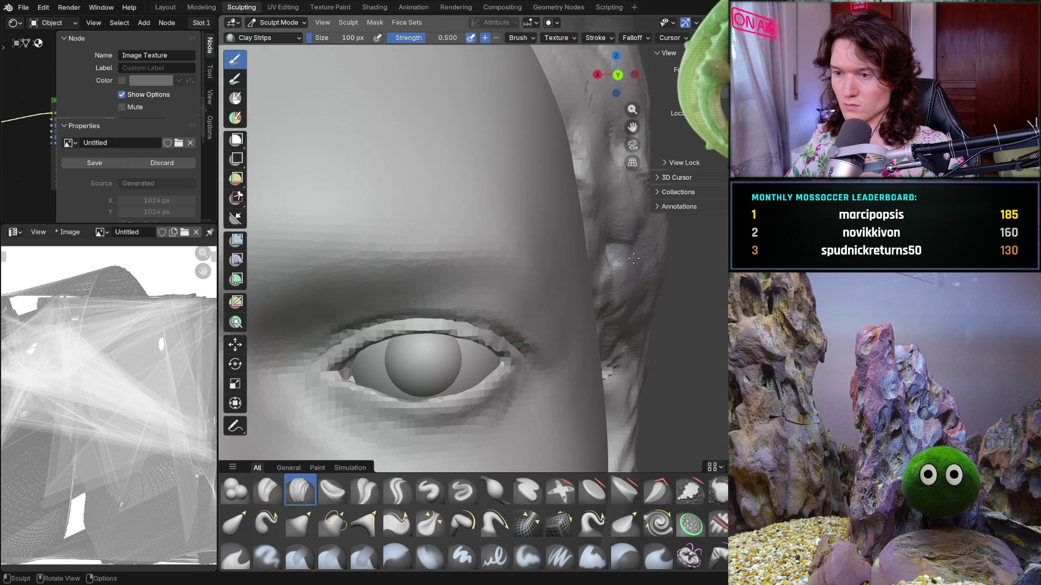
scroll(634, 258, "down", 4)
scroll(569, 255, "up", 5)
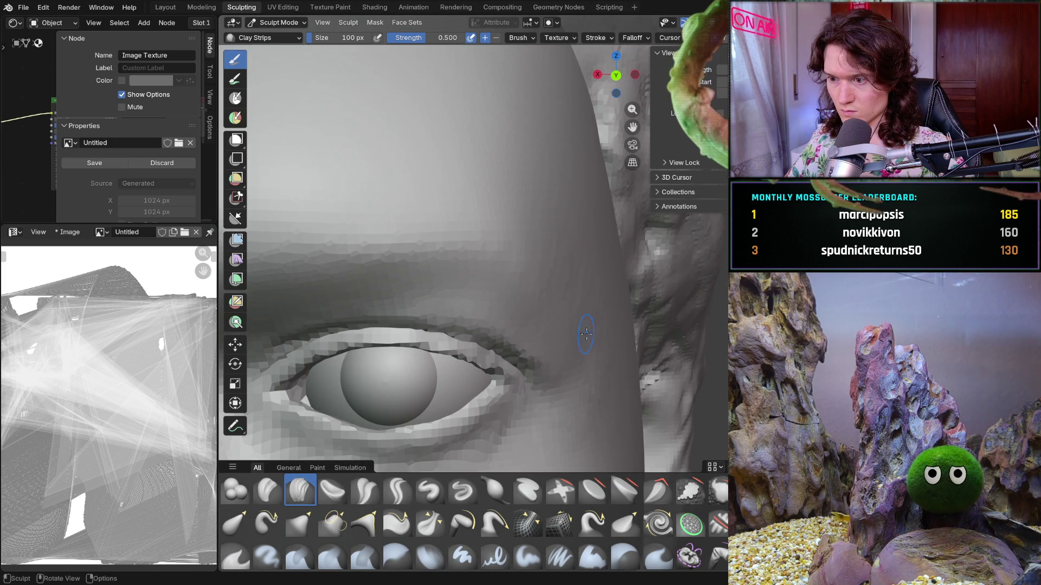
key("b")
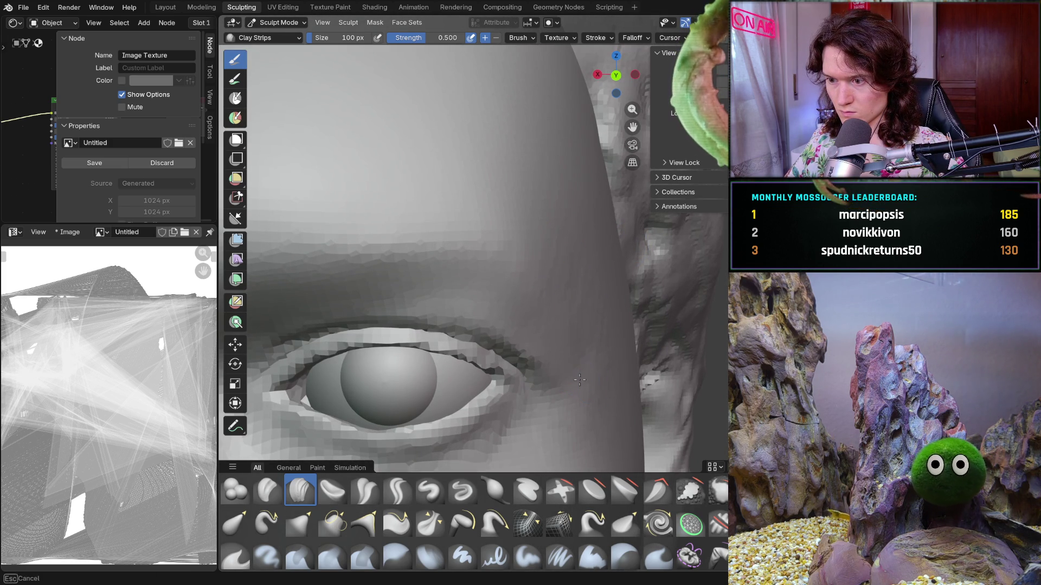
middle_click_drag(578, 357, 567, 378)
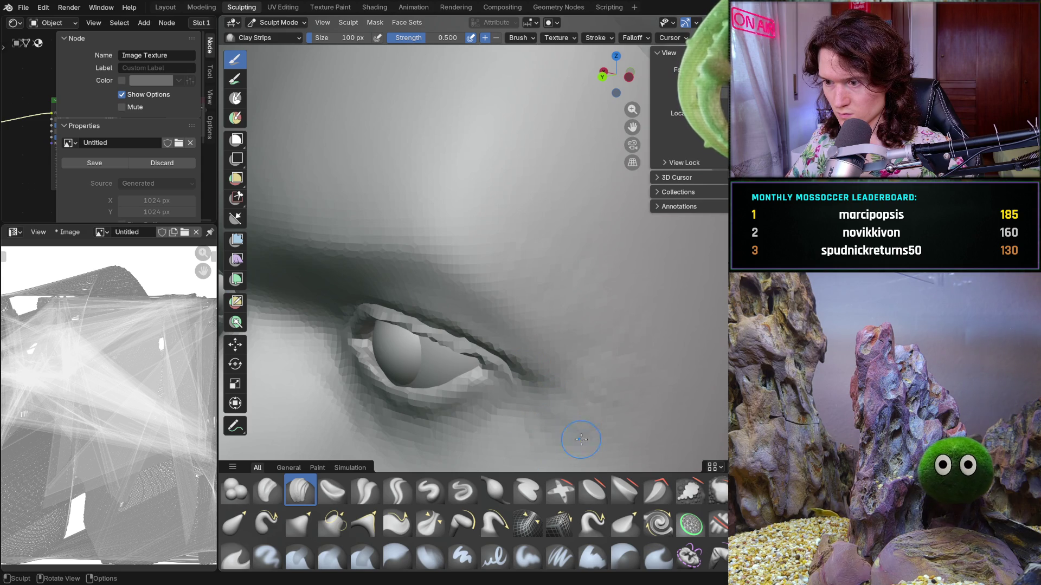
scroll(618, 295, "down", 5)
mouse_move(618, 295)
middle_mouse_down()
mouse_move(537, 363)
mouse_move(509, 377)
mouse_move(476, 376)
mouse_move(516, 214)
mouse_move(499, 228)
mouse_move(522, 291)
mouse_move(532, 288)
middle_mouse_up()
scroll(521, 216, "up", 5)
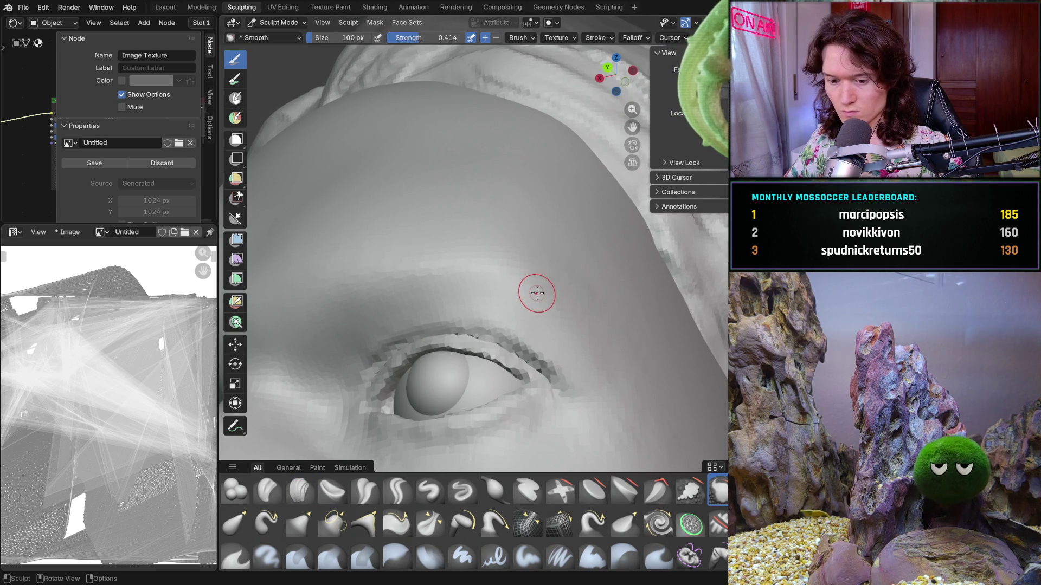
Enlarge the Smooth brush to 258 px and smooth the brow above the eye.
key("f")
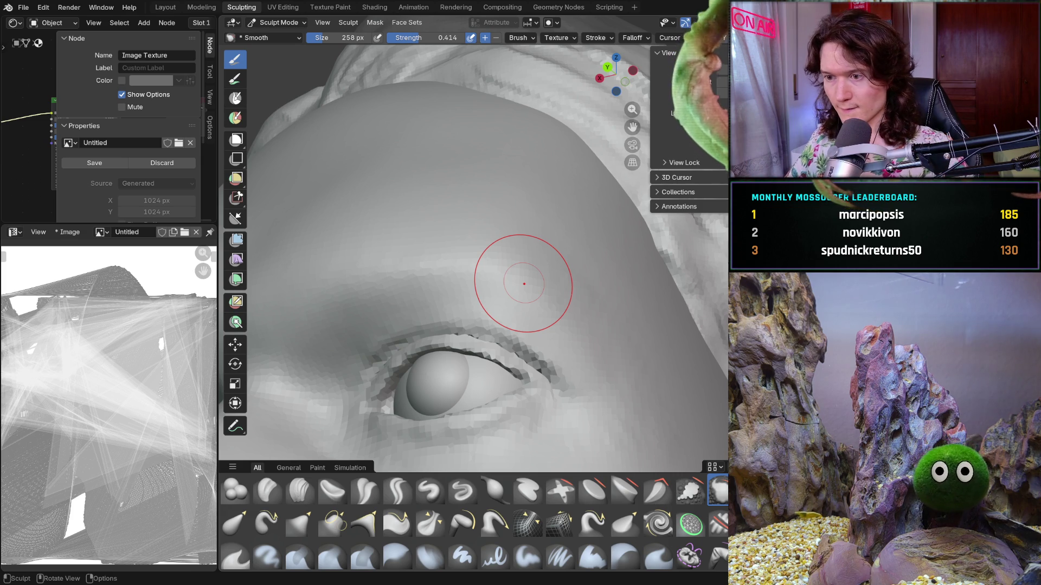
mouse_move(536, 318)
middle_mouse_down()
mouse_move(427, 263)
mouse_move(518, 255)
middle_mouse_up()
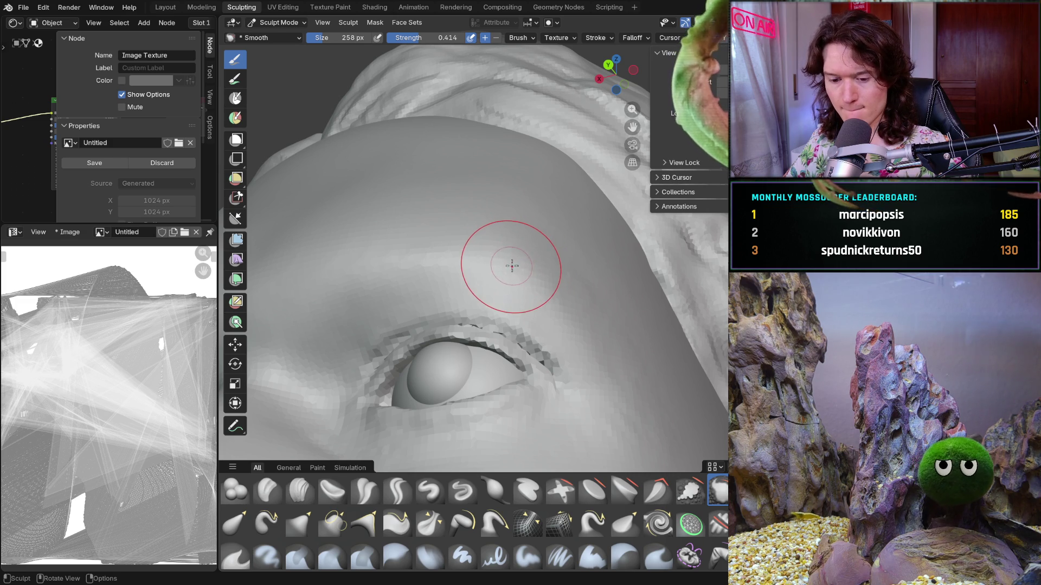
mouse_move(510, 259)
middle_mouse_down()
mouse_move(534, 249)
mouse_move(508, 260)
middle_mouse_up()
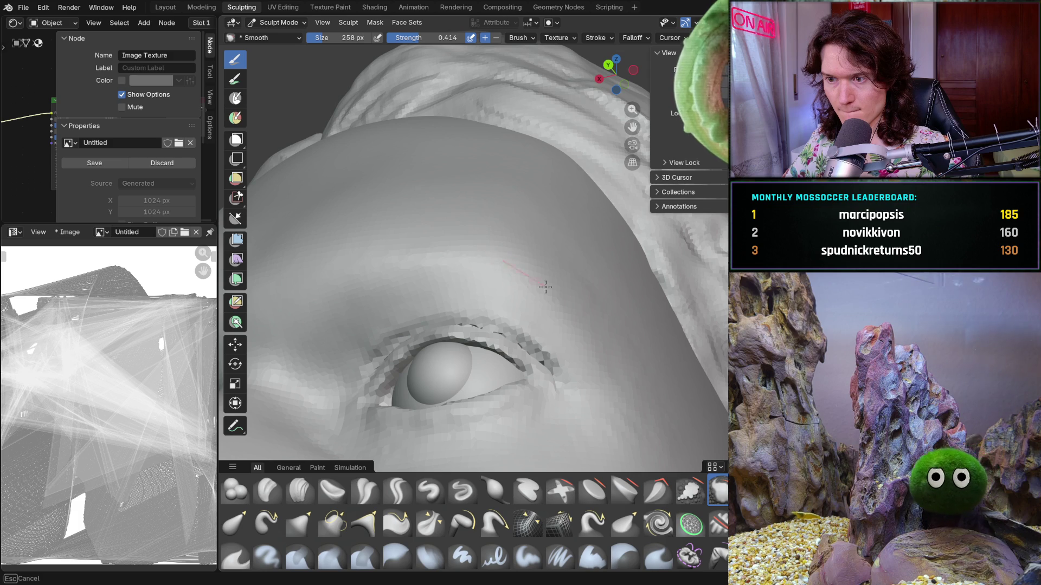
middle_click_drag(513, 241, 557, 232)
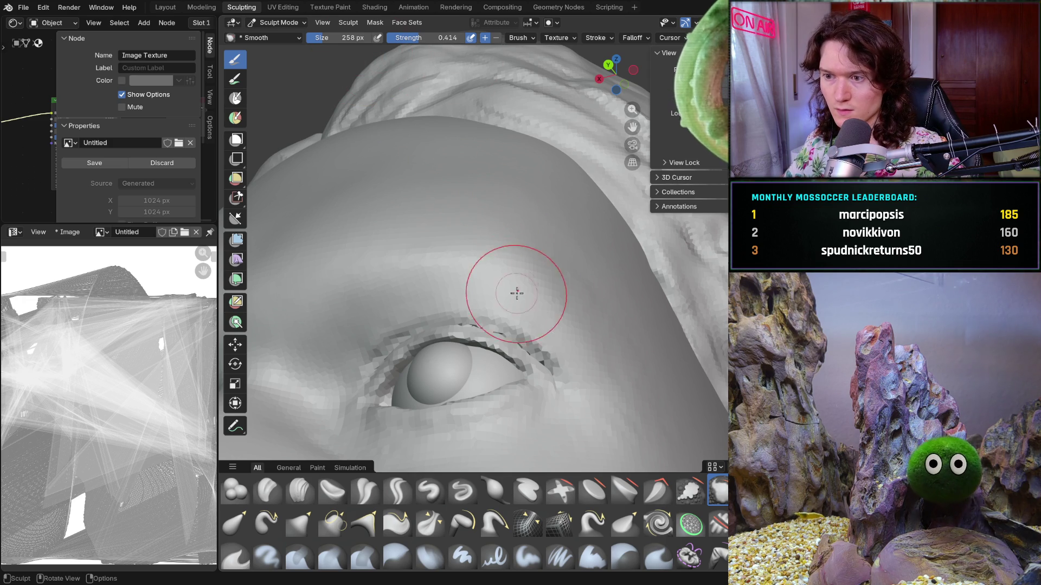
mouse_move(516, 292)
middle_mouse_down()
mouse_move(499, 262)
mouse_move(528, 269)
middle_mouse_up()
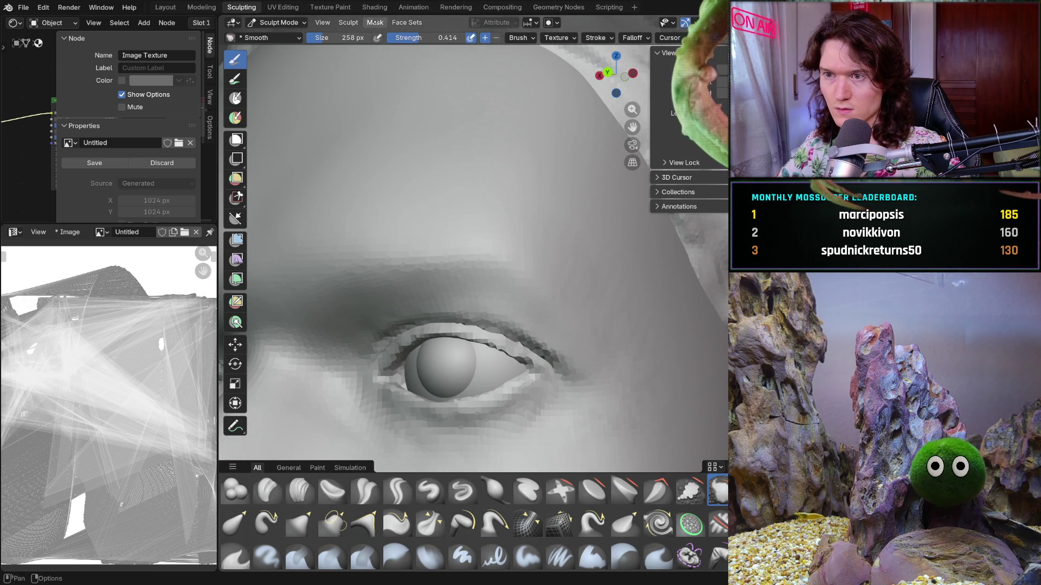
Check the Brush settings and brush library, then close it without changing brush.
left_click(518, 38)
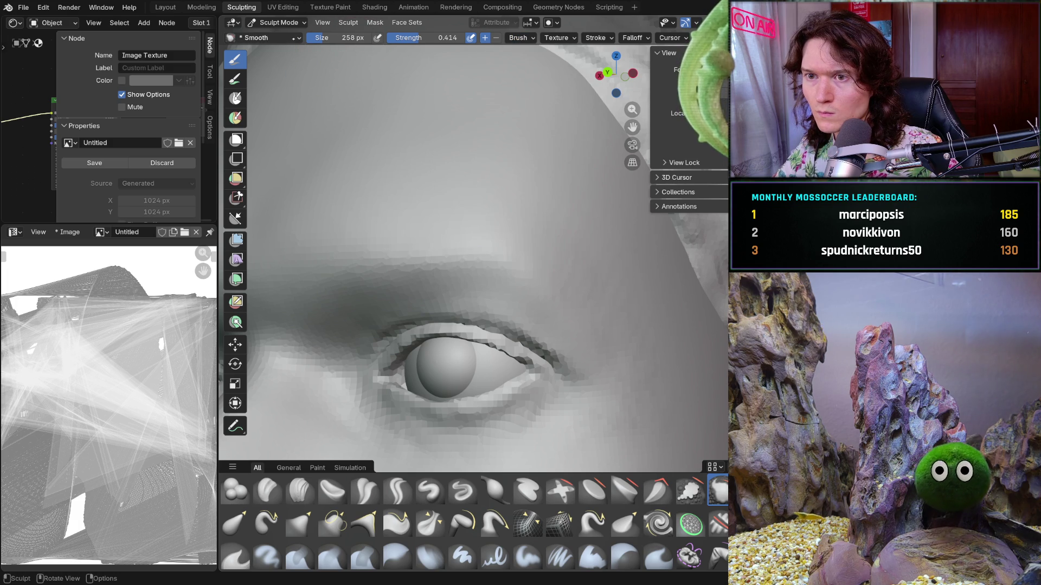
left_click(297, 38)
key("Escape")
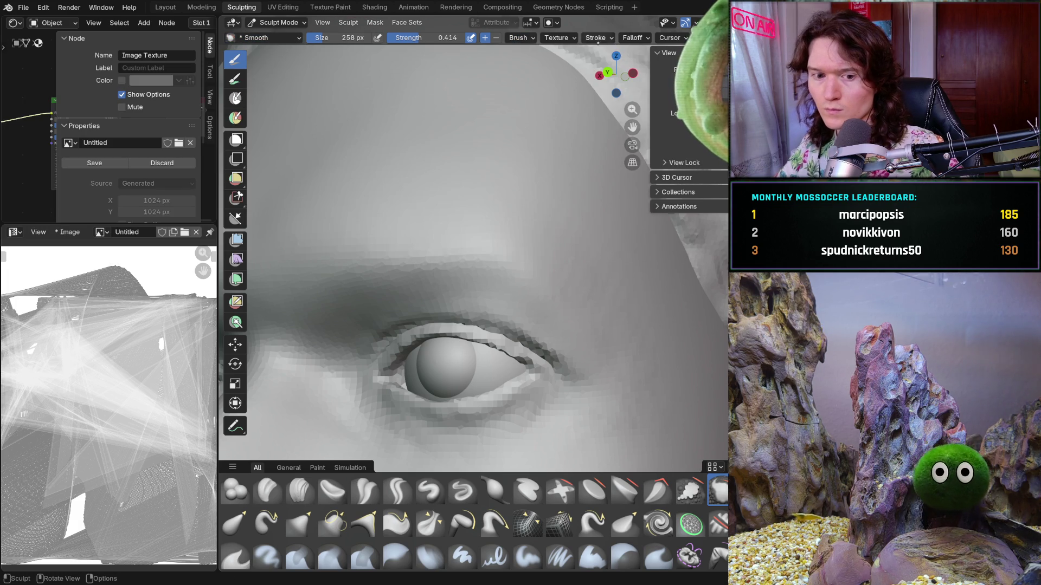
Turn off Stabilize Stroke in the Stroke settings.
left_click(604, 38)
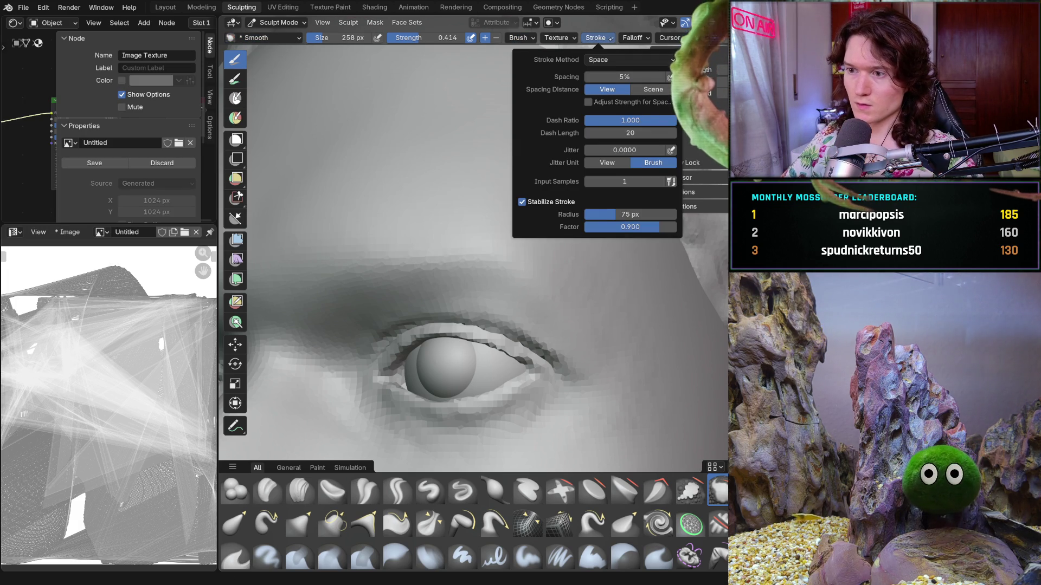
left_click(539, 204)
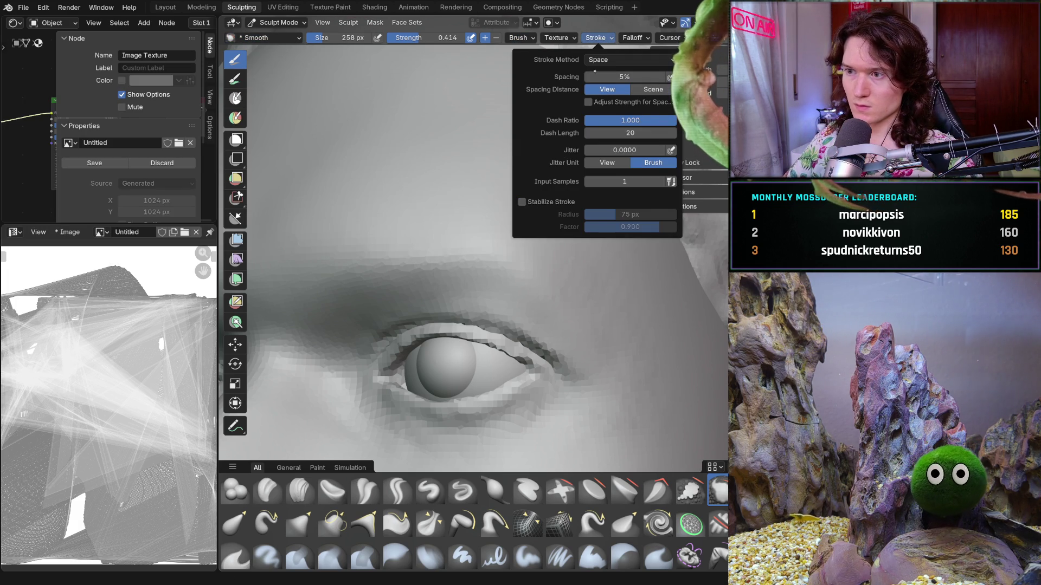
key("b")
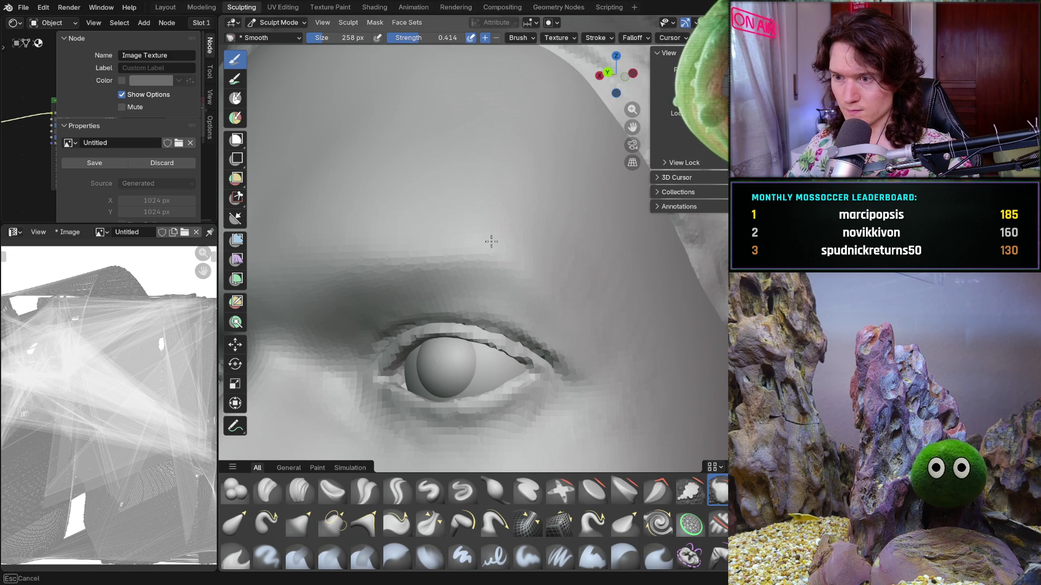
key("Escape")
Set the Smooth brush to 176 px and smooth the outer eye corner and temple.
mouse_move(520, 262)
middle_mouse_down()
mouse_move(563, 159)
mouse_move(541, 229)
mouse_move(558, 256)
middle_mouse_up()
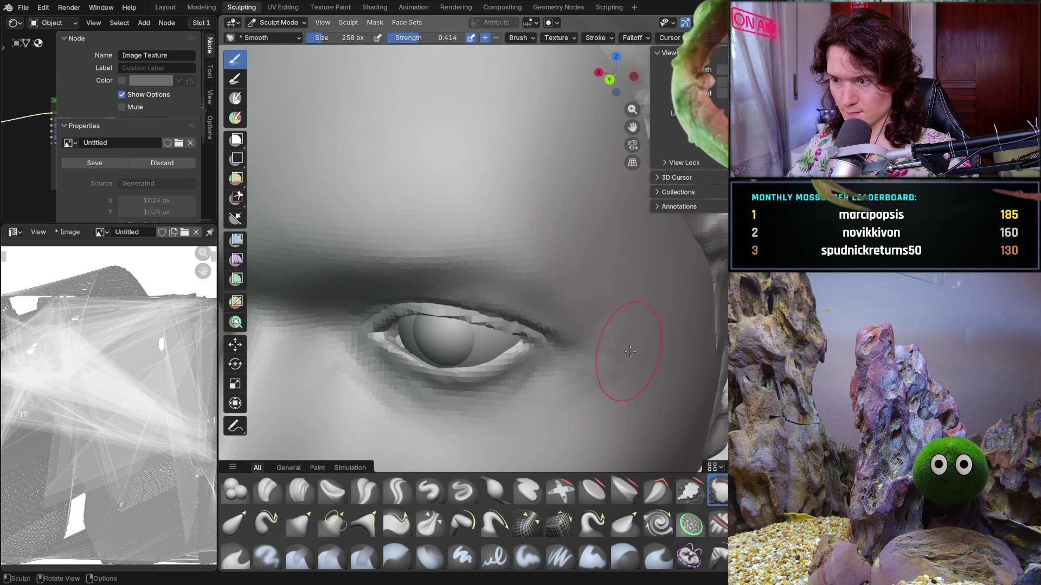
middle_click_drag(581, 395, 636, 281)
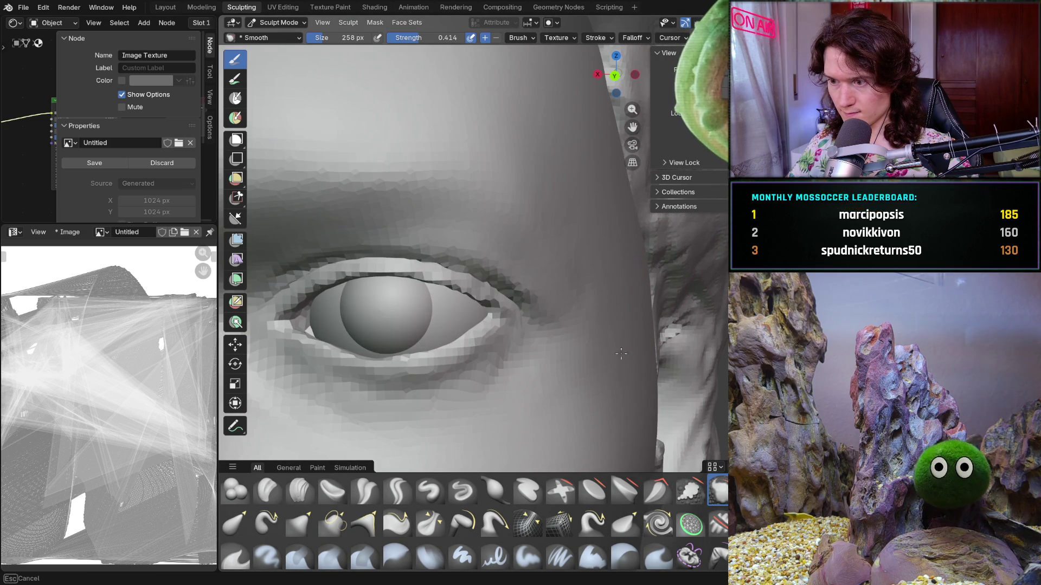
key("f")
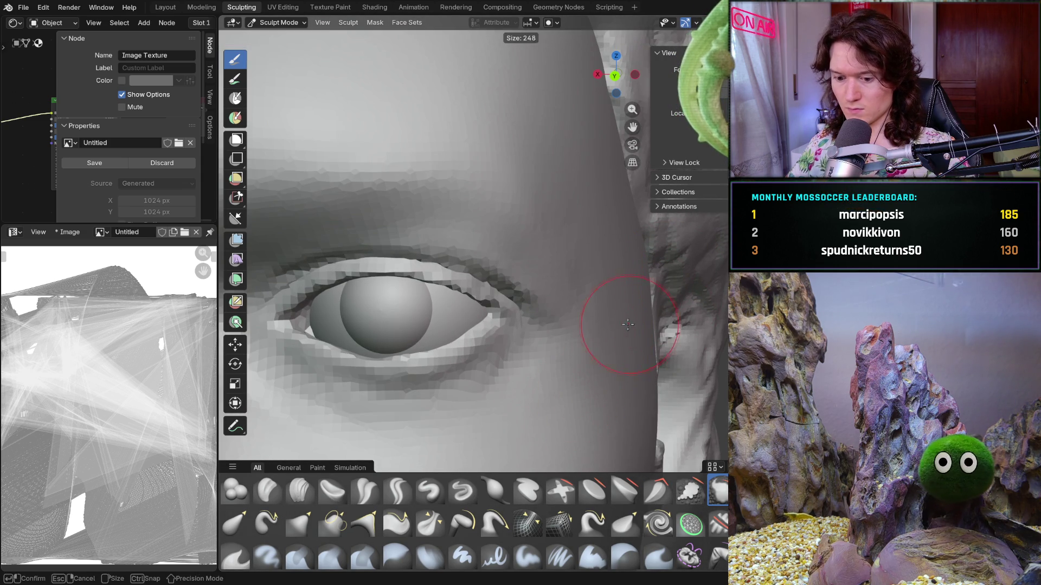
left_click(614, 326)
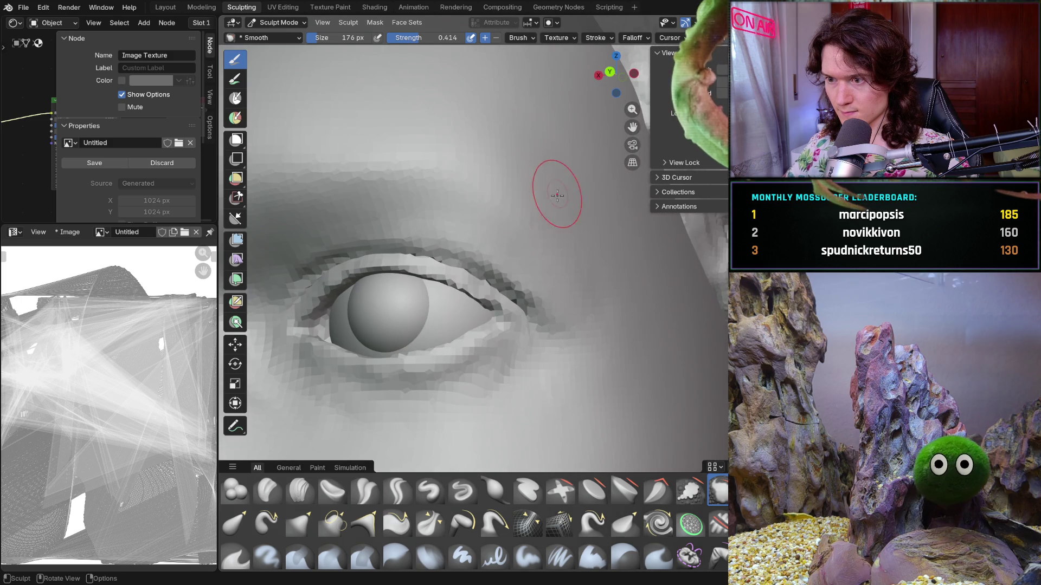
middle_click_drag(560, 239, 600, 307)
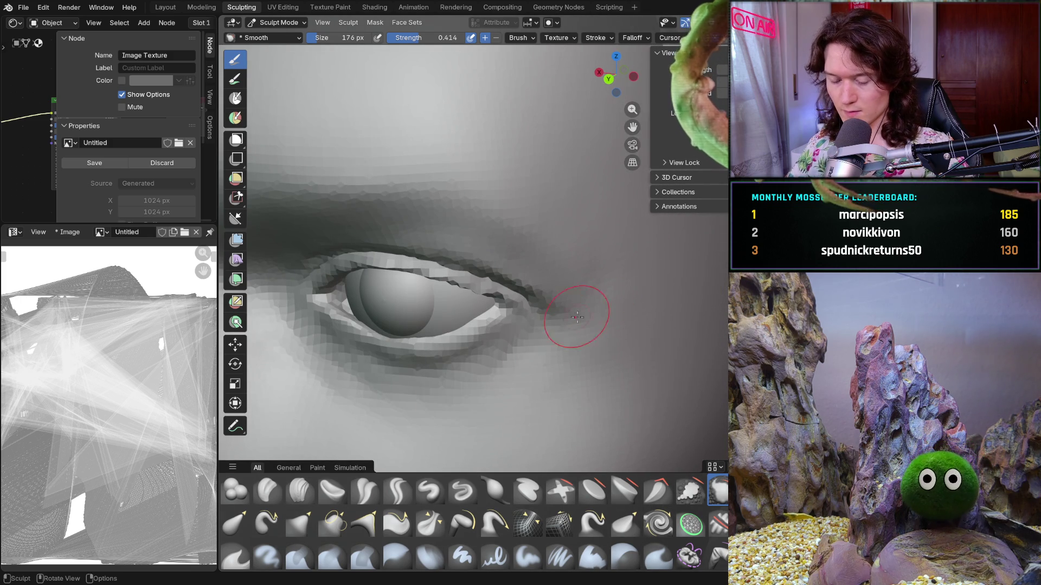
Switch back to the Clay Strips brush and zoom out to a frontal eye view.
key("c")
mouse_move(493, 376)
middle_mouse_down()
mouse_move(607, 247)
mouse_move(495, 356)
mouse_move(492, 409)
middle_mouse_up()
scroll(608, 247, "down", 8)
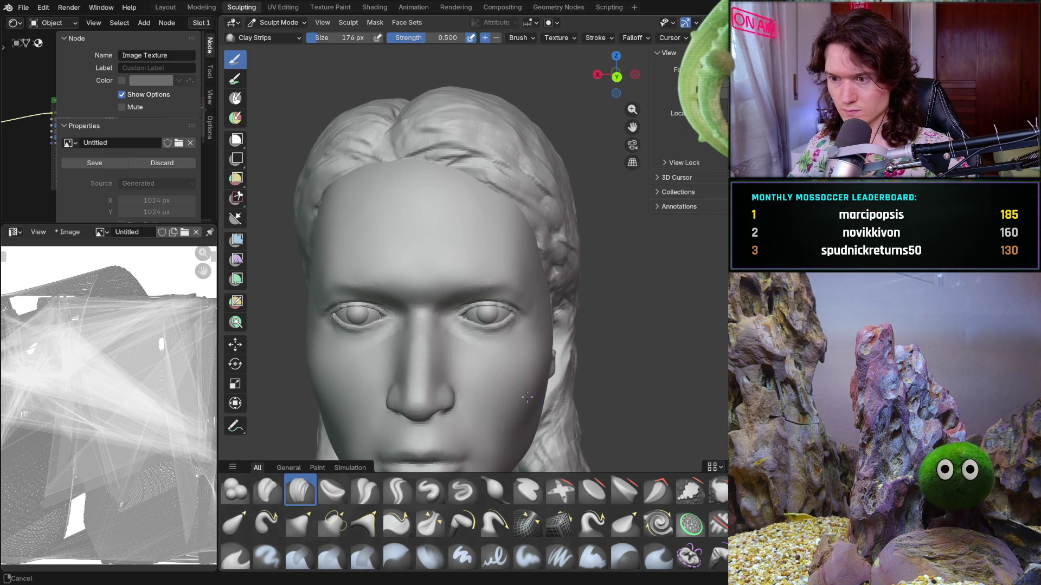
Shrink the brush to 124 px and soften the eye crease.
scroll(562, 325, "up", 10)
scroll(562, 326, "up", 4)
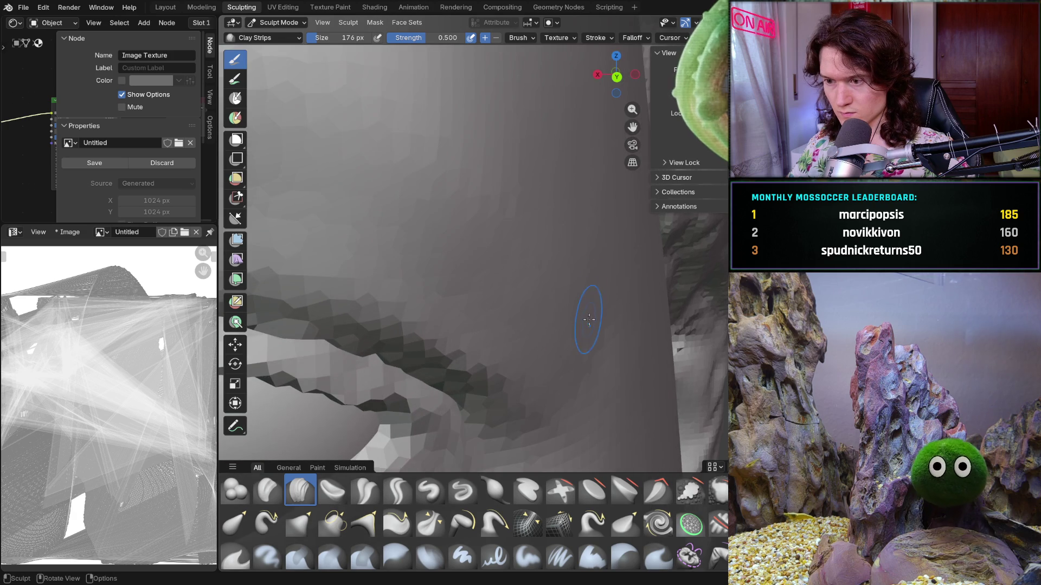
key("f")
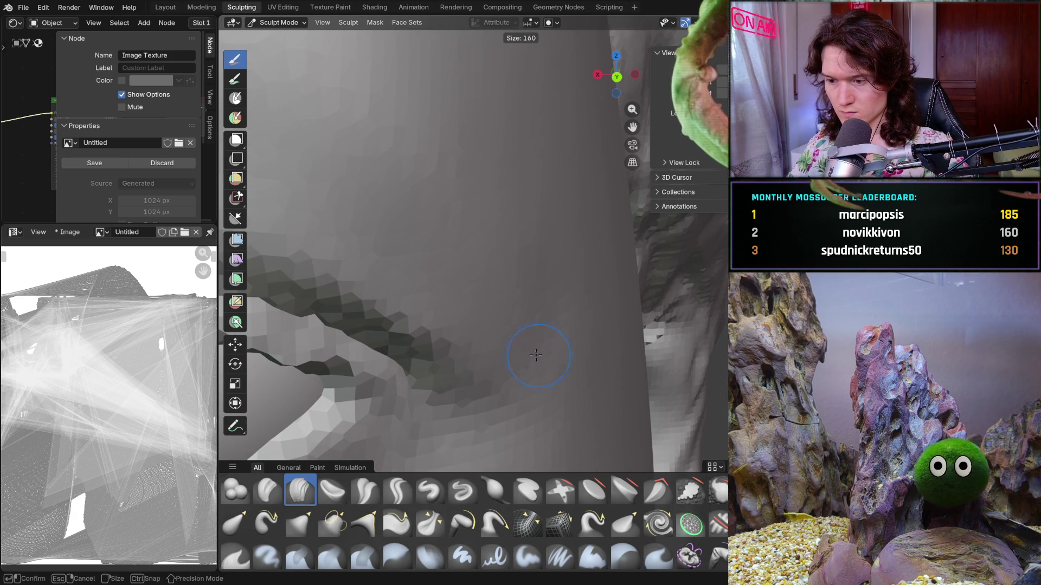
left_click(533, 361)
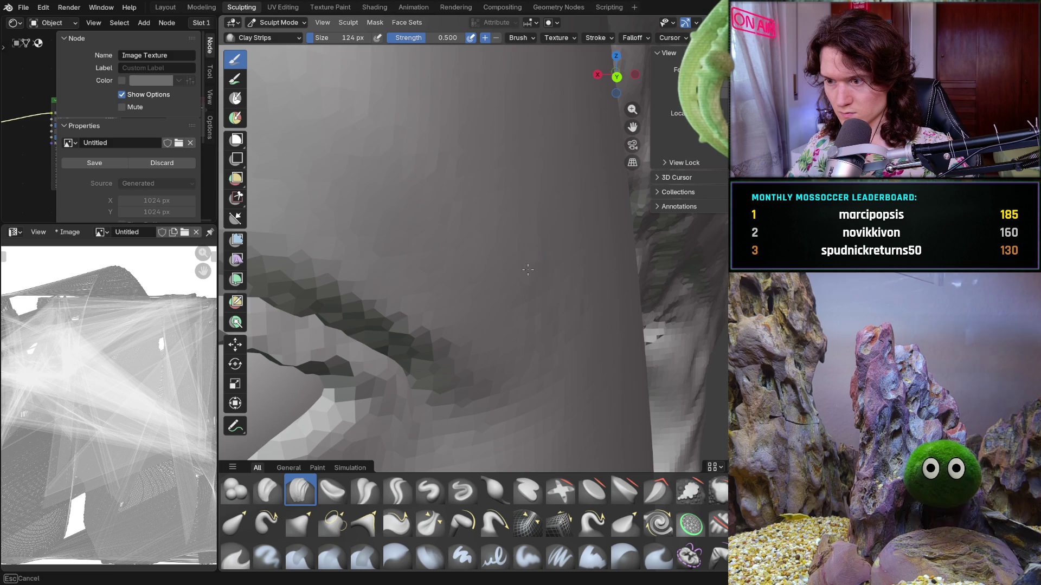
mouse_move(529, 374)
middle_mouse_down()
mouse_move(526, 243)
mouse_move(533, 271)
middle_mouse_up()
scroll(538, 301, "up", 5)
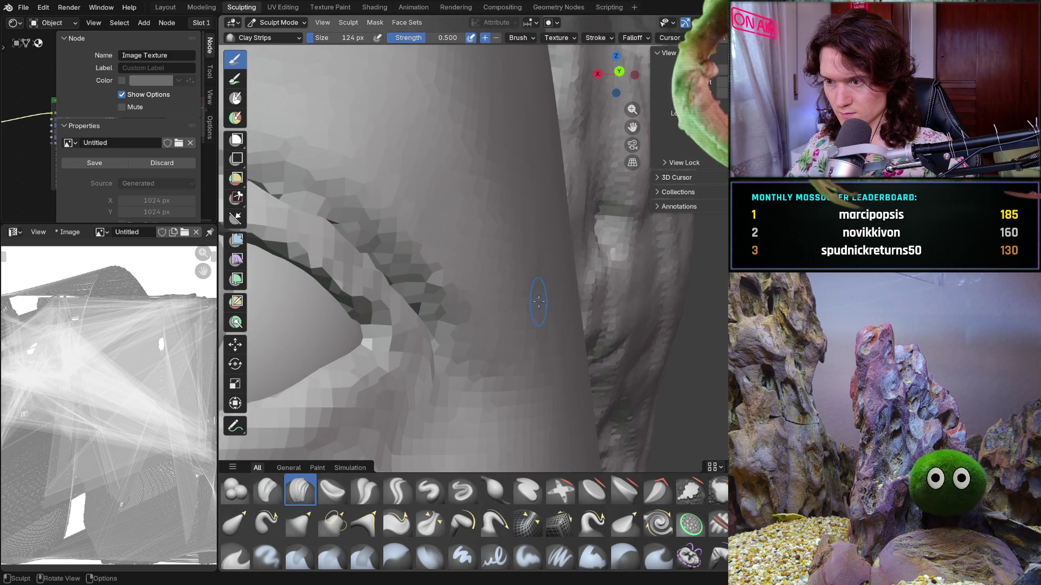
mouse_move(537, 326)
middle_mouse_down()
mouse_move(534, 310)
mouse_move(588, 397)
mouse_move(580, 385)
middle_mouse_up()
middle_click_drag(580, 385, 547, 336, "ctrl")
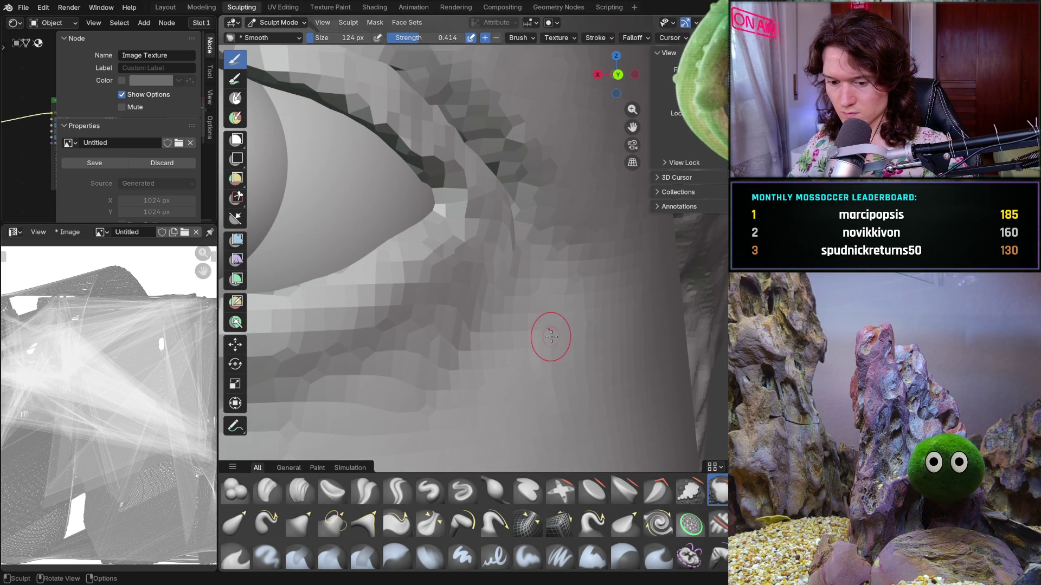
Enlarge the brush to 420 px and smooth the outer eye corner from several angles.
key("f")
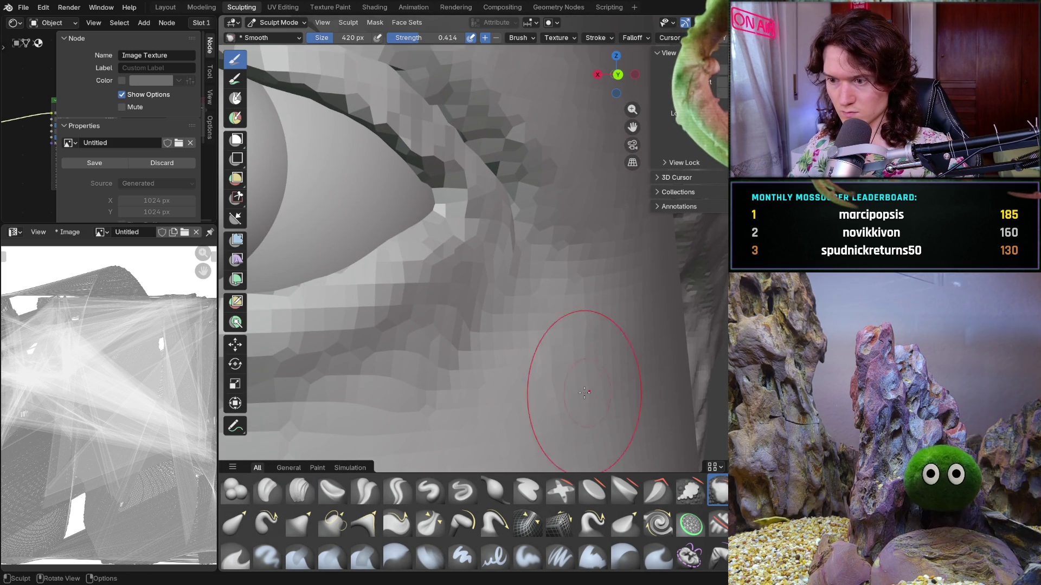
middle_click_drag(607, 353, 600, 248)
middle_click_drag(583, 207, 561, 232)
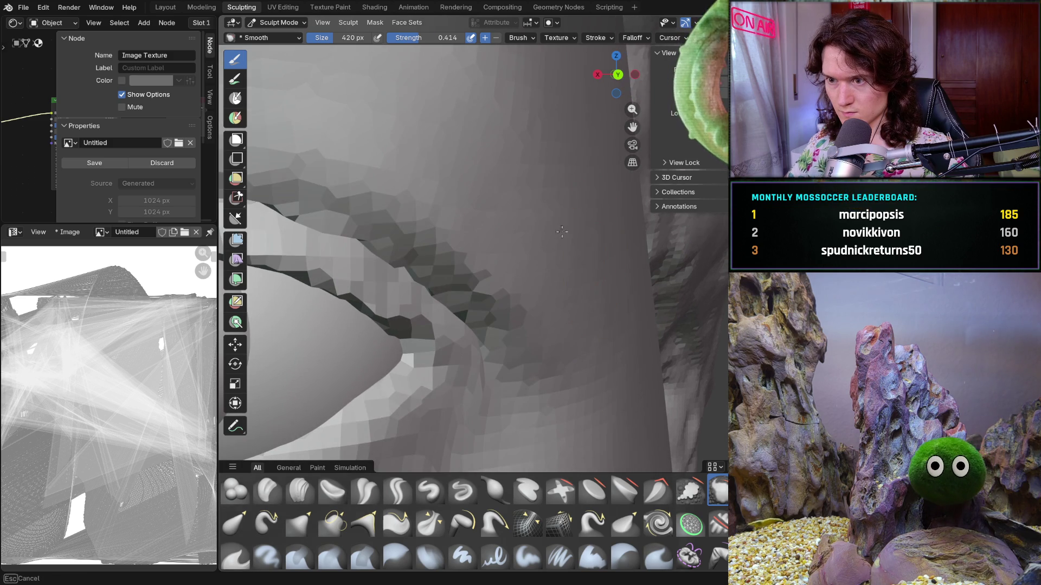
scroll(529, 249, "down", 5)
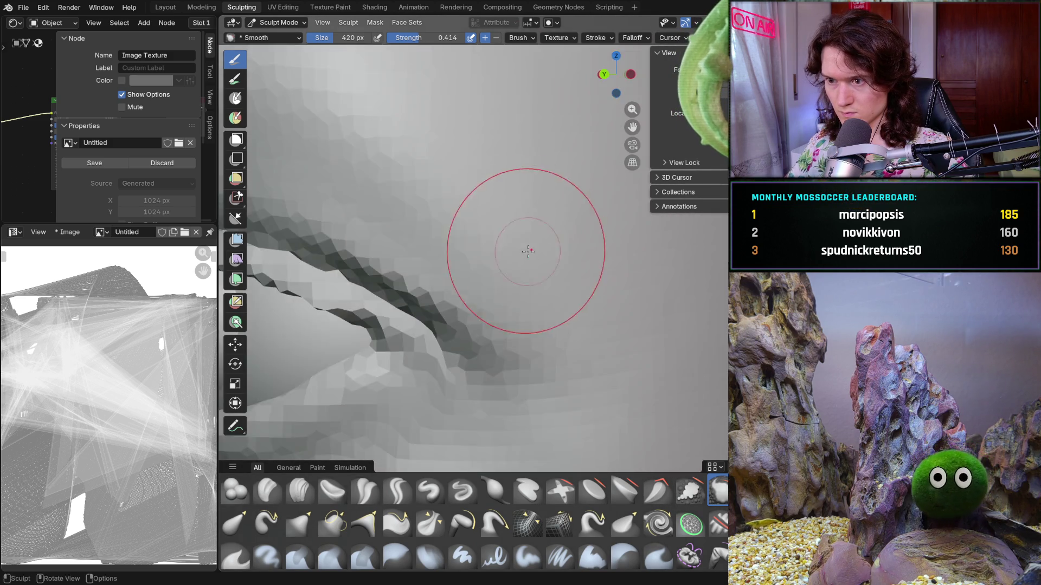
scroll(609, 302, "up", 4)
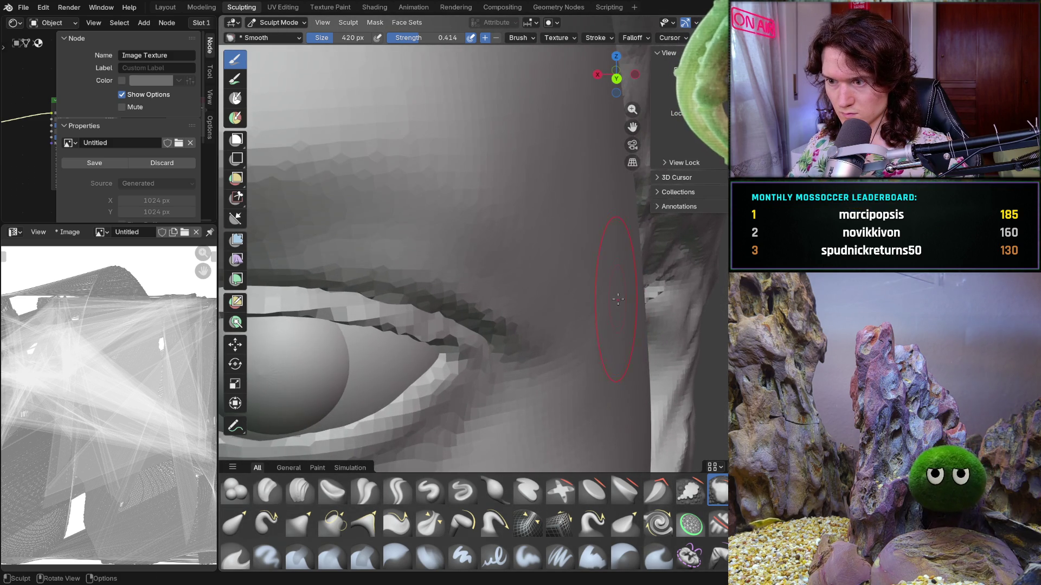
middle_click_drag(590, 231, 591, 233)
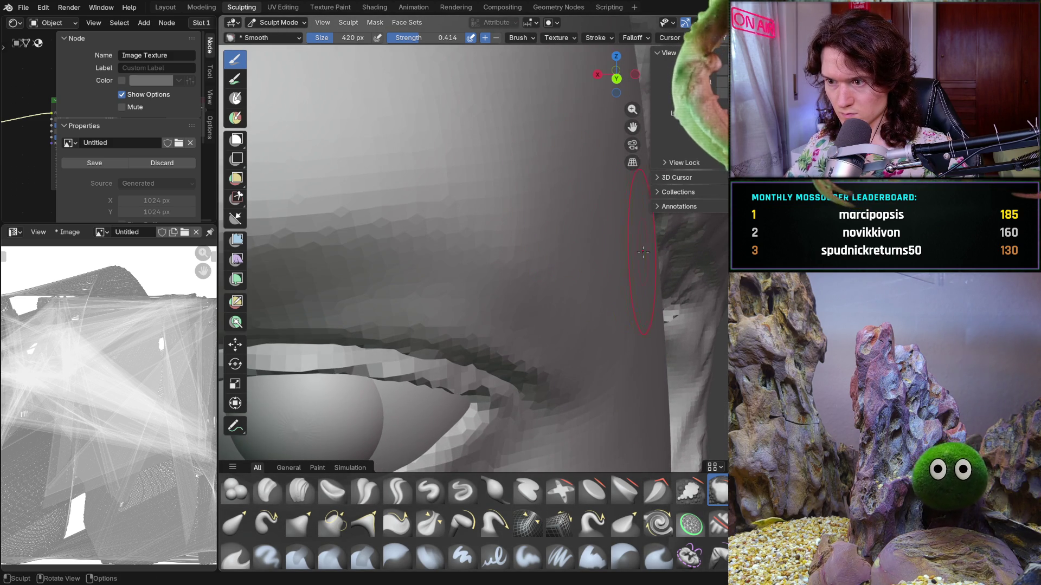
scroll(632, 265, "down", 1)
scroll(654, 329, "up", 1)
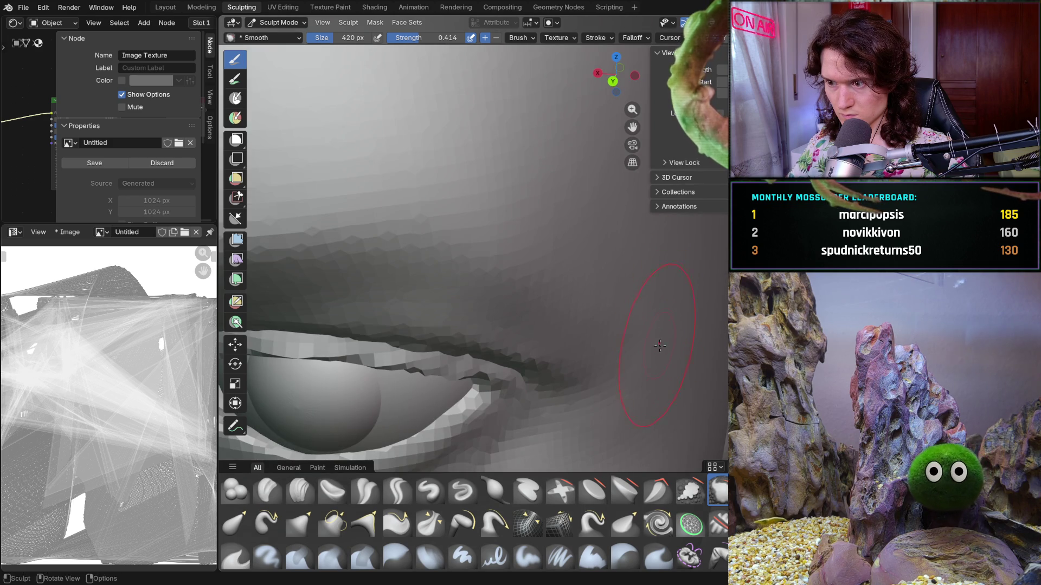
scroll(641, 304, "up", 2)
mouse_move(641, 304)
middle_mouse_down()
mouse_move(522, 431)
mouse_move(532, 406)
mouse_move(521, 380)
middle_mouse_up()
scroll(531, 407, "up", 5)
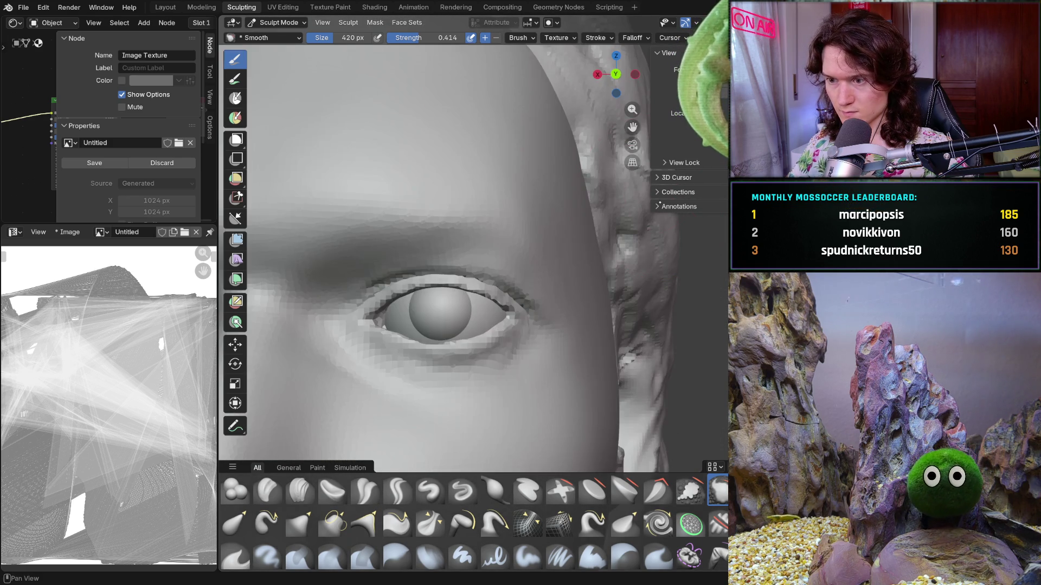
scroll(625, 298, "up", 3)
mouse_move(623, 295)
middle_mouse_down()
mouse_move(558, 255)
mouse_move(605, 182)
mouse_move(613, 191)
mouse_move(602, 249)
middle_mouse_up()
Select Clay Strips and resize it through 142 and 60 px to 102 px.
left_click(300, 490)
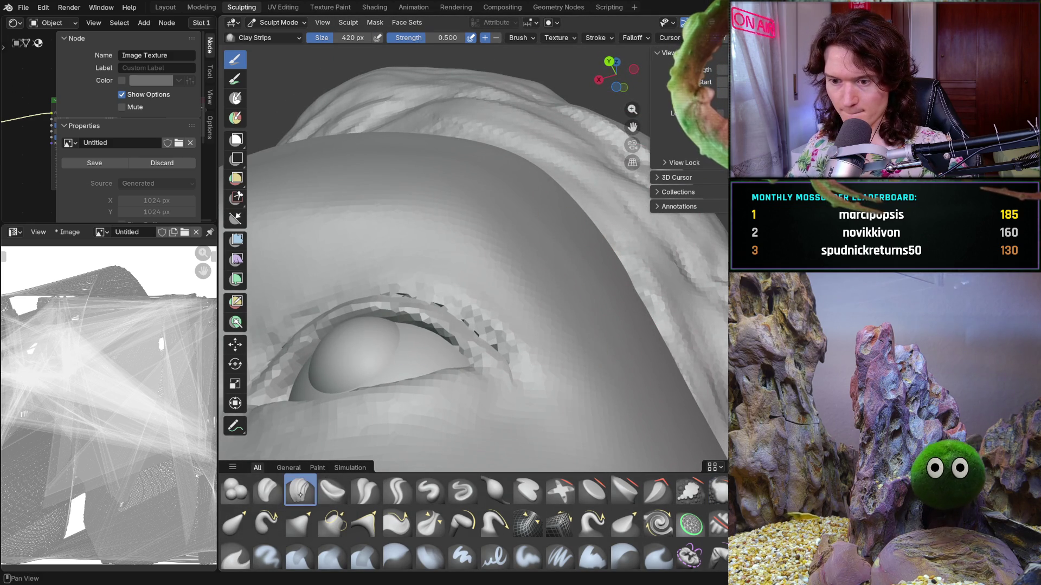
key("f")
left_click(588, 336)
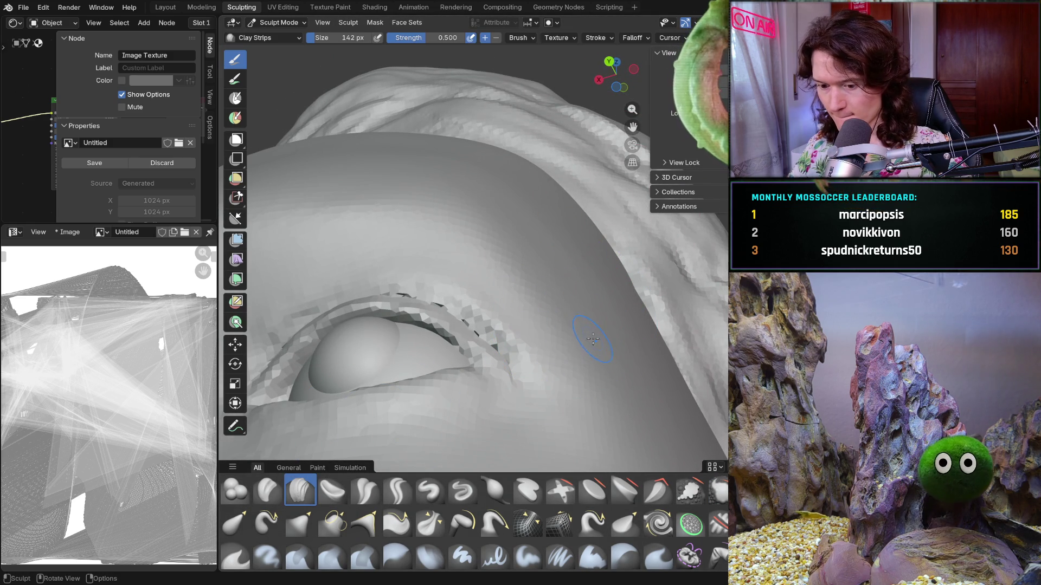
key("f")
left_click(574, 343)
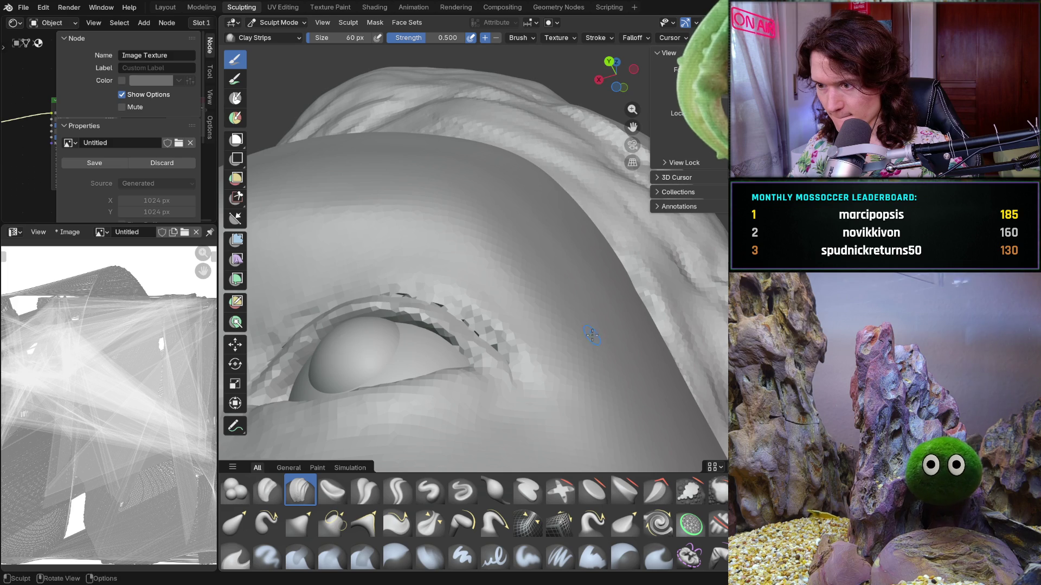
middle_click_drag(610, 334, 599, 326)
key("f")
left_click(601, 305)
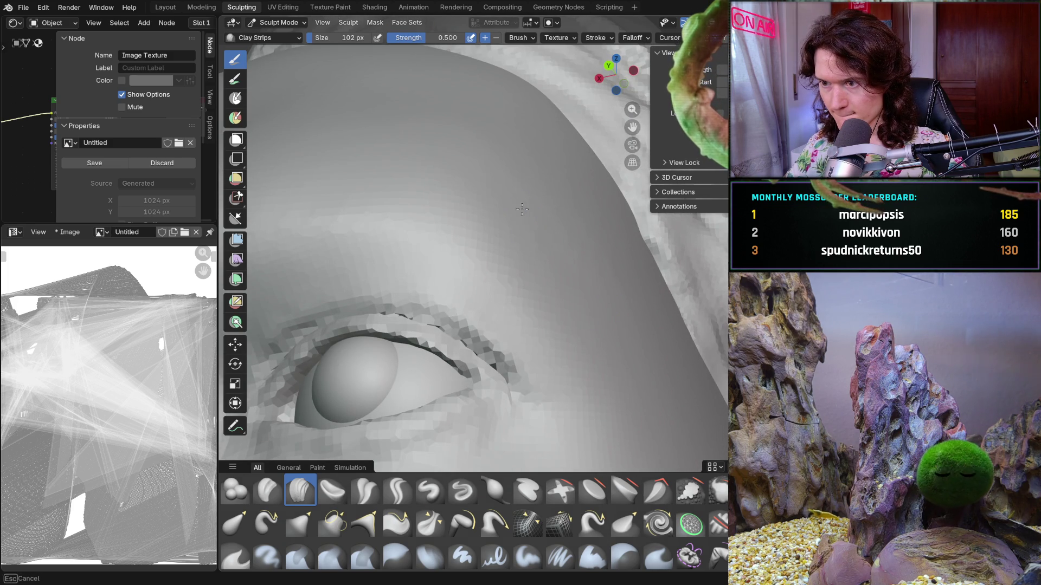
key("Escape")
Build up clay along the brow ridge above the eye.
middle_click_drag(608, 304, 612, 316)
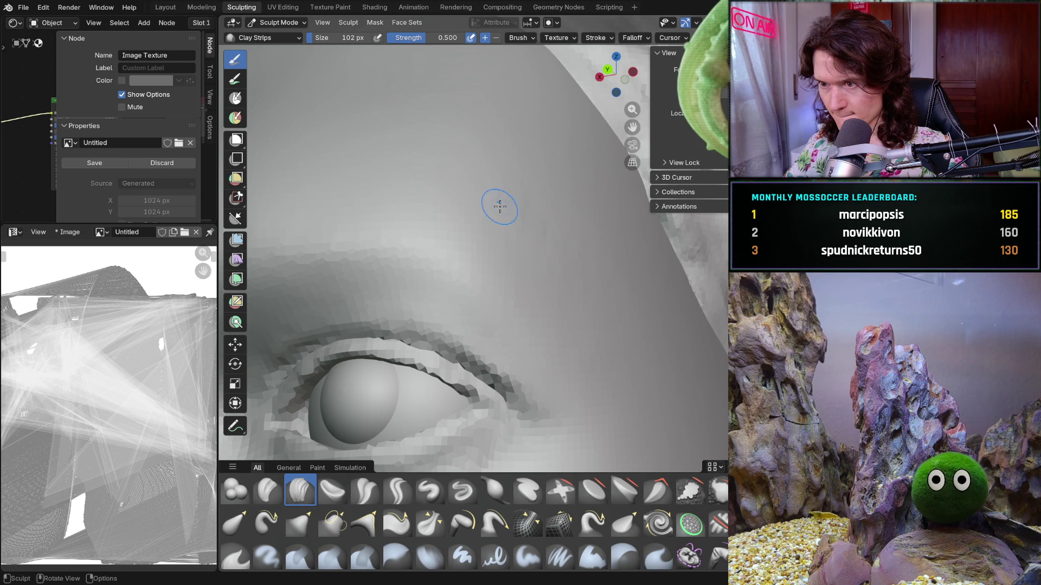
mouse_move(574, 243)
middle_mouse_down()
mouse_move(577, 297)
mouse_move(642, 313)
mouse_move(566, 352)
middle_mouse_up()
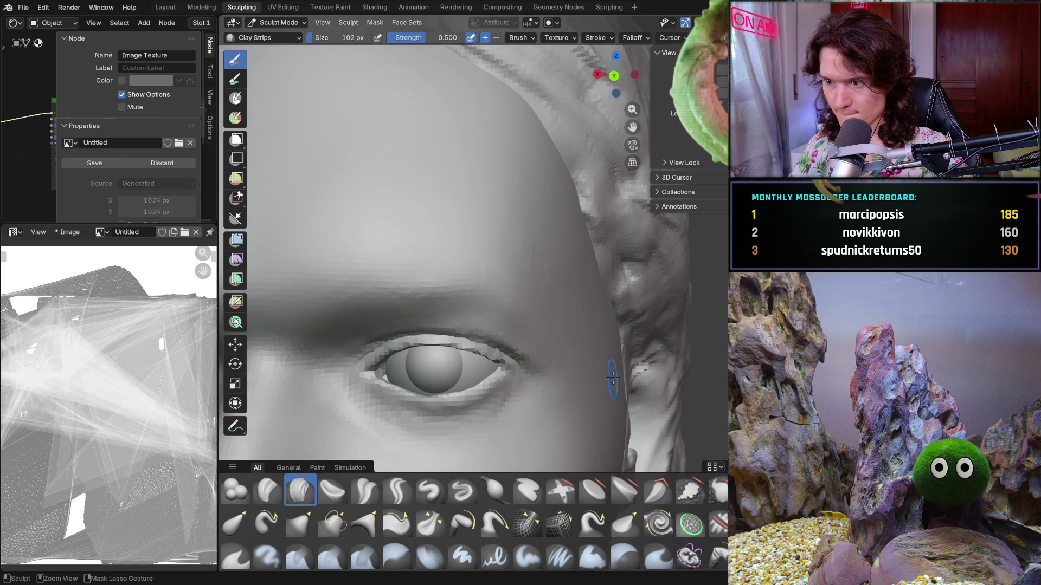
mouse_move(612, 380)
middle_mouse_down()
mouse_move(599, 318)
mouse_move(593, 348)
mouse_move(505, 341)
mouse_move(434, 249)
mouse_move(474, 184)
mouse_move(532, 237)
mouse_move(564, 344)
mouse_move(542, 367)
mouse_move(517, 338)
middle_mouse_up()
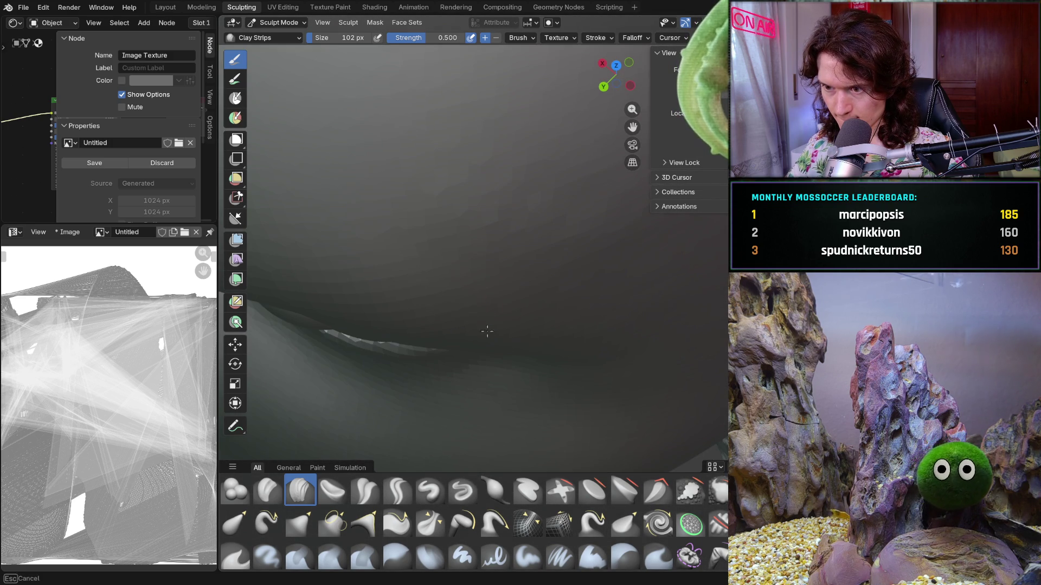
mouse_move(588, 247)
middle_mouse_down()
mouse_move(464, 304)
mouse_move(548, 216)
middle_mouse_up()
Switch to the 354 px Smooth brush and smooth the newly built brow.
key("shift+s")
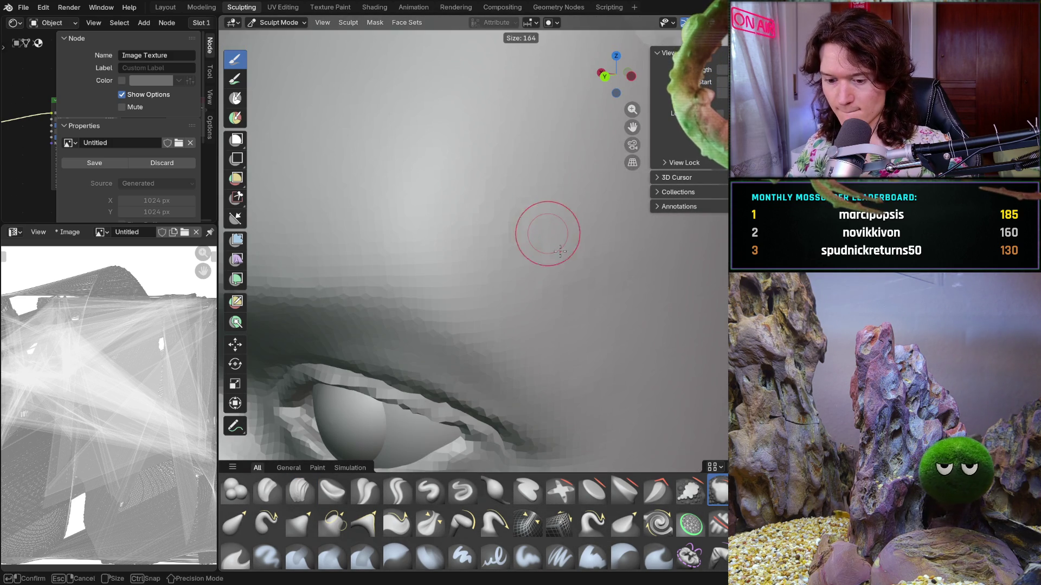
left_click_drag(521, 221, 485, 215)
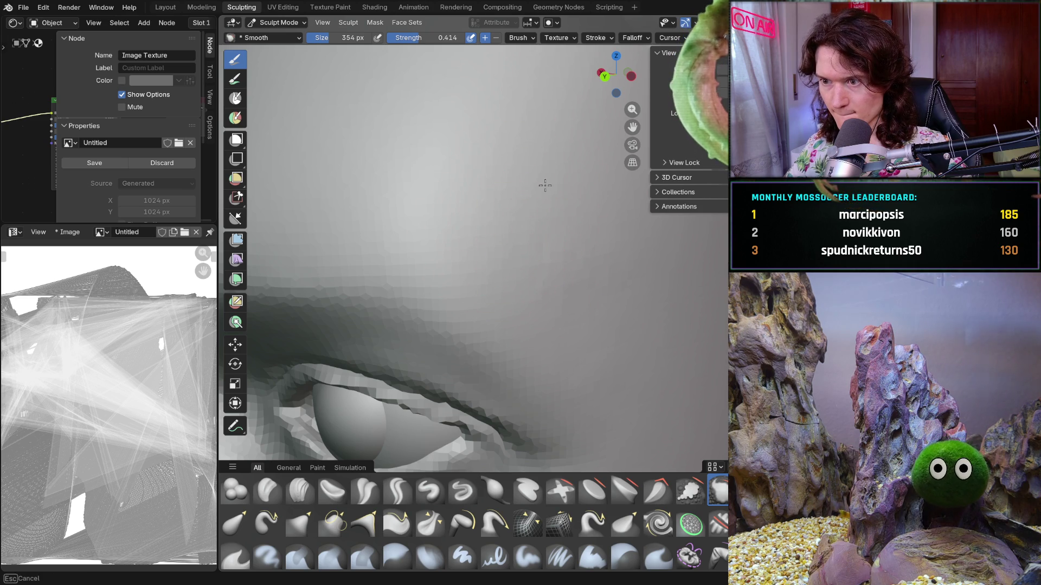
mouse_move(610, 240)
left_mouse_down()
mouse_move(613, 328)
mouse_move(599, 365)
mouse_move(628, 280)
left_mouse_up()
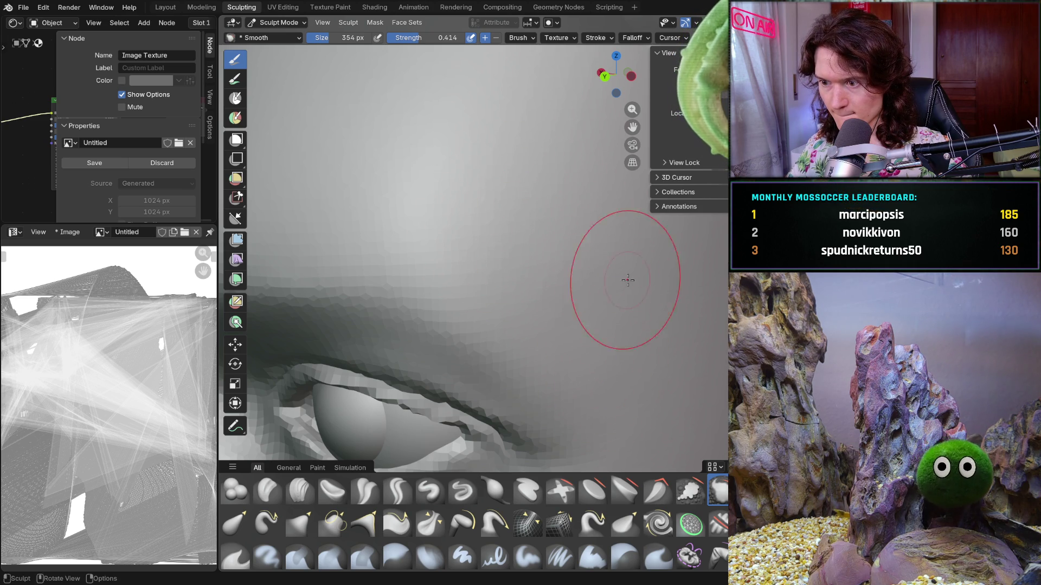
scroll(502, 227, "down", 2)
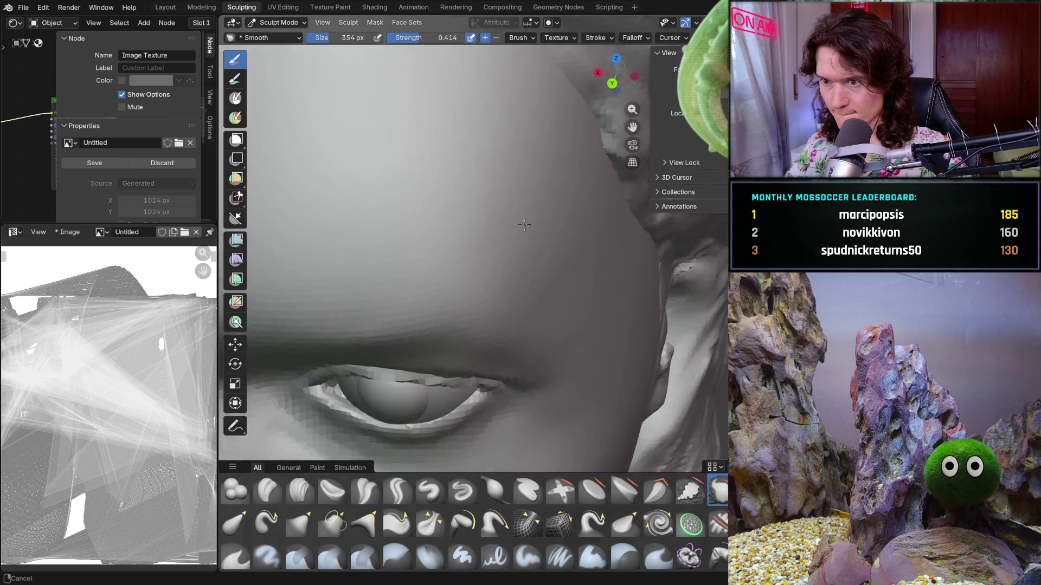
middle_click_drag(502, 226, 518, 208)
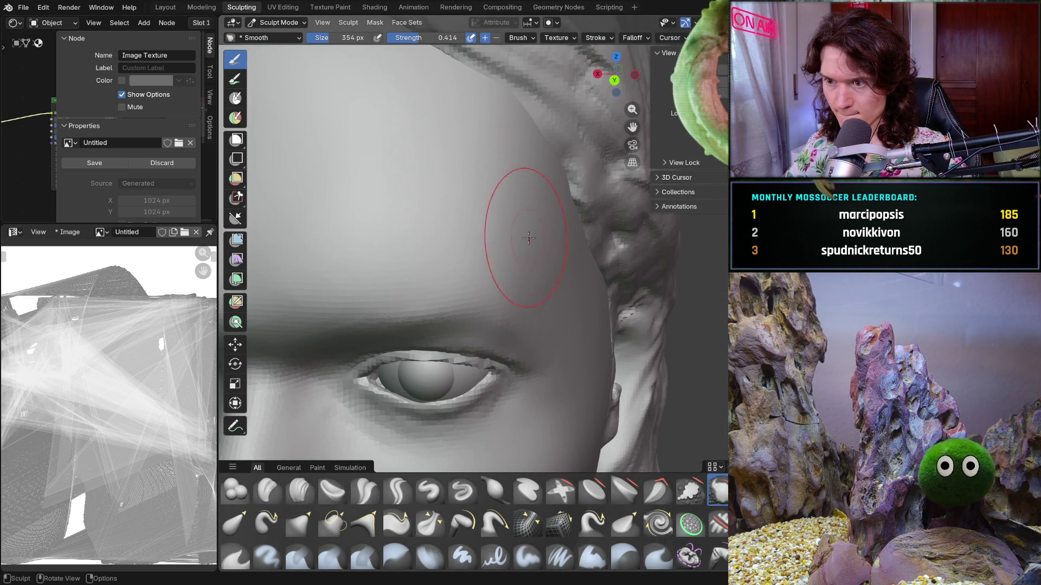
scroll(575, 189, "down", 5)
mouse_move(575, 189)
middle_mouse_down()
mouse_move(603, 298)
mouse_move(579, 311)
mouse_move(638, 190)
mouse_move(557, 274)
middle_mouse_up()
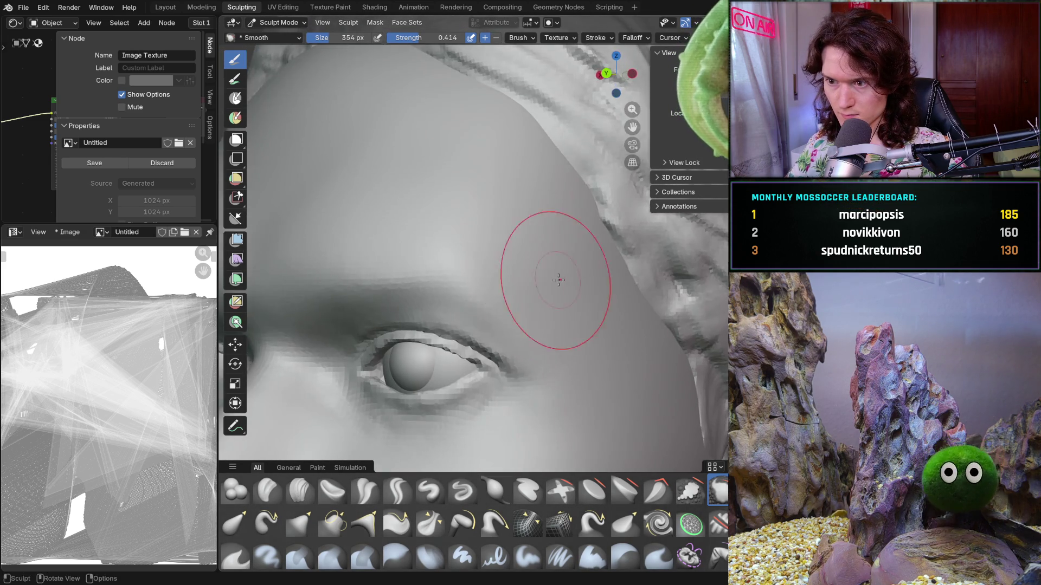
Smooth the temple beside the eye, checking the blend from several angles.
scroll(484, 261, "up", 2)
mouse_move(484, 262)
middle_mouse_down()
mouse_move(429, 265)
mouse_move(449, 253)
middle_mouse_up()
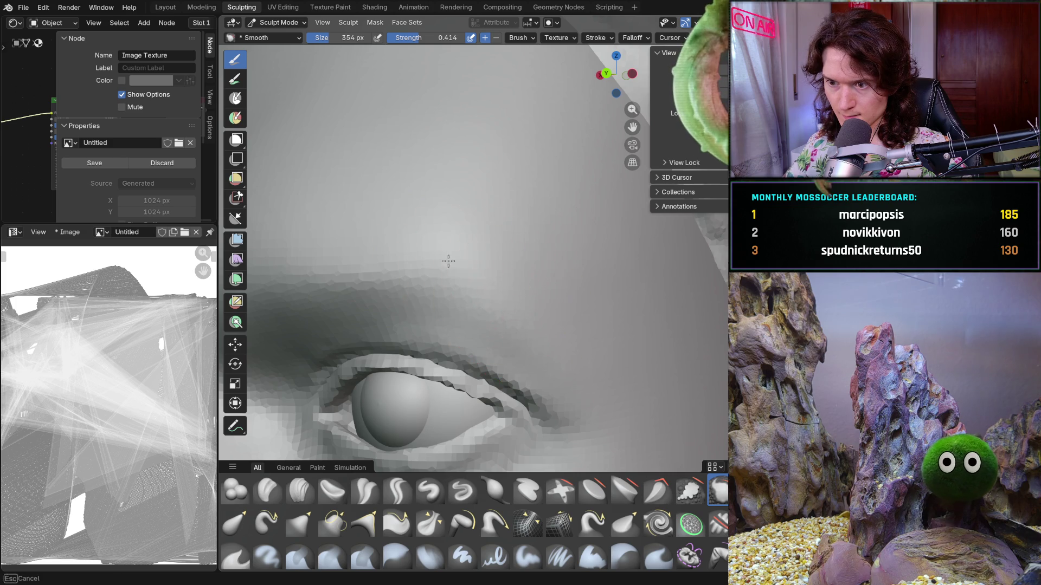
middle_click_drag(428, 258, 436, 257)
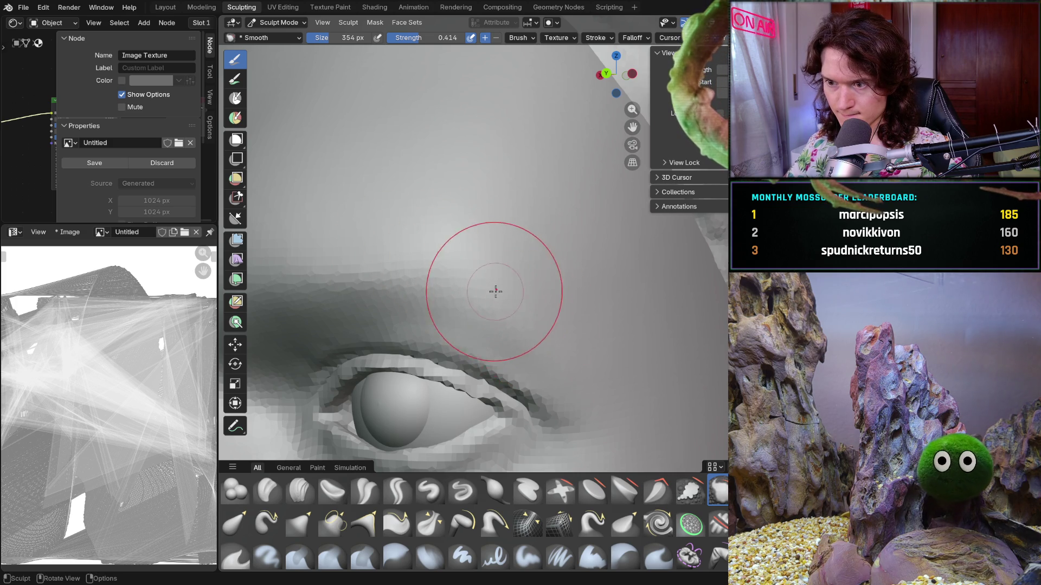
scroll(526, 227, "down", 3)
middle_click_drag(526, 227, 580, 190)
scroll(580, 190, "up", 3)
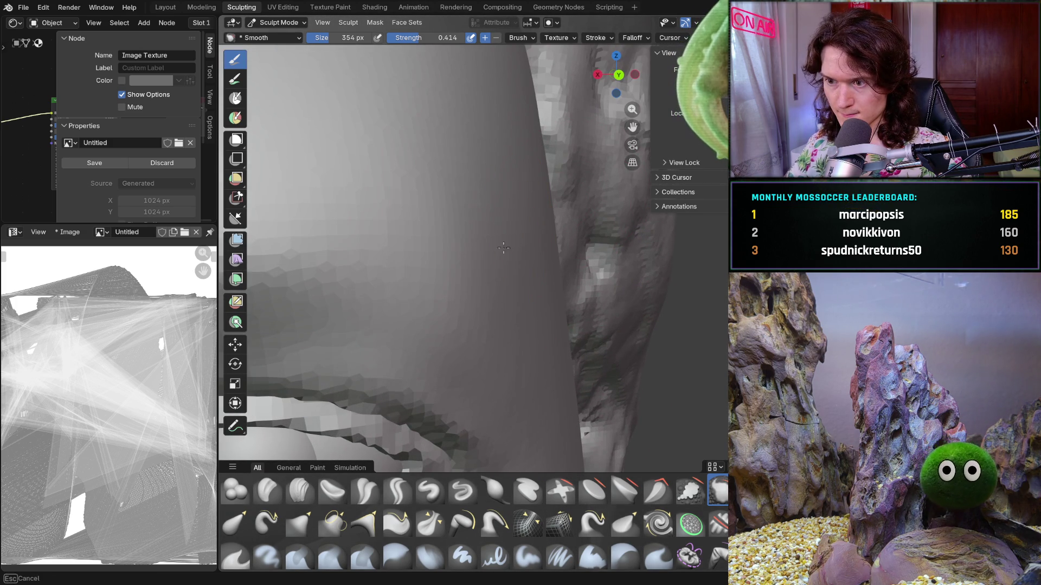
mouse_move(552, 217)
middle_mouse_down()
mouse_move(450, 200)
mouse_move(499, 314)
mouse_move(571, 280)
mouse_move(622, 330)
mouse_move(622, 310)
middle_mouse_up()
scroll(442, 198, "down", 2)
scroll(572, 280, "down", 3)
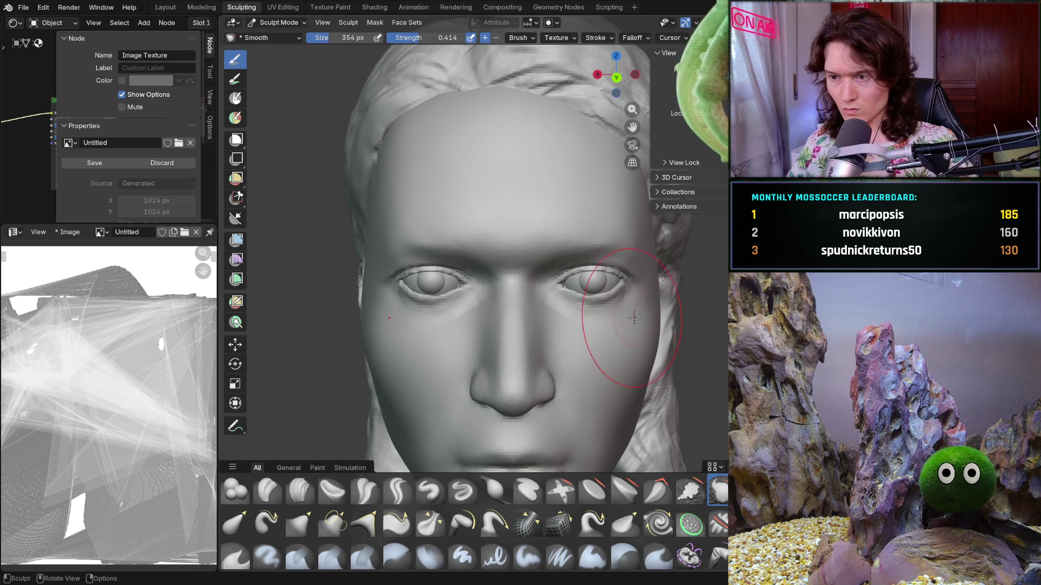
Smooth the upper eyelid and brow with the 354 px Smooth brush, viewing from above and below.
mouse_move(612, 319)
middle_mouse_down()
mouse_move(581, 369)
mouse_move(547, 256)
mouse_move(557, 302)
mouse_move(493, 372)
mouse_move(576, 395)
mouse_move(590, 358)
middle_mouse_up()
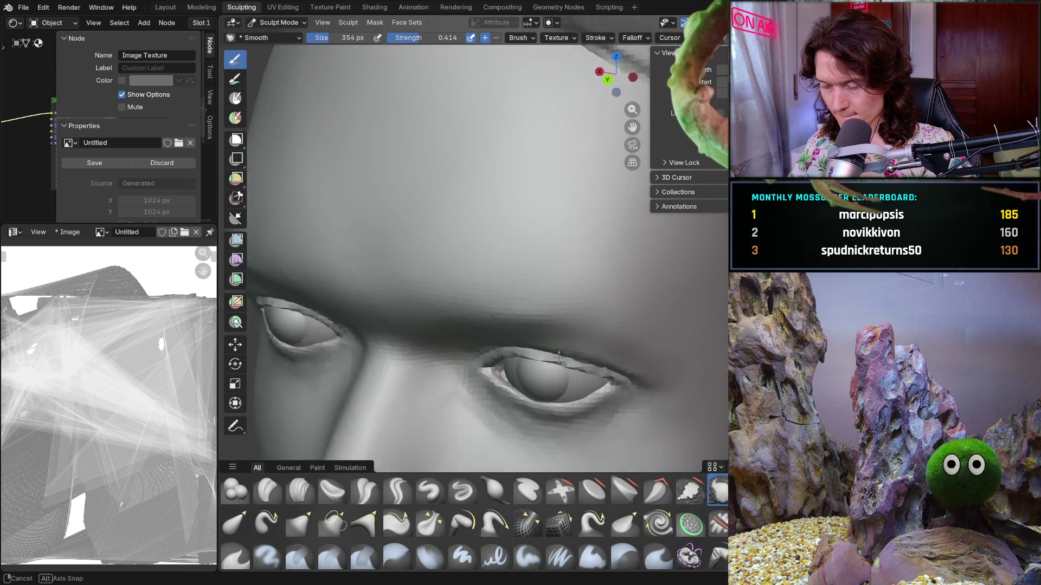
scroll(603, 320, "up", 2)
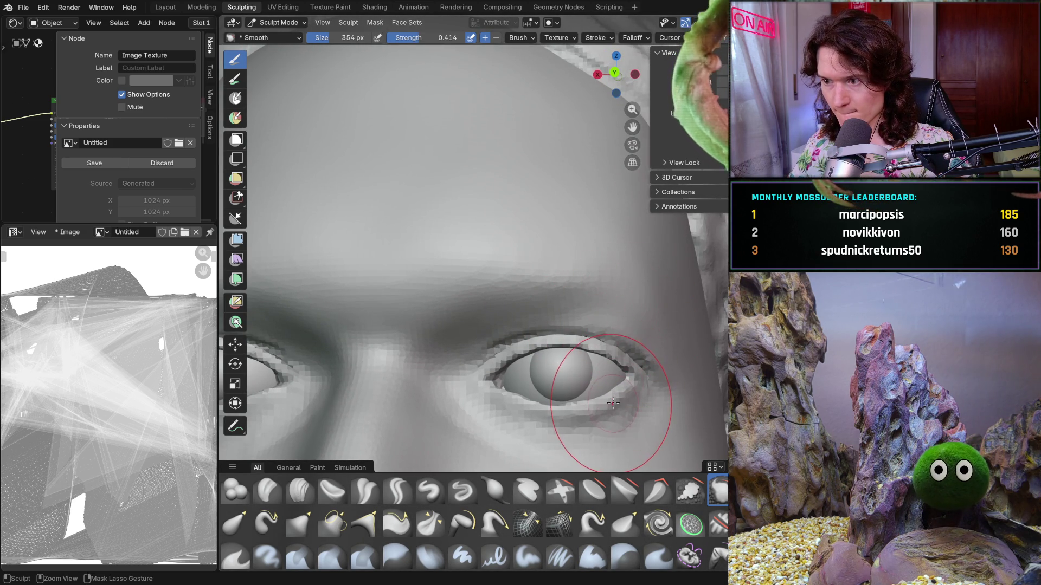
mouse_move(615, 401)
middle_mouse_down()
mouse_move(607, 424)
mouse_move(580, 343)
middle_mouse_up()
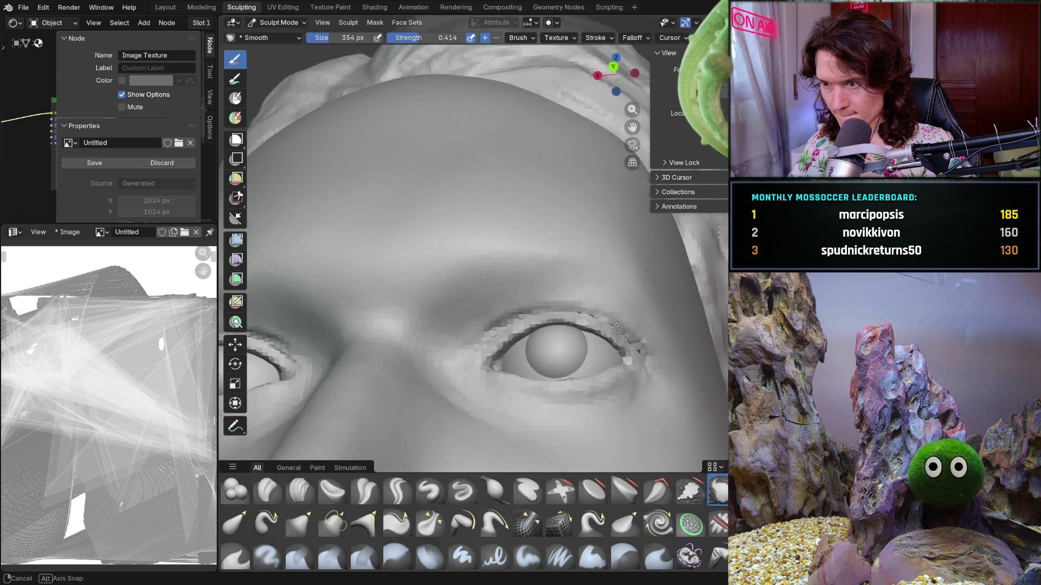
scroll(581, 344, "up", 4)
middle_click_drag(615, 305, 531, 301)
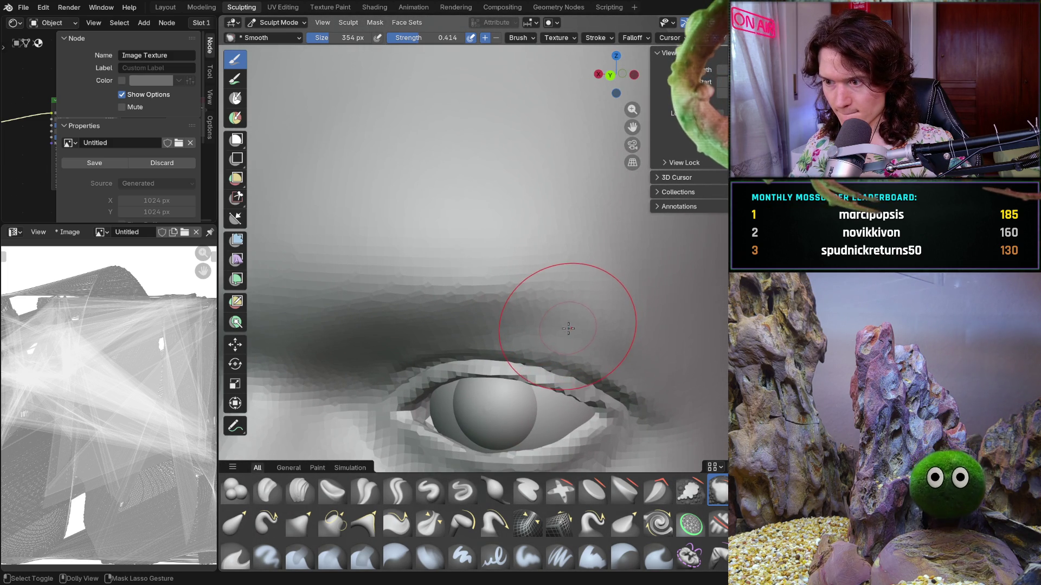
Build up the brow ridge above the eye with 140 px Clay Strips.
key("shift")
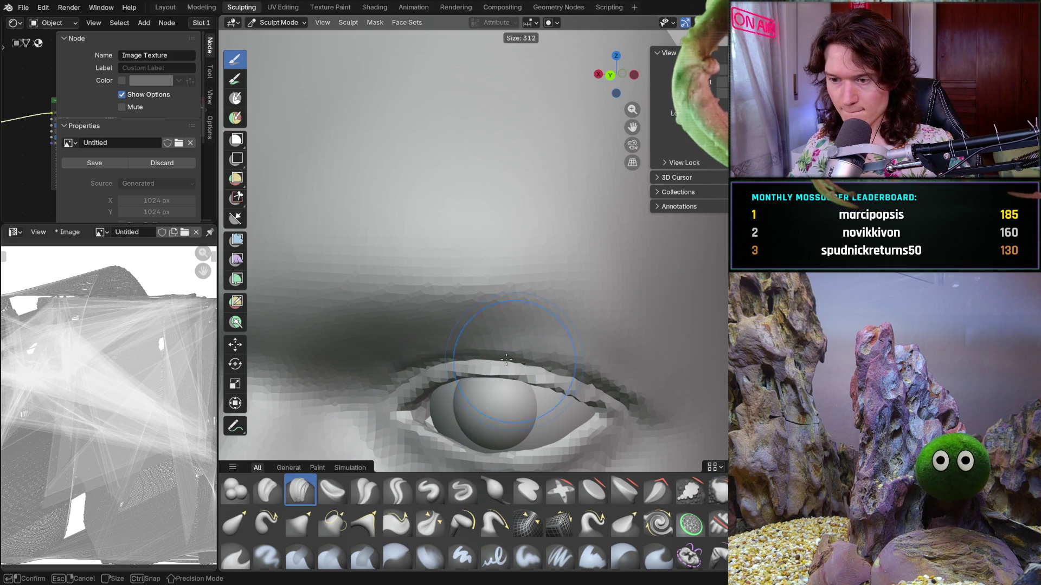
mouse_move(468, 389)
middle_mouse_down()
mouse_move(573, 263)
mouse_move(553, 307)
mouse_move(577, 232)
middle_mouse_up()
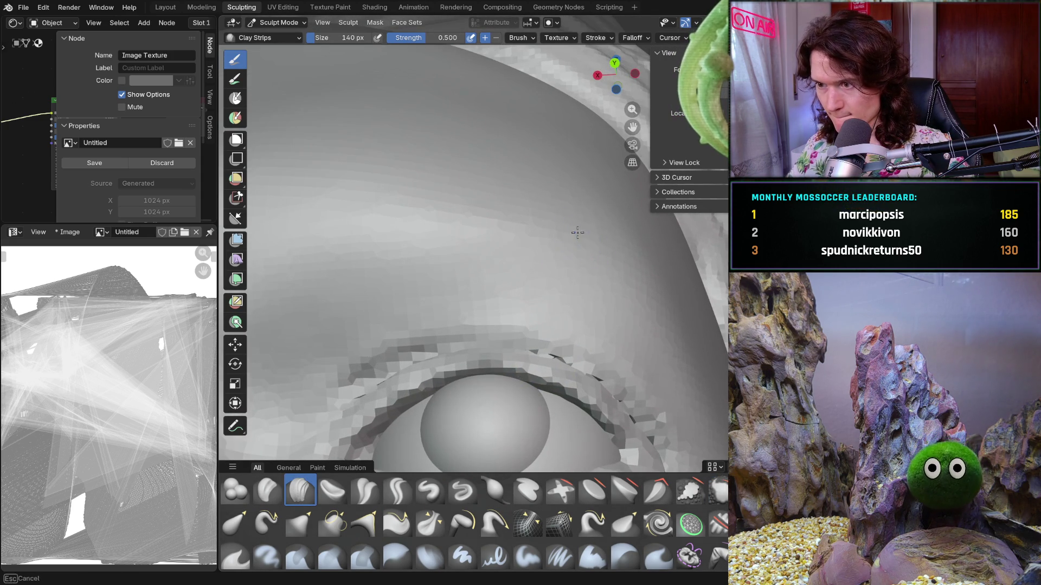
mouse_move(605, 267)
middle_mouse_down()
mouse_move(563, 247)
mouse_move(607, 261)
mouse_move(615, 291)
mouse_move(619, 277)
mouse_move(586, 257)
middle_mouse_up()
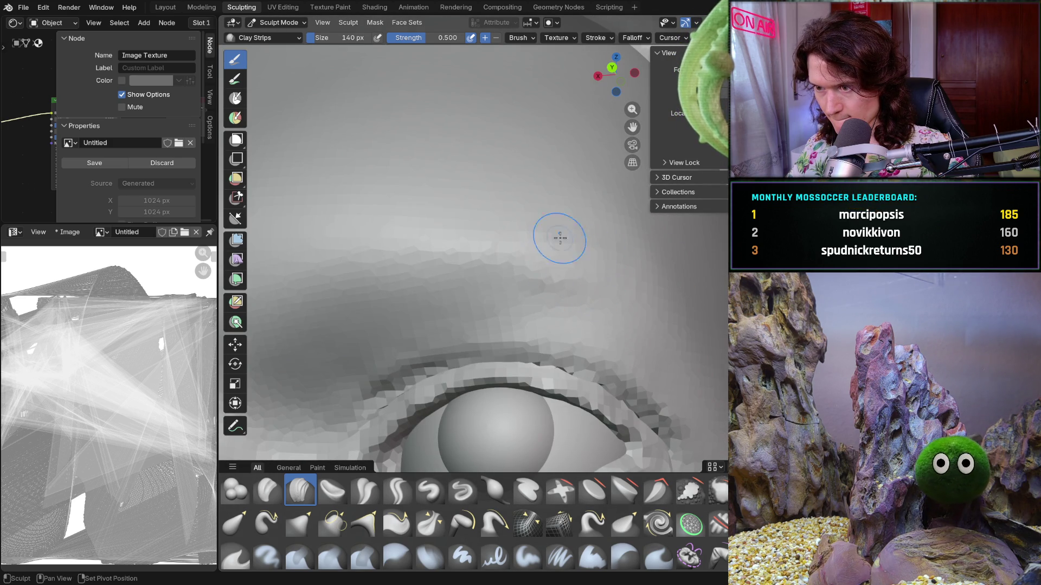
middle_click_drag(516, 273, 628, 295)
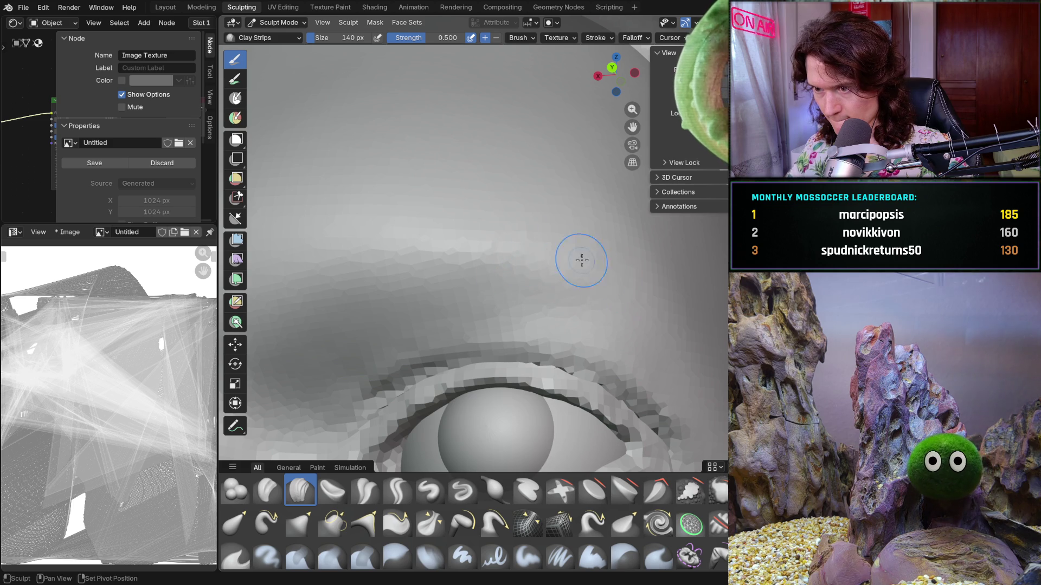
mouse_move(590, 242)
middle_mouse_down()
mouse_move(639, 300)
mouse_move(606, 193)
mouse_move(568, 250)
middle_mouse_up()
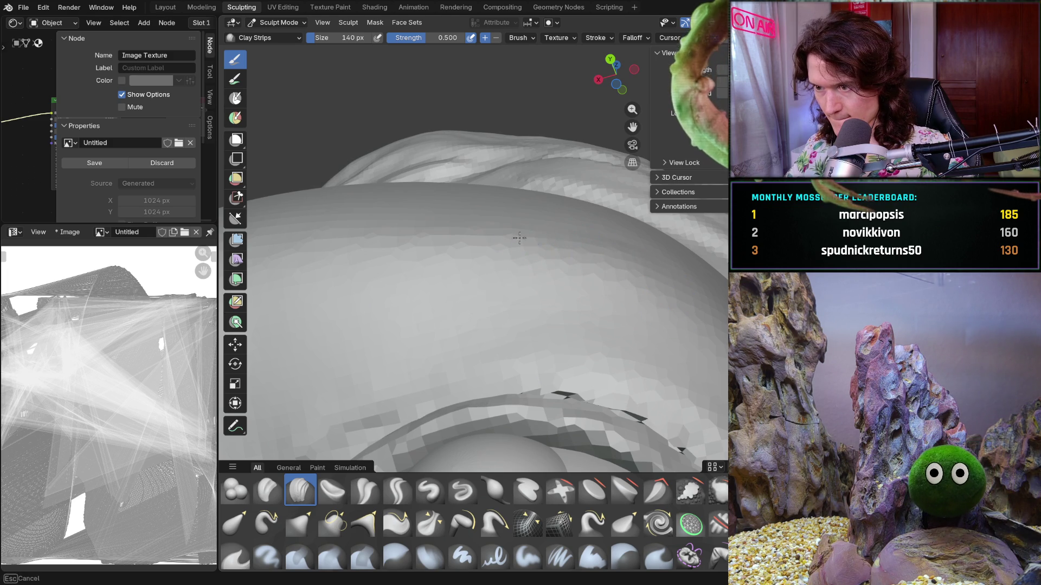
mouse_move(602, 258)
middle_mouse_down()
mouse_move(612, 256)
mouse_move(571, 295)
mouse_move(631, 347)
mouse_move(535, 302)
mouse_move(464, 297)
mouse_move(496, 326)
mouse_move(489, 371)
mouse_move(539, 353)
mouse_move(462, 288)
mouse_move(462, 307)
middle_mouse_up()
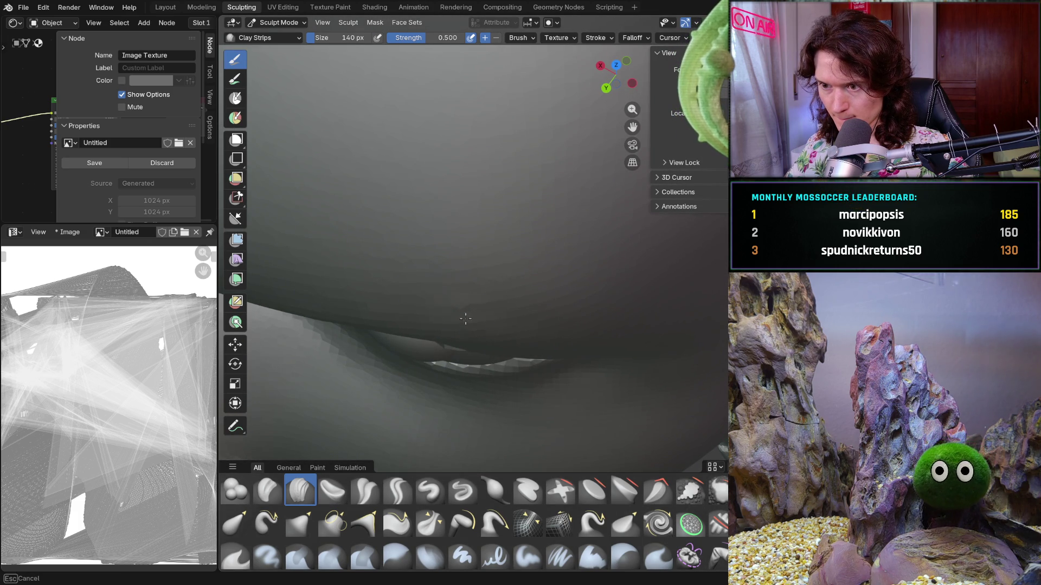
mouse_move(501, 305)
middle_mouse_down()
mouse_move(537, 205)
mouse_move(591, 286)
mouse_move(406, 336)
middle_mouse_up()
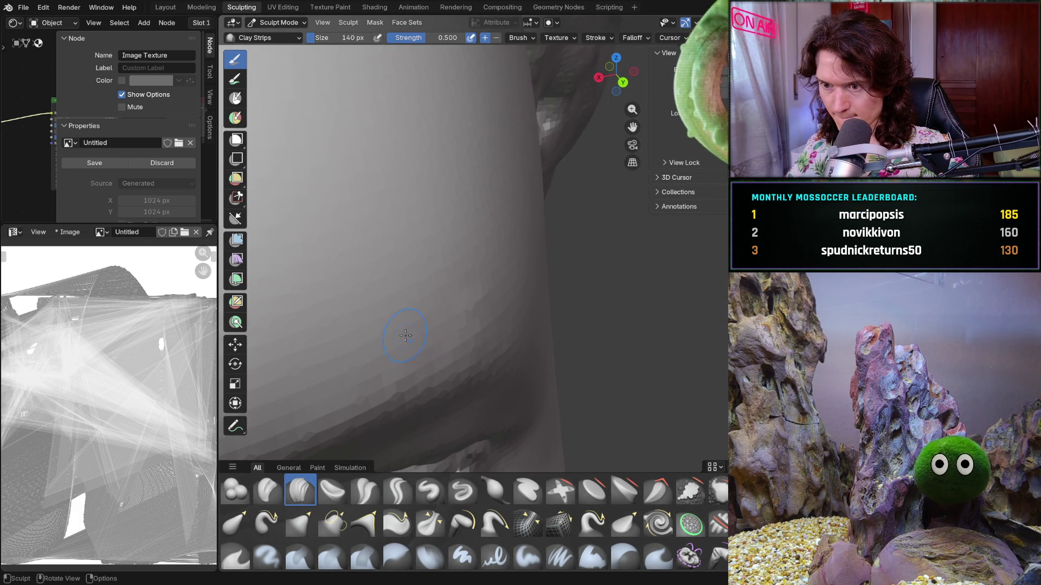
middle_click_drag(376, 374, 456, 301)
Adjust the Clay Strips size, then enlarge the Smooth brush to 368 px.
key("f")
left_click(468, 302)
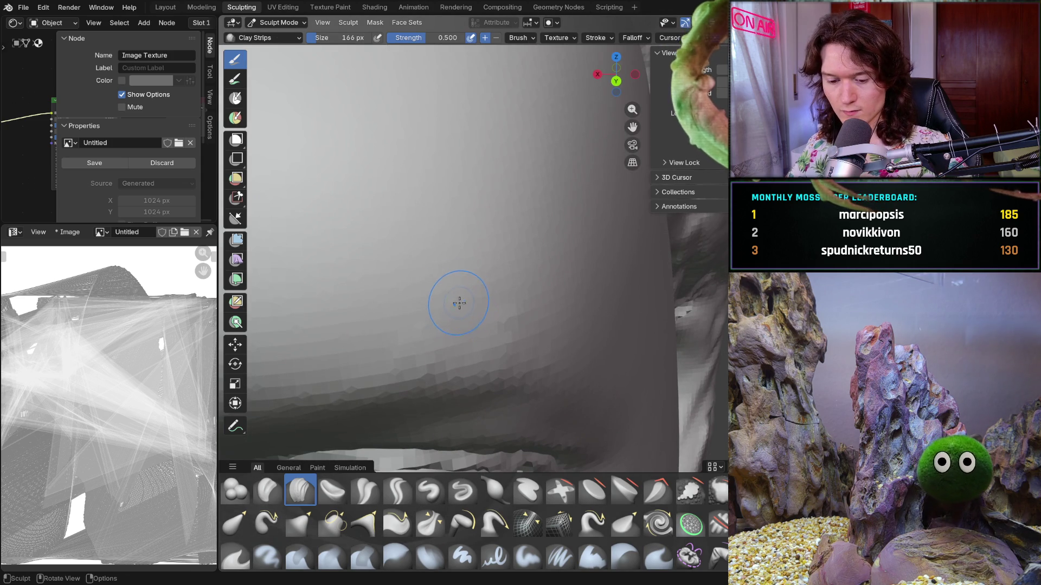
key("shift")
key("f")
left_click(502, 319)
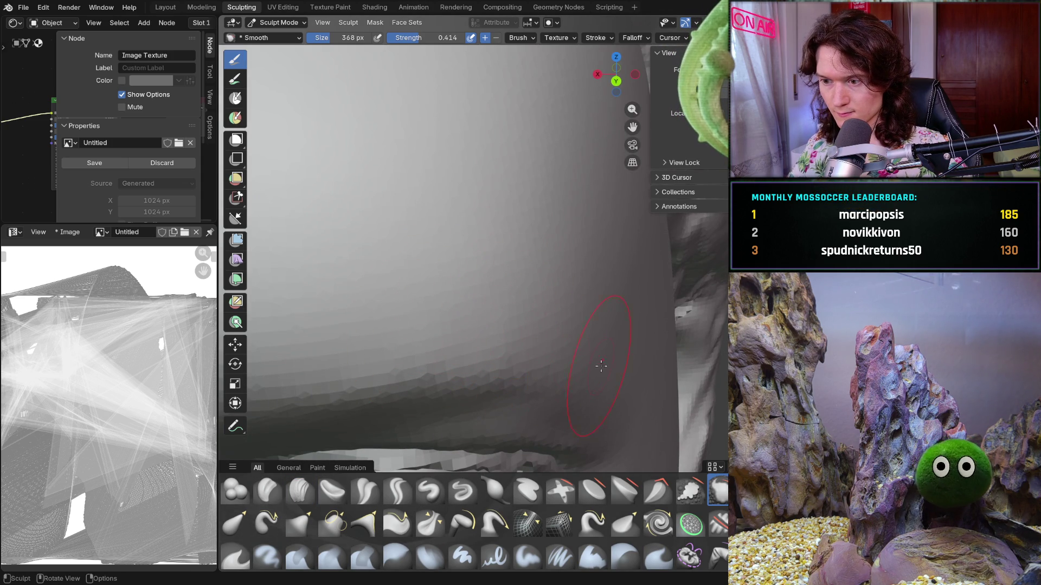
Set the Smooth brush to 186 px and smooth under the brow and over the eyelid.
mouse_move(630, 306)
middle_mouse_down()
mouse_move(496, 351)
mouse_move(482, 242)
middle_mouse_up()
scroll(488, 260, "up", 4)
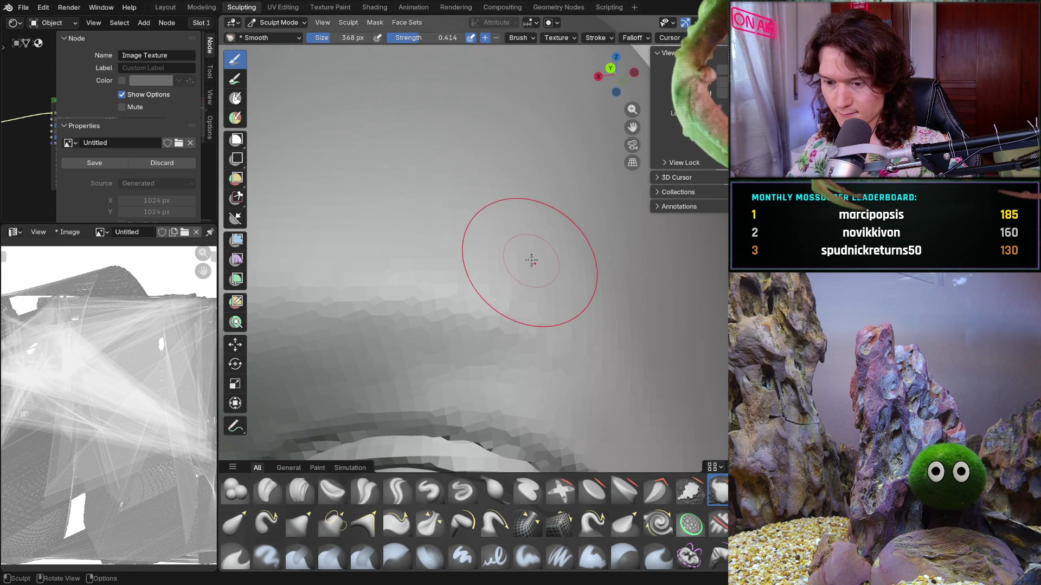
key("f")
left_click(504, 289)
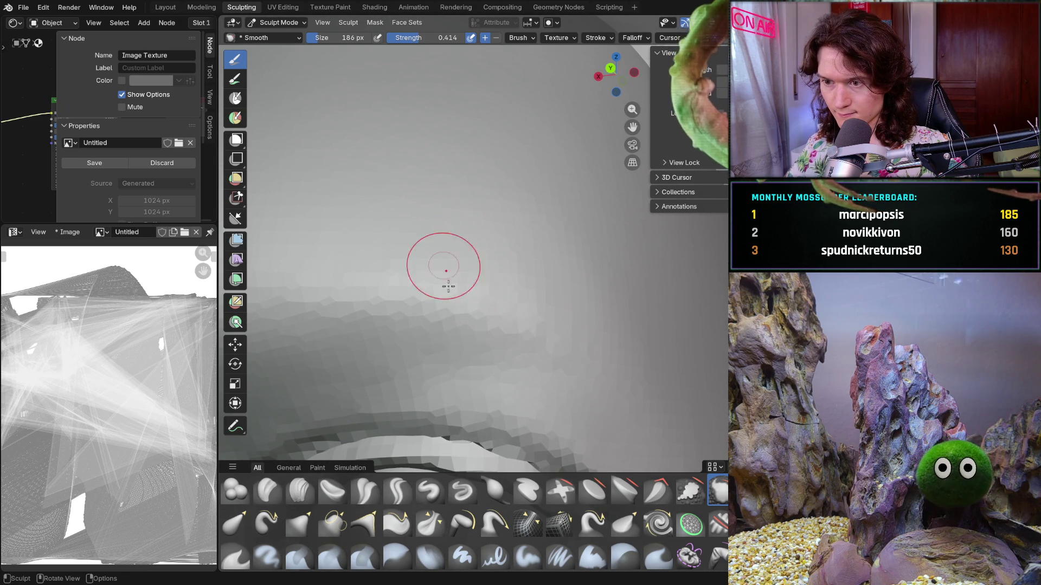
scroll(464, 253, "down", 4)
mouse_move(464, 253)
middle_mouse_down()
mouse_move(540, 255)
mouse_move(535, 235)
mouse_move(543, 248)
mouse_move(438, 248)
middle_mouse_up()
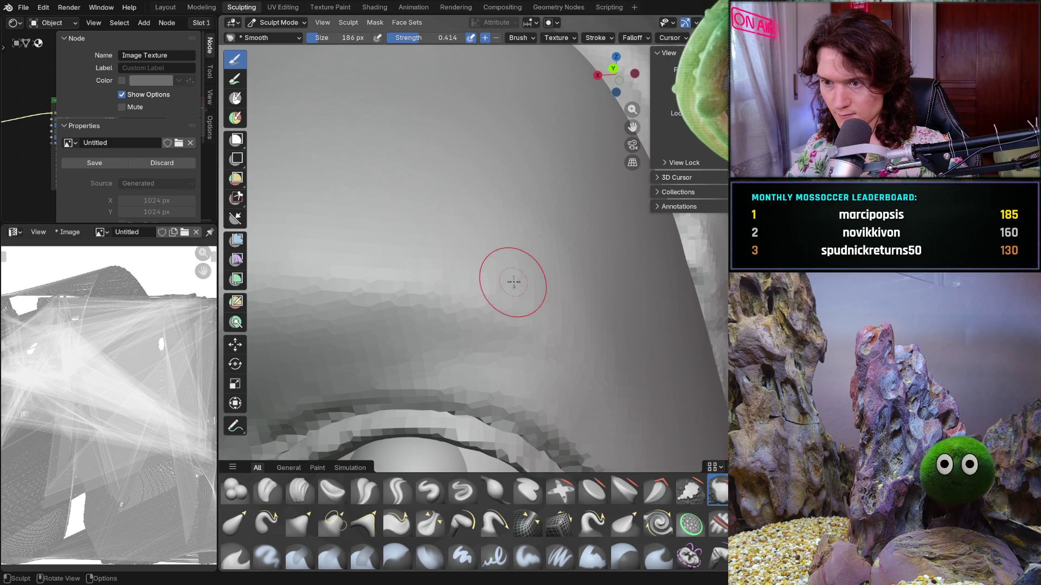
scroll(553, 347, "down", 3)
mouse_move(558, 368)
middle_mouse_down()
mouse_move(588, 284)
mouse_move(571, 291)
mouse_move(456, 205)
mouse_move(533, 188)
middle_mouse_up()
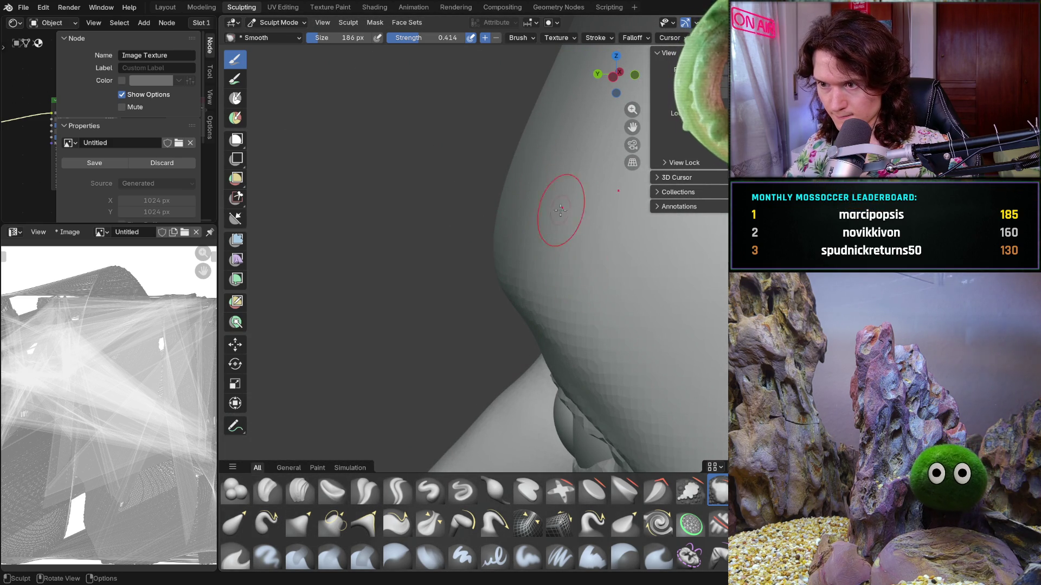
Smooth the forehead, brow and outer eye-corner forms, checking front and profile views.
mouse_move(625, 350)
middle_mouse_down()
mouse_move(535, 360)
mouse_move(655, 320)
mouse_move(602, 271)
middle_mouse_up()
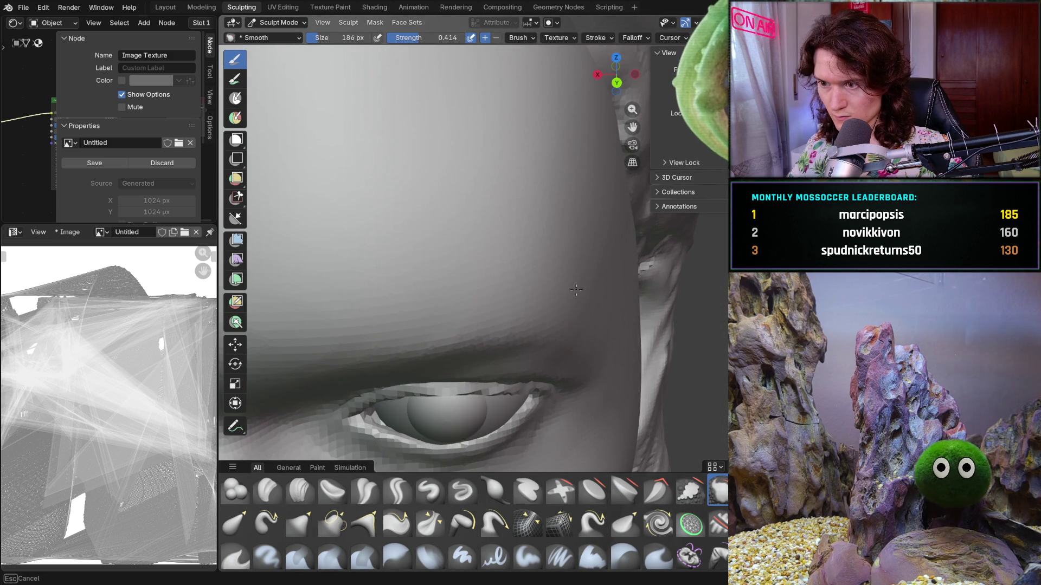
middle_click_drag(707, 241, 589, 258)
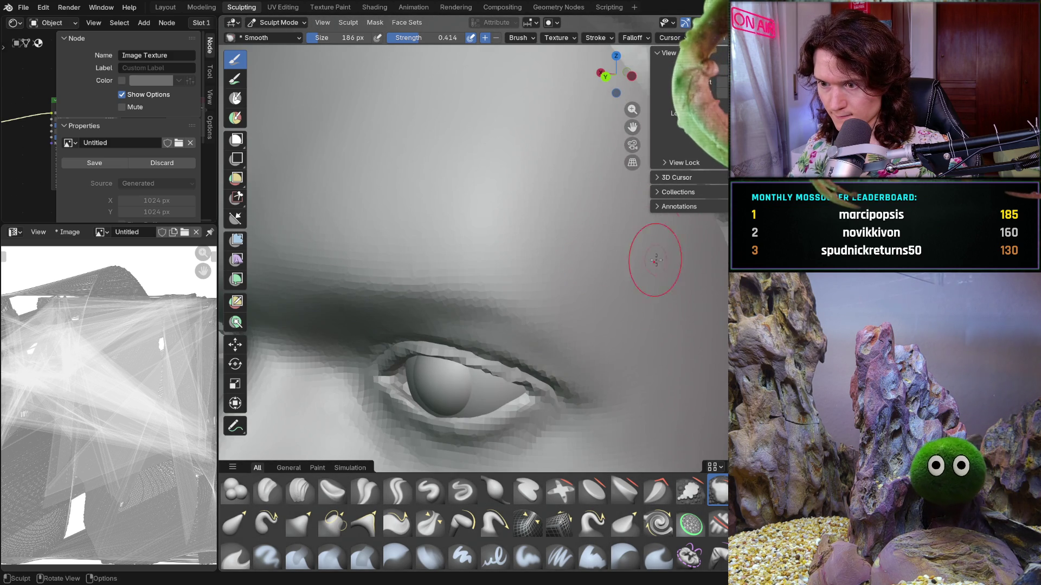
mouse_move(656, 261)
middle_mouse_down()
mouse_move(587, 360)
mouse_move(640, 325)
mouse_move(672, 336)
mouse_move(672, 272)
mouse_move(623, 348)
mouse_move(600, 232)
middle_mouse_up()
scroll(617, 351, "up", 5)
scroll(575, 354, "up", 2)
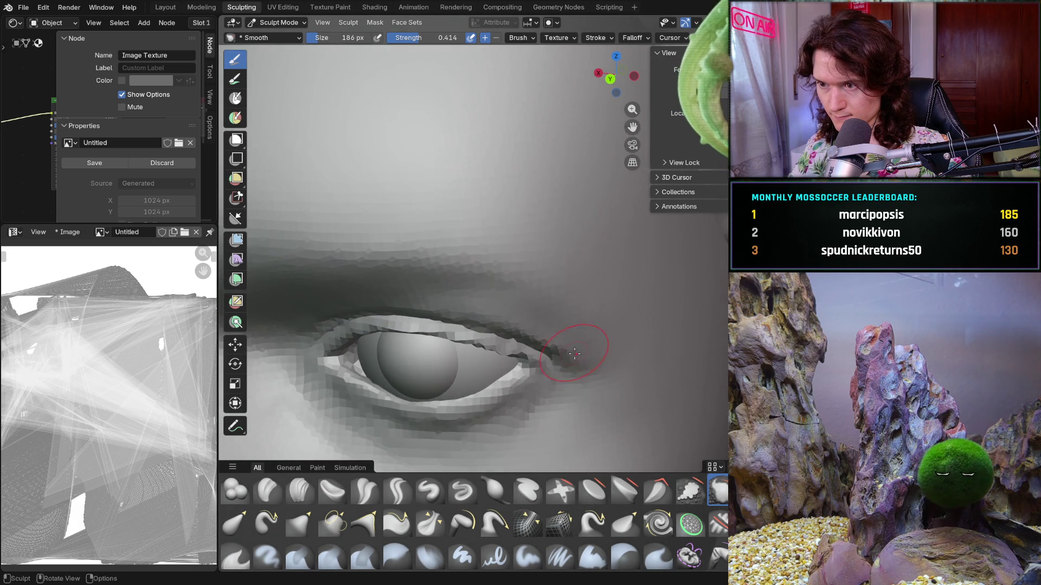
scroll(574, 354, "up", 2)
mouse_move(590, 267)
middle_mouse_down()
mouse_move(607, 295)
mouse_move(607, 274)
middle_mouse_up()
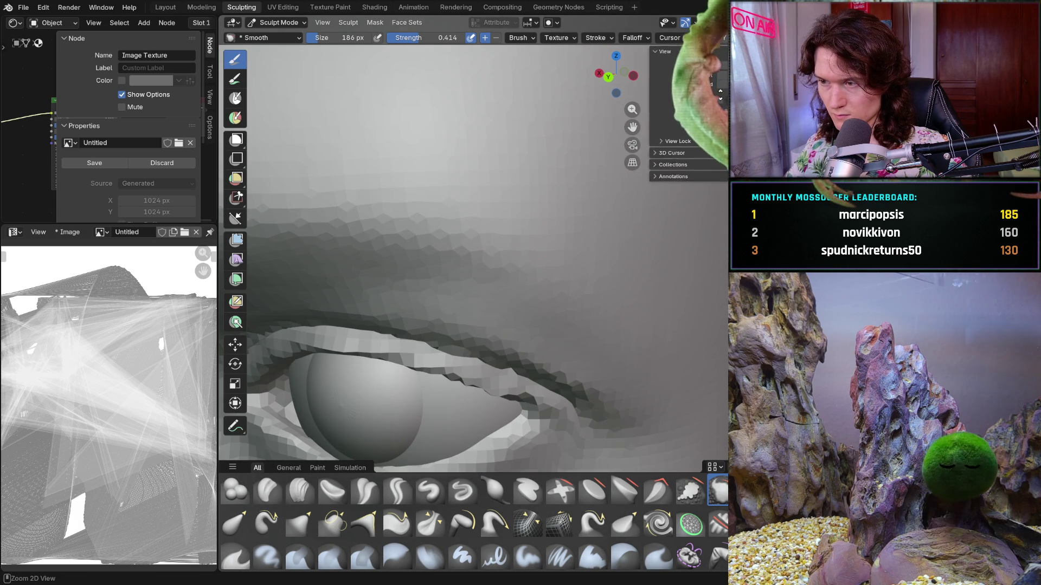
mouse_move(477, 303)
middle_mouse_down()
mouse_move(501, 307)
mouse_move(569, 278)
mouse_move(441, 367)
mouse_move(458, 317)
mouse_move(559, 292)
mouse_move(513, 285)
middle_mouse_up()
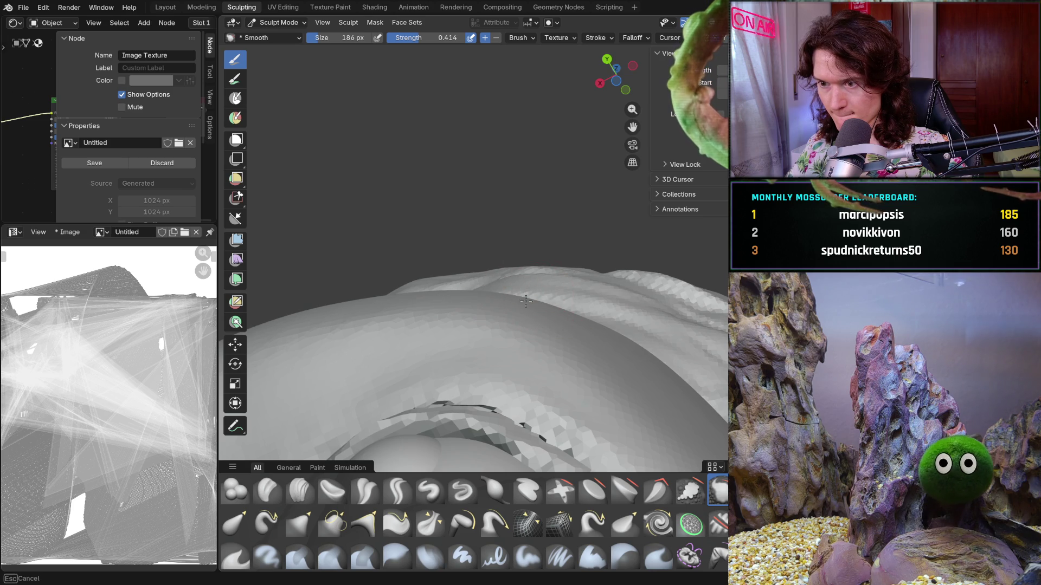
mouse_move(550, 325)
middle_mouse_down()
mouse_move(581, 295)
mouse_move(582, 261)
middle_mouse_up()
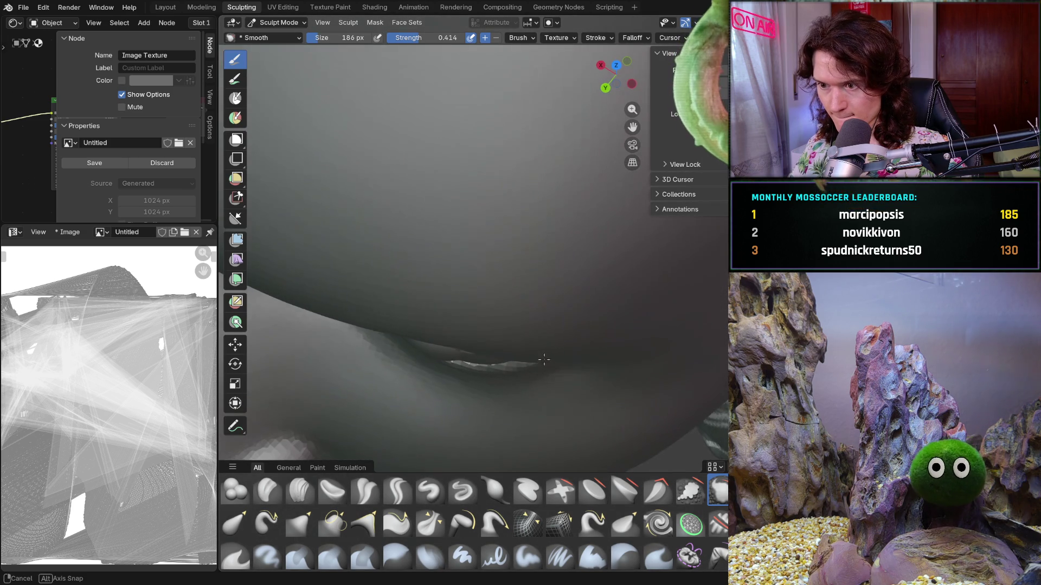
mouse_move(684, 271)
middle_mouse_down()
mouse_move(616, 309)
mouse_move(563, 363)
mouse_move(540, 347)
mouse_move(623, 292)
mouse_move(487, 278)
middle_mouse_up()
Save the file as V2_main_char_10.blend and inspect the eye and nose bridge.
key("ctrl+s")
scroll(623, 282, "up", 5)
scroll(623, 292, "up", 6)
scroll(504, 304, "down", 3)
middle_click_drag(516, 326, 499, 315)
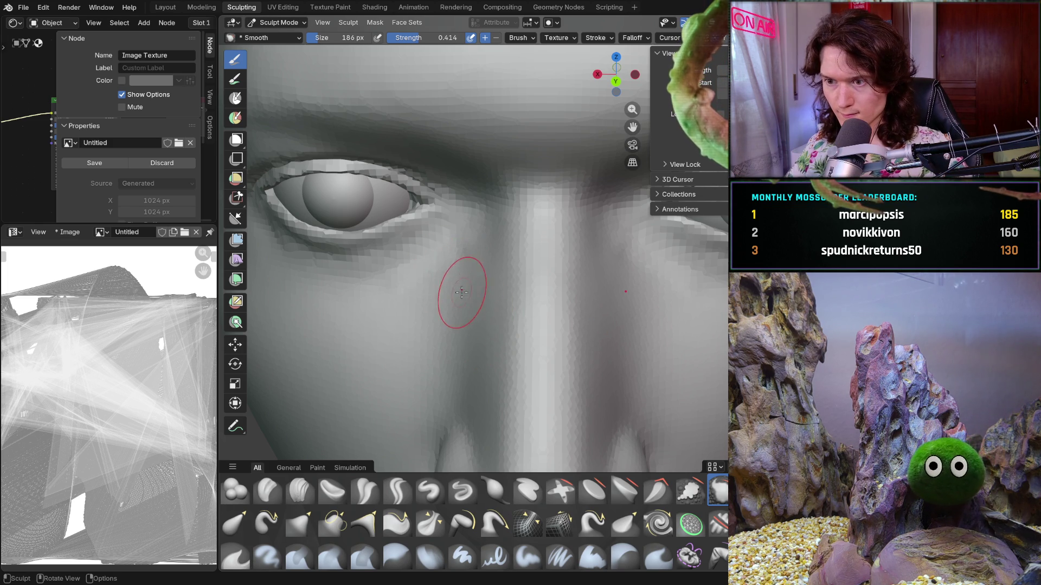
scroll(461, 293, "up", 5)
mouse_move(488, 314)
middle_mouse_down()
mouse_move(449, 301)
mouse_move(477, 336)
middle_mouse_up()
Switch to Clay Strips (150 px, 0.5) and add clay beside the outer eye corner.
left_click(303, 487)
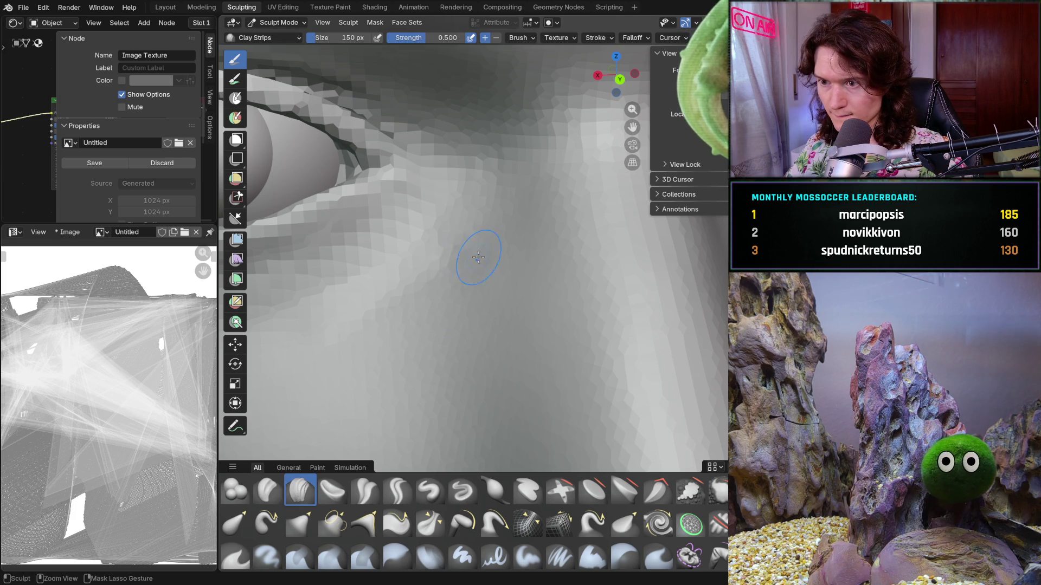
middle_click_drag(446, 259, 447, 253)
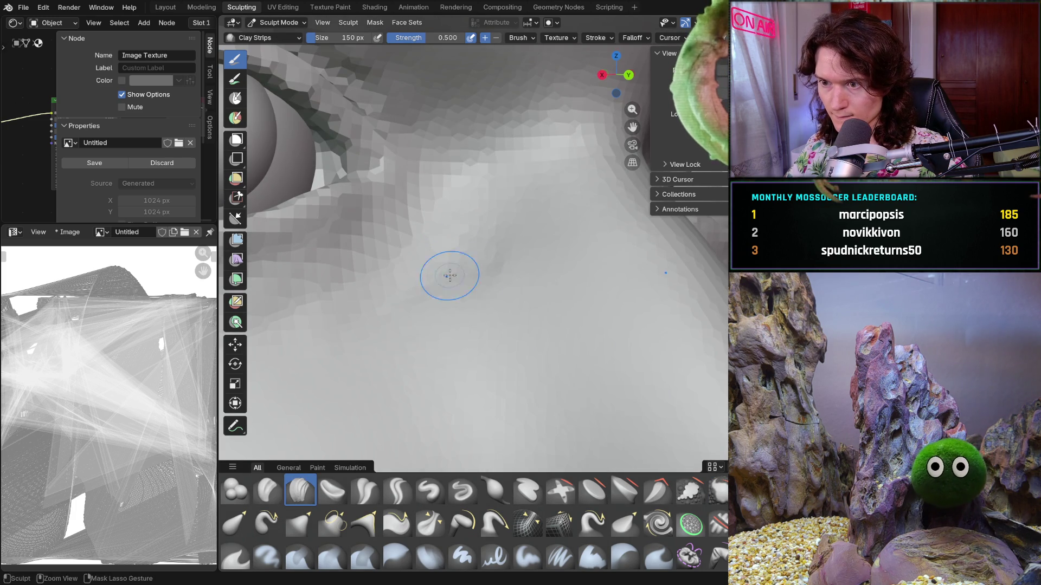
mouse_move(433, 298)
middle_mouse_down()
mouse_move(413, 327)
mouse_move(497, 284)
middle_mouse_up()
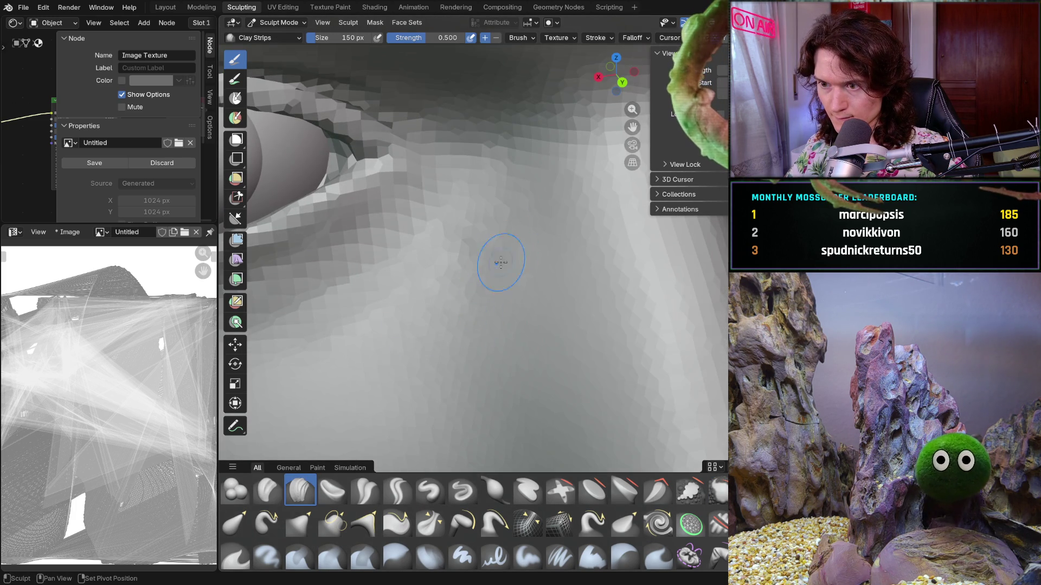
scroll(527, 249, "up", 5)
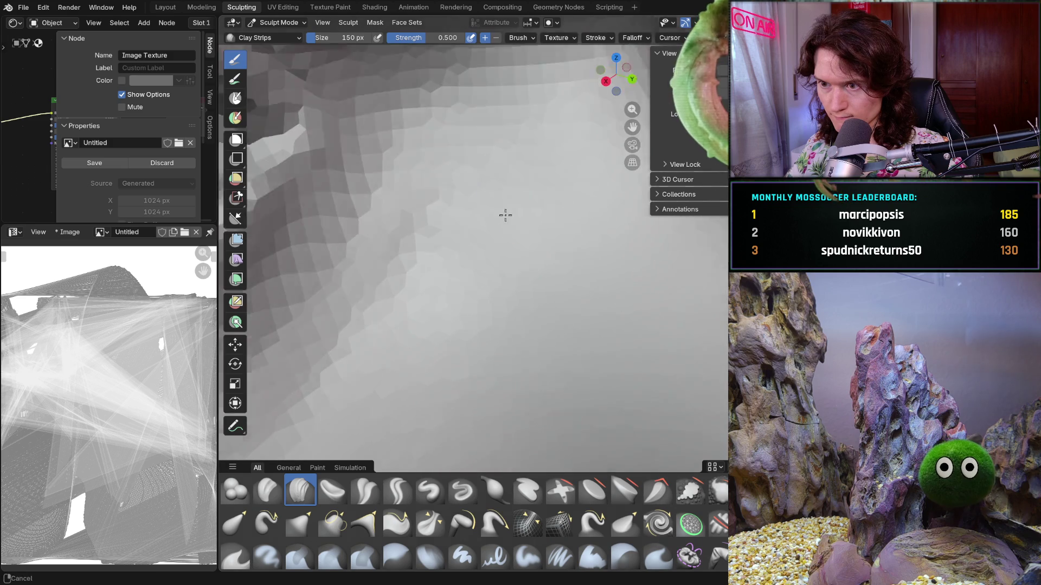
mouse_move(504, 214)
middle_mouse_down()
mouse_move(442, 219)
mouse_move(402, 174)
mouse_move(455, 218)
middle_mouse_up()
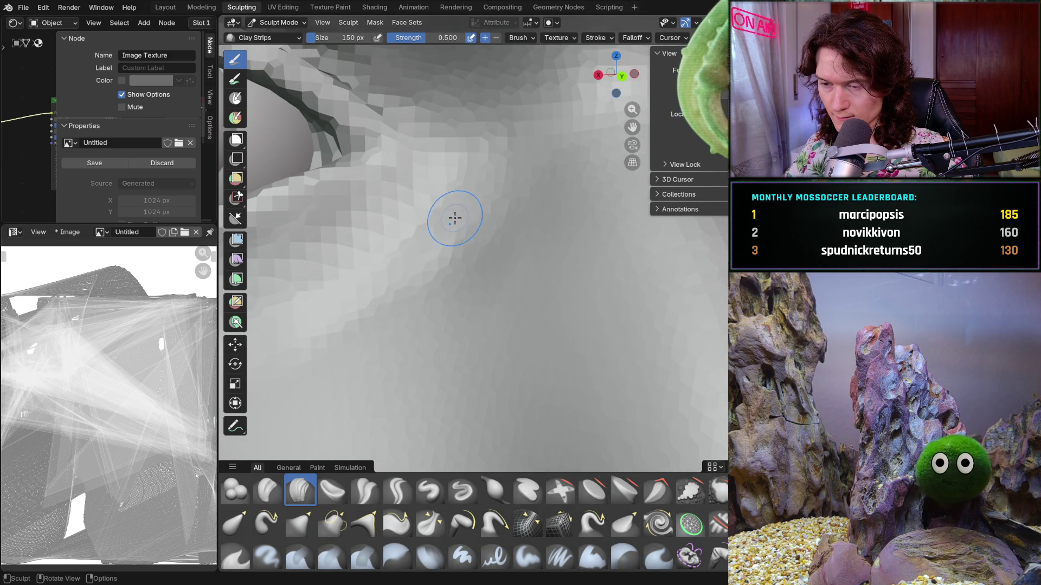
scroll(455, 208, "up", 2)
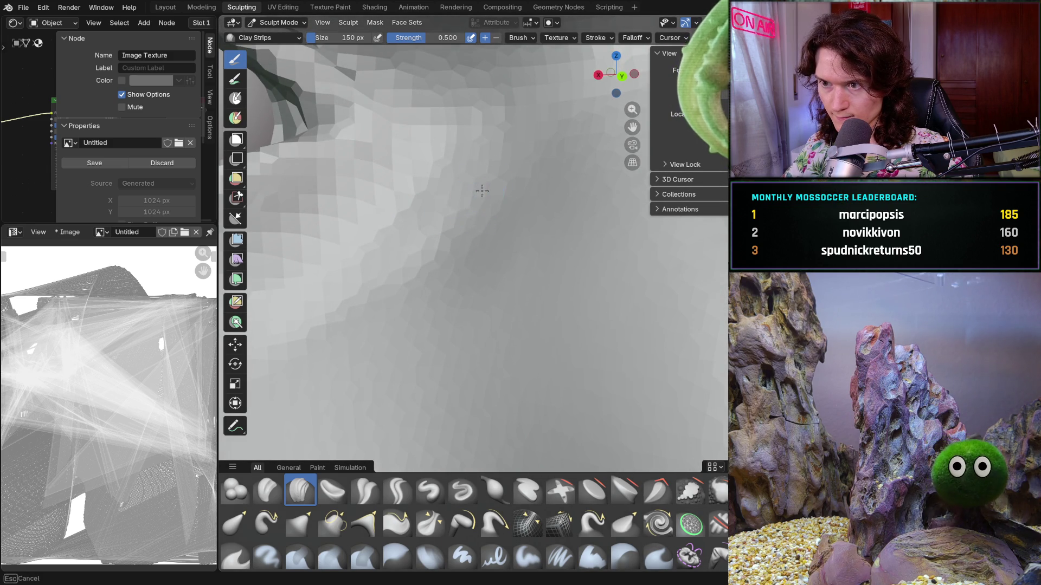
scroll(439, 243, "down", 8)
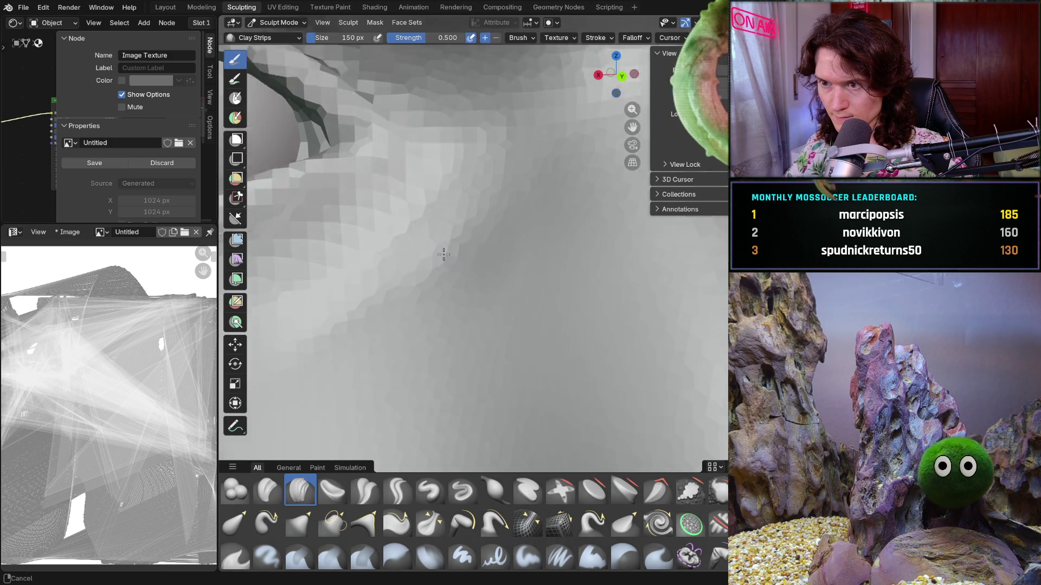
Check against the whole face, then build up the cheek just below the eye corner.
mouse_move(441, 378)
middle_mouse_down()
mouse_move(492, 332)
mouse_move(592, 279)
mouse_move(596, 216)
middle_mouse_up()
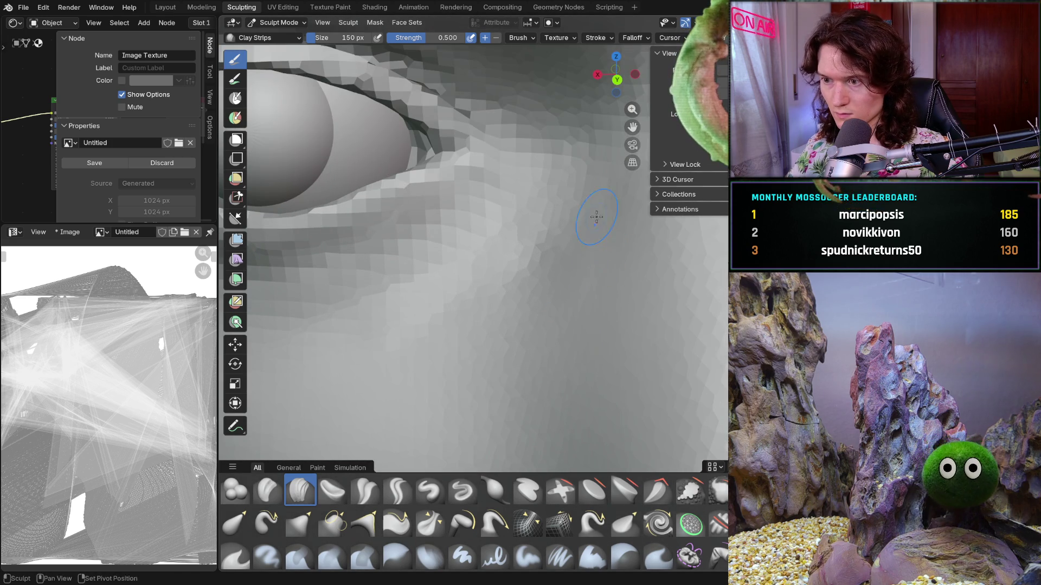
mouse_move(573, 297)
middle_mouse_down("ctrl")
mouse_move(611, 279)
mouse_move(551, 279)
mouse_move(572, 194)
middle_mouse_up("ctrl")
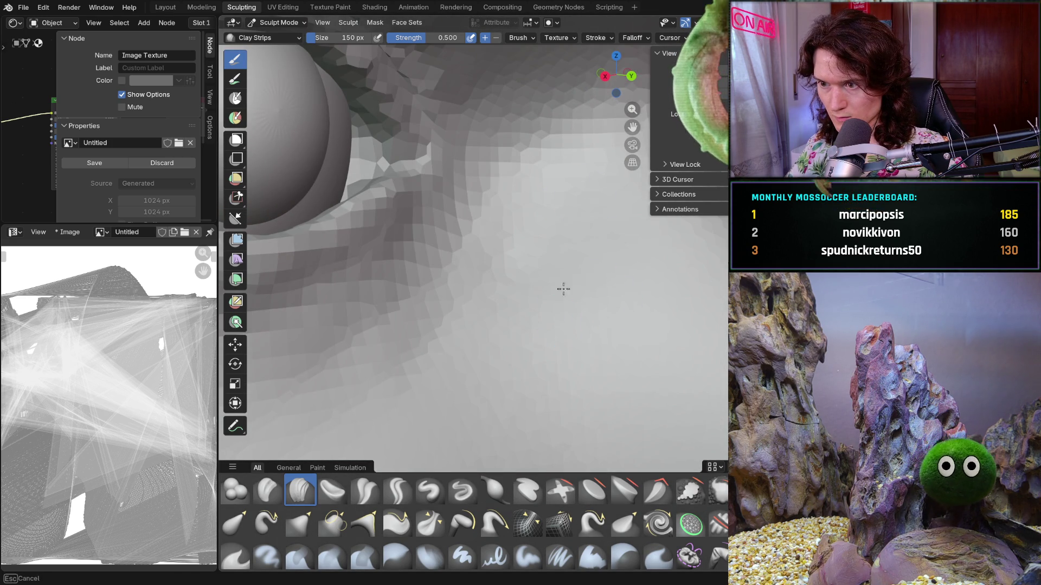
mouse_move(513, 281)
middle_mouse_down()
mouse_move(544, 298)
mouse_move(487, 313)
mouse_move(560, 287)
mouse_move(599, 218)
middle_mouse_up()
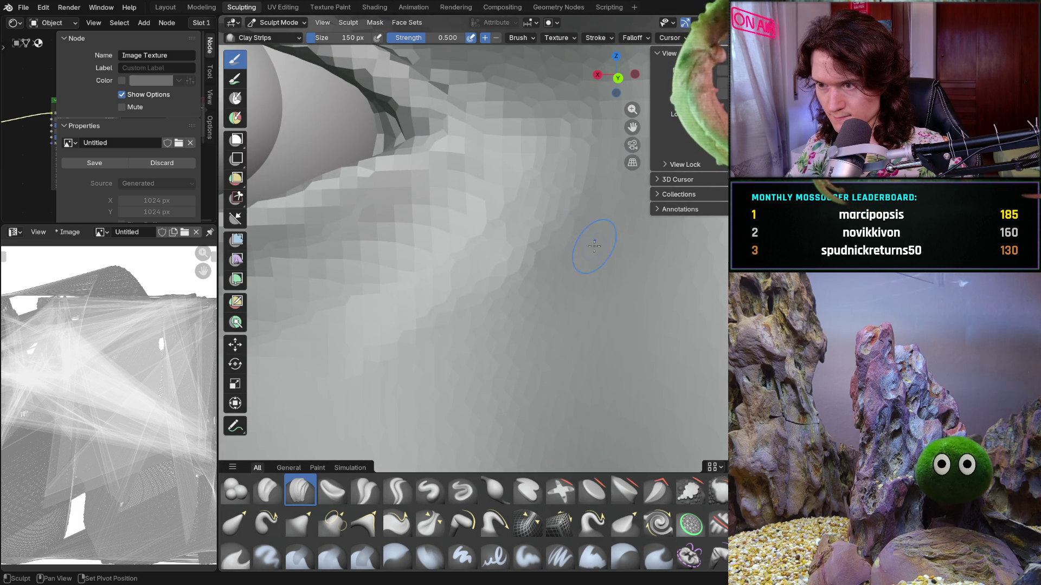
scroll(594, 246, "down", 8)
middle_click_drag(512, 374, 499, 365)
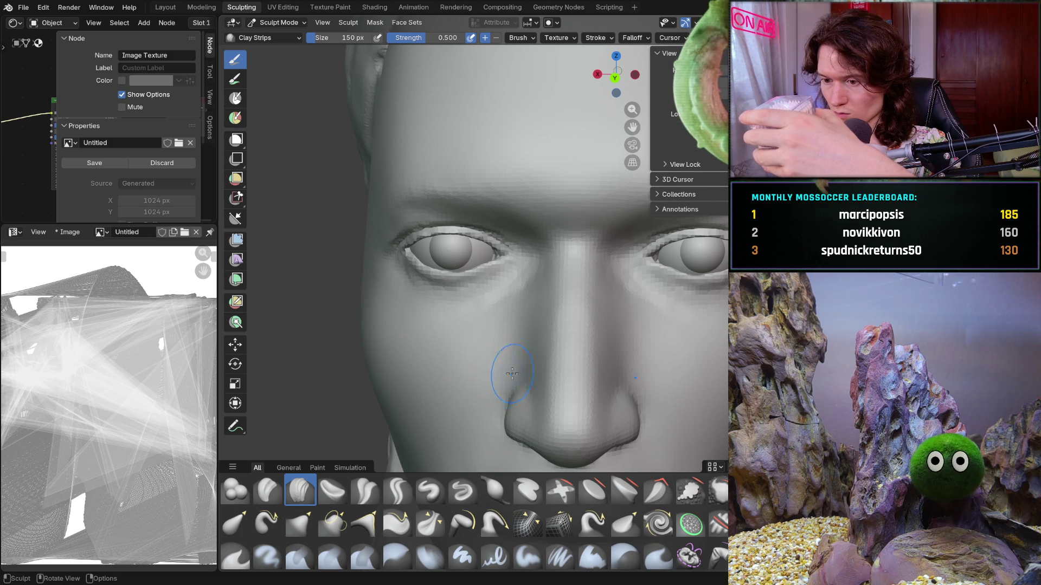
scroll(499, 325, "up", 2)
scroll(512, 304, "up", 6)
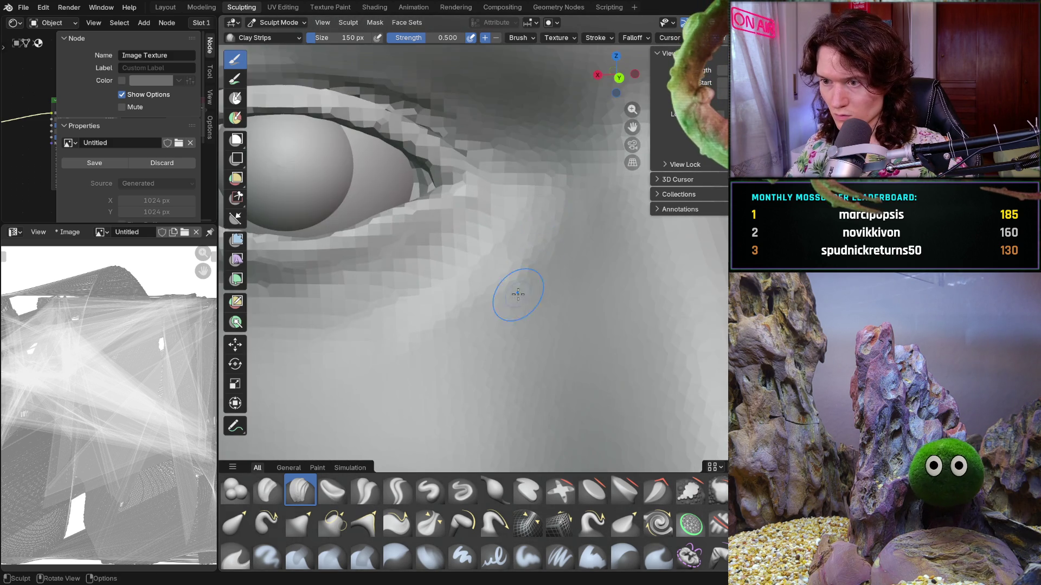
scroll(520, 297, "up", 2)
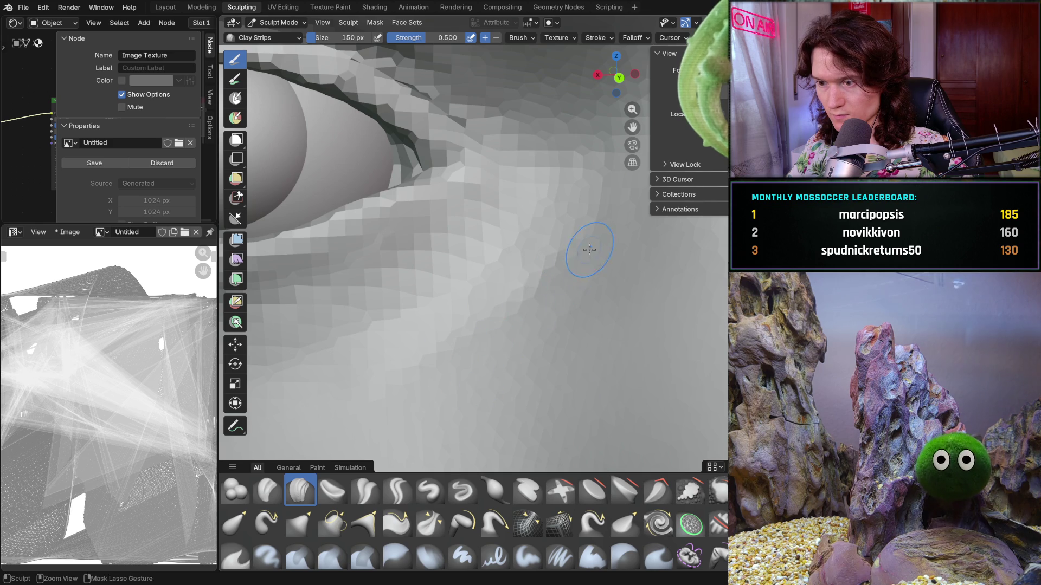
Add more Clay Strips strokes beside the outer eye corner and lower lid from several angles.
mouse_move(589, 250)
middle_mouse_down("ctrl")
mouse_move(606, 319)
mouse_move(576, 346)
mouse_move(585, 284)
middle_mouse_up("ctrl")
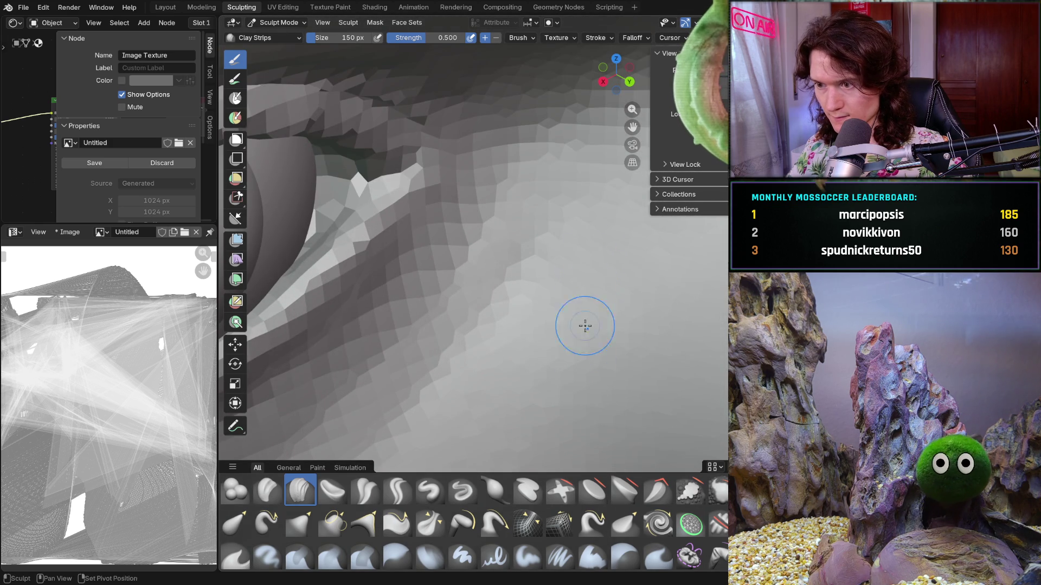
mouse_move(585, 326)
middle_mouse_down("shift")
mouse_move(534, 297)
mouse_move(567, 325)
mouse_move(671, 307)
mouse_move(539, 435)
mouse_move(481, 326)
mouse_move(533, 301)
mouse_move(566, 264)
middle_mouse_up("shift")
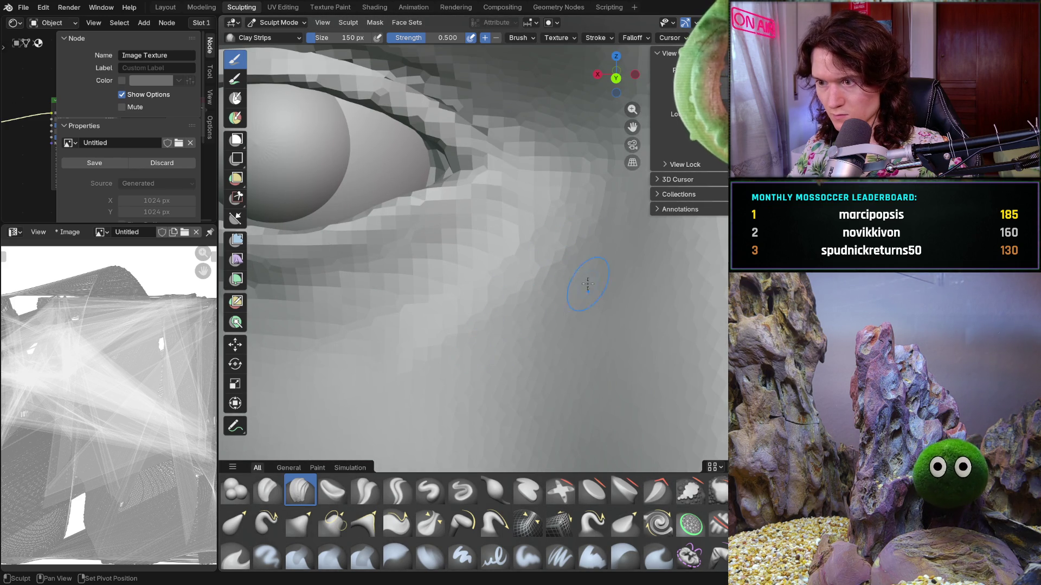
mouse_move(511, 274)
middle_mouse_down("ctrl")
mouse_move(584, 302)
mouse_move(557, 334)
mouse_move(541, 277)
middle_mouse_up("ctrl")
middle_click_drag(598, 259, 557, 319, "ctrl")
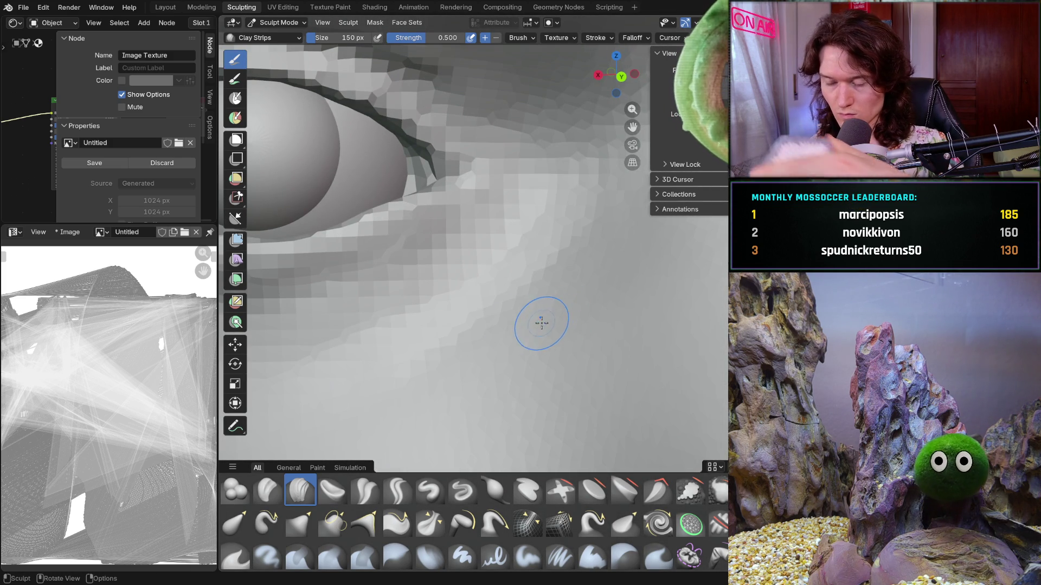
mouse_move(460, 344)
middle_mouse_down()
mouse_move(494, 370)
mouse_move(472, 340)
mouse_move(488, 318)
mouse_move(399, 360)
mouse_move(417, 314)
mouse_move(404, 283)
mouse_move(494, 272)
middle_mouse_up()
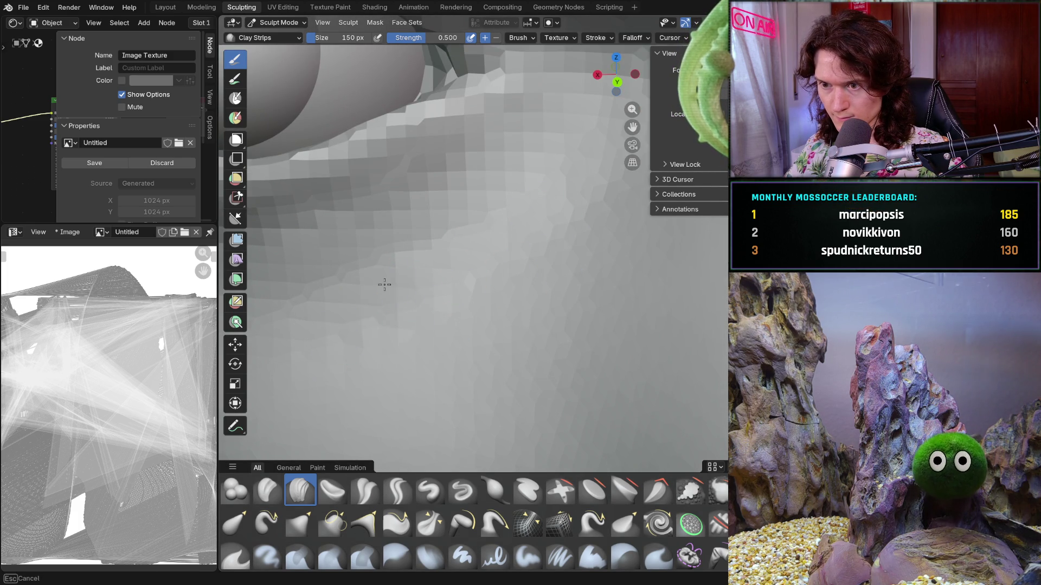
mouse_move(427, 295)
middle_mouse_down()
mouse_move(464, 297)
mouse_move(516, 263)
mouse_move(418, 379)
mouse_move(419, 346)
mouse_move(467, 314)
middle_mouse_up()
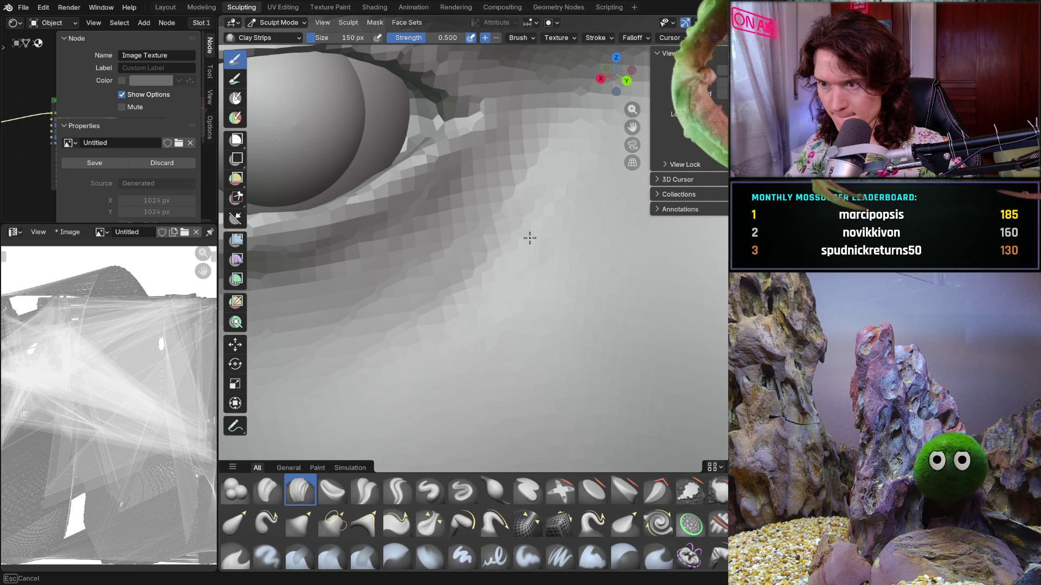
mouse_move(530, 237)
middle_mouse_down("shift")
mouse_move(539, 204)
mouse_move(488, 341)
mouse_move(572, 288)
mouse_move(476, 372)
mouse_move(482, 390)
mouse_move(423, 347)
mouse_move(413, 323)
middle_mouse_up("shift")
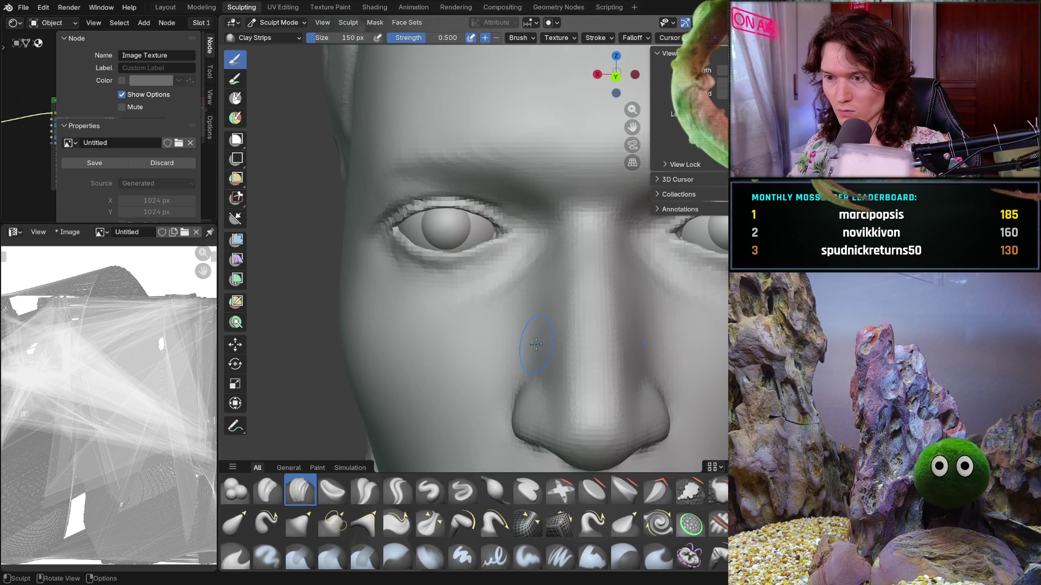
Shape the area from the outer eye corner to the temple, then view the face from a low angle.
scroll(488, 319, "up", 4)
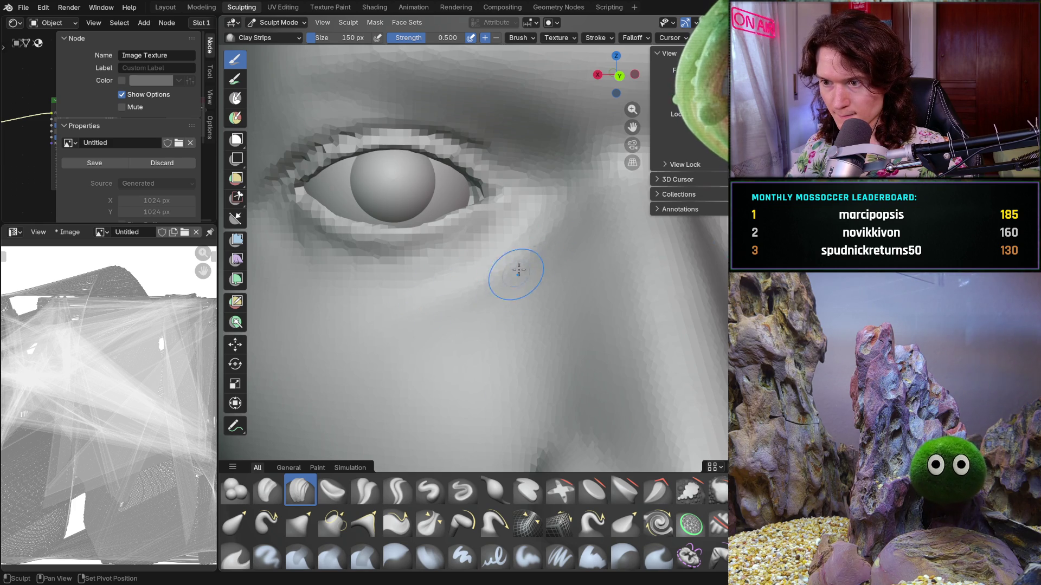
mouse_move(495, 319)
middle_mouse_down()
mouse_move(493, 341)
mouse_move(509, 351)
mouse_move(609, 318)
mouse_move(511, 310)
mouse_move(488, 356)
mouse_move(530, 325)
mouse_move(548, 330)
mouse_move(487, 332)
mouse_move(542, 412)
middle_mouse_up()
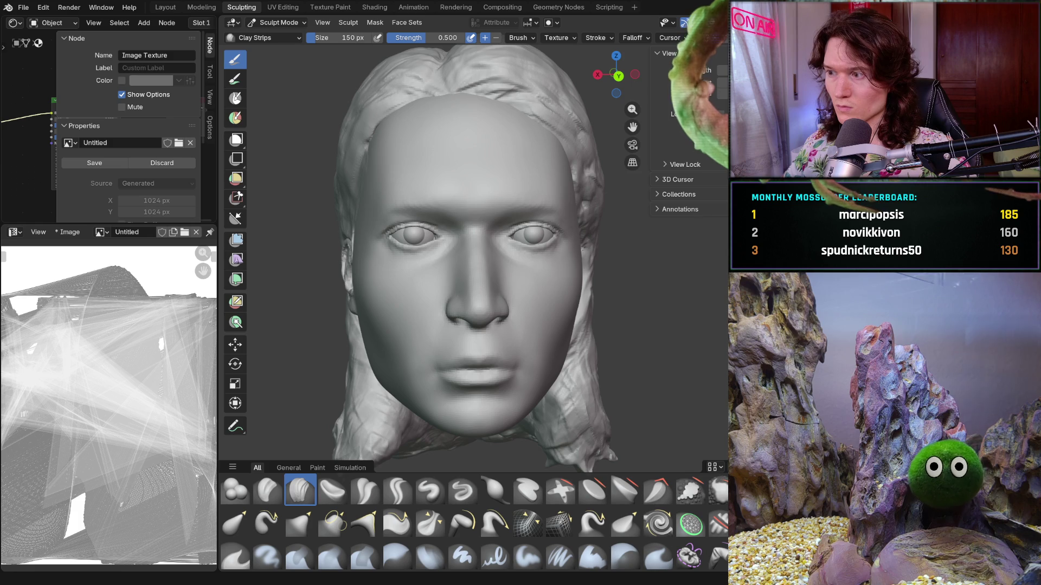
mouse_move(537, 274)
middle_mouse_down()
mouse_move(578, 234)
mouse_move(553, 178)
mouse_move(547, 195)
mouse_move(586, 185)
mouse_move(533, 156)
mouse_move(557, 157)
mouse_move(530, 229)
mouse_move(588, 341)
mouse_move(551, 318)
middle_mouse_up()
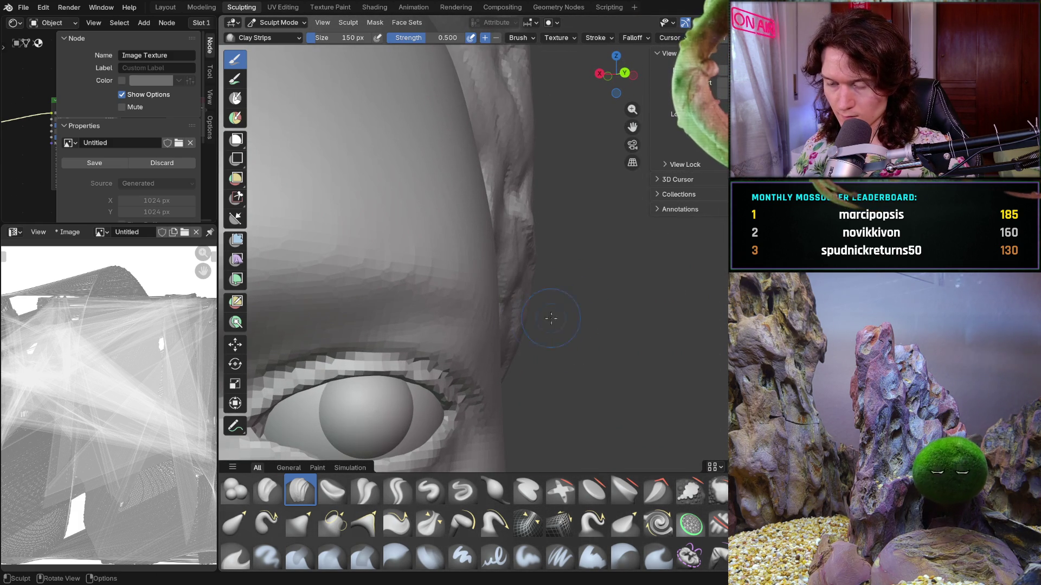
Smooth and build up the brow with 100 px Clay Strips, then set the Smooth brush to 194 px.
key("shift")
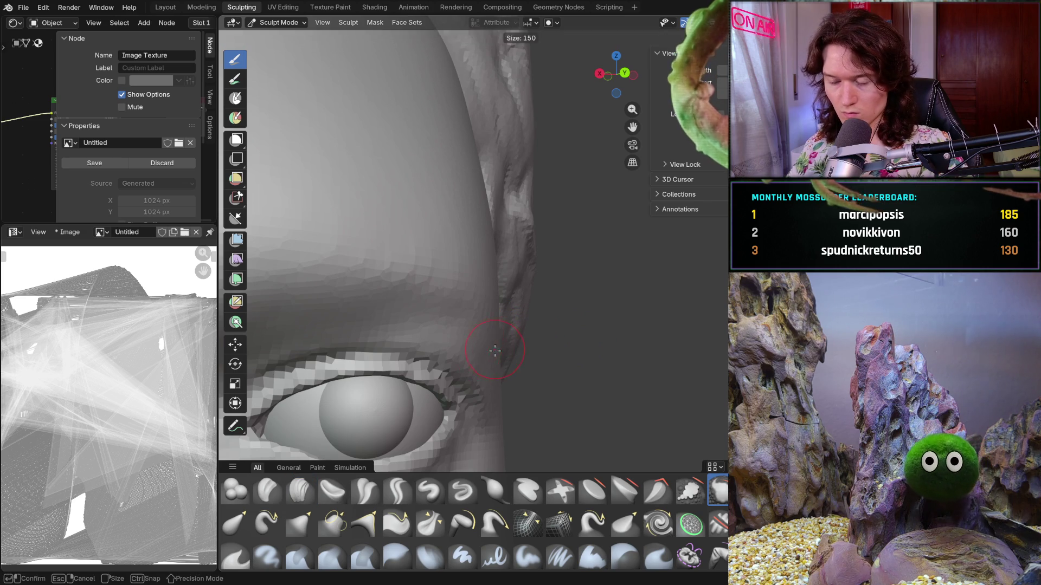
middle_click_drag(496, 347, 463, 282, "ctrl")
left_click(303, 489)
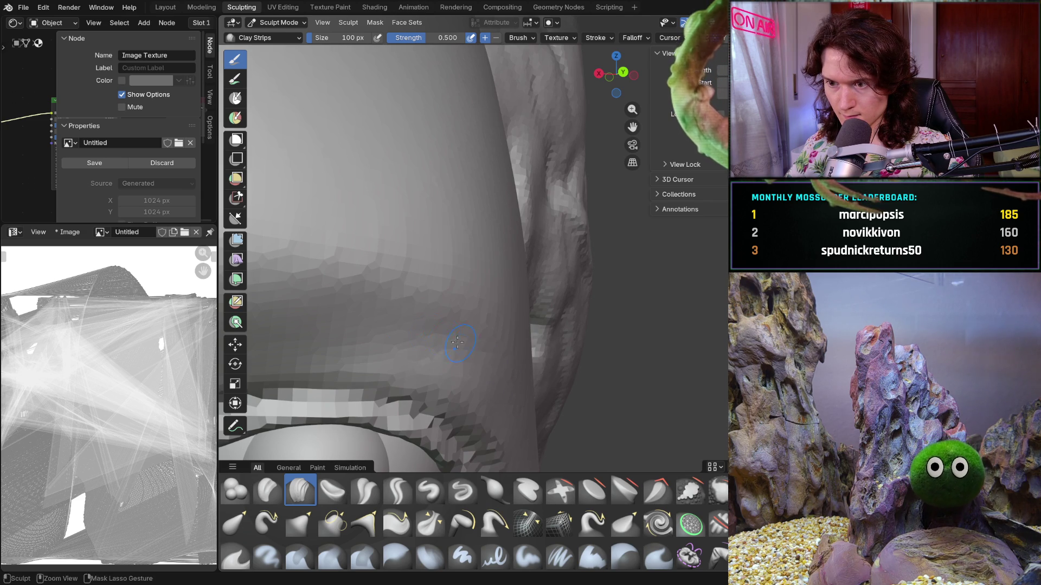
mouse_move(457, 342)
middle_mouse_down()
mouse_move(496, 354)
mouse_move(477, 358)
mouse_move(480, 347)
middle_mouse_up()
scroll(485, 304, "down", 5)
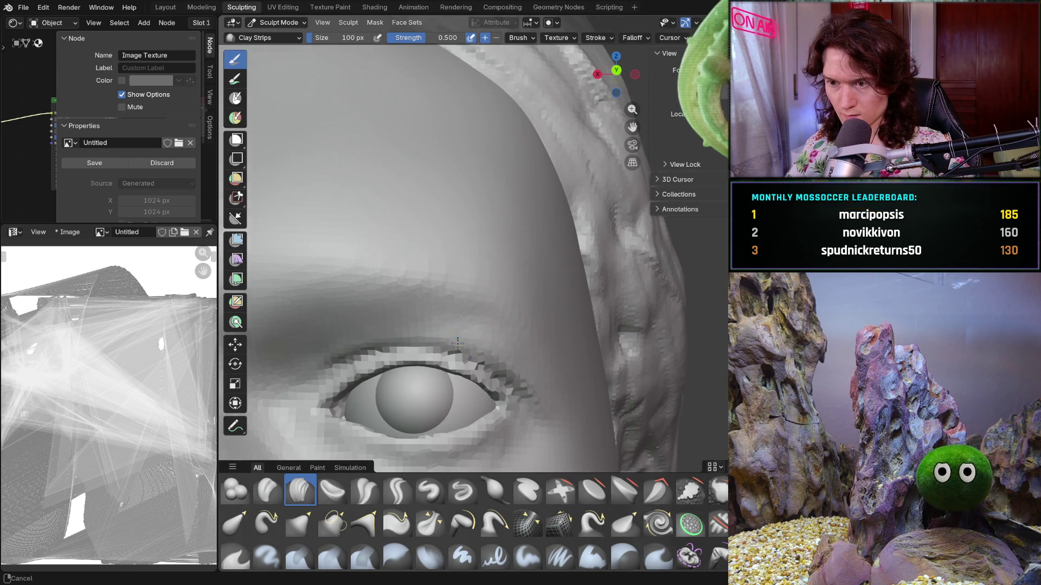
scroll(501, 299, "up", 5)
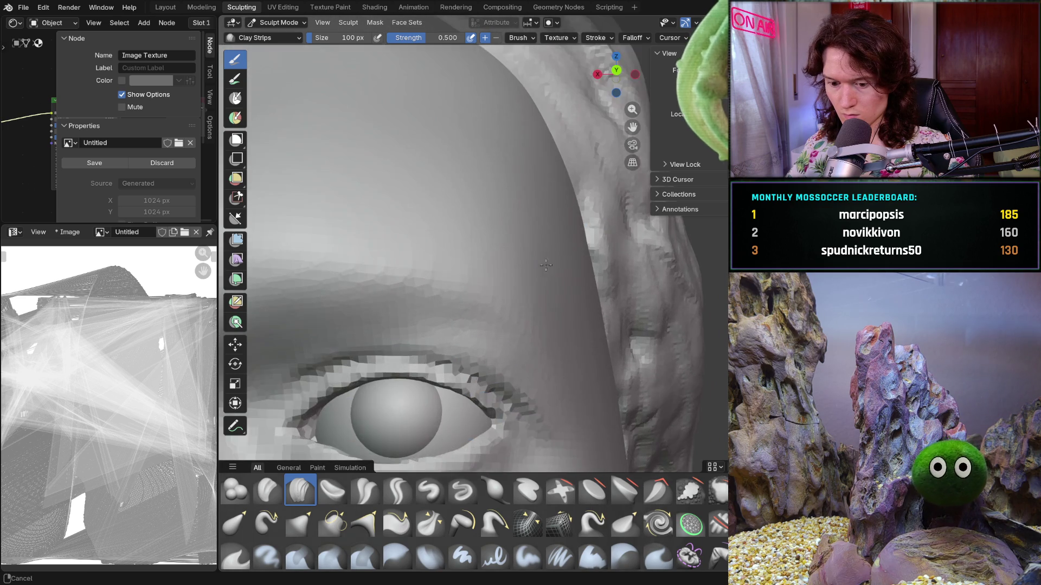
key("f")
left_click(507, 356)
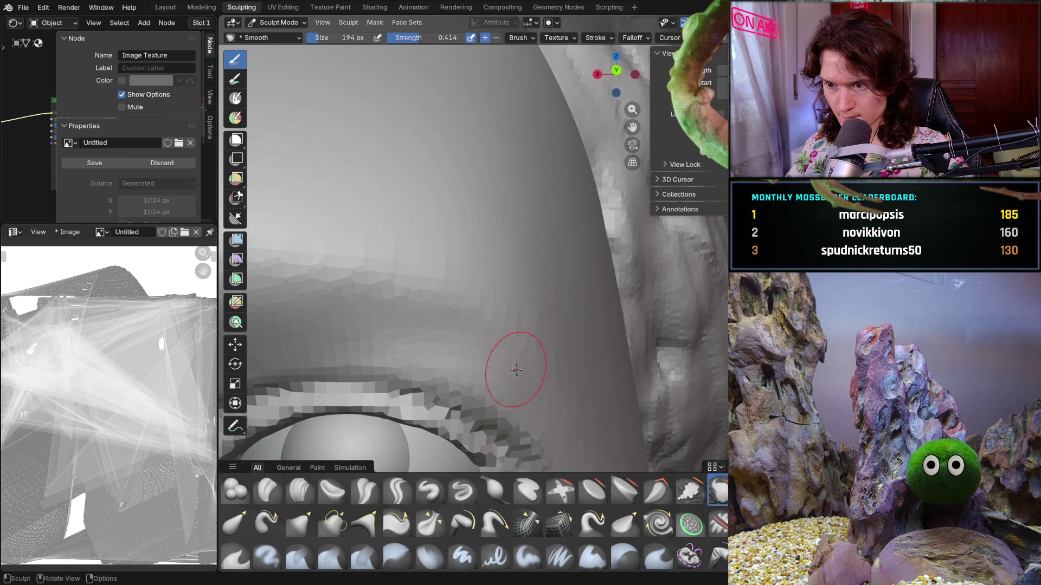
Set Clay Strips to 78 px and build up the brow ridge over the upper eyelid.
mouse_move(516, 370)
middle_mouse_down()
mouse_move(524, 304)
mouse_move(516, 348)
mouse_move(430, 375)
middle_mouse_up()
left_click(302, 489)
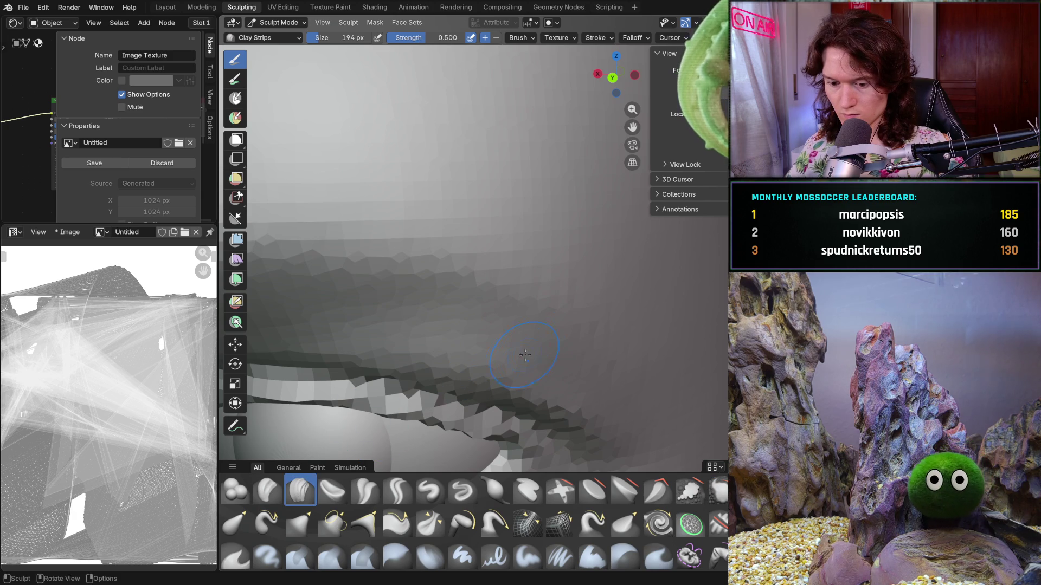
key("f")
left_click(537, 342)
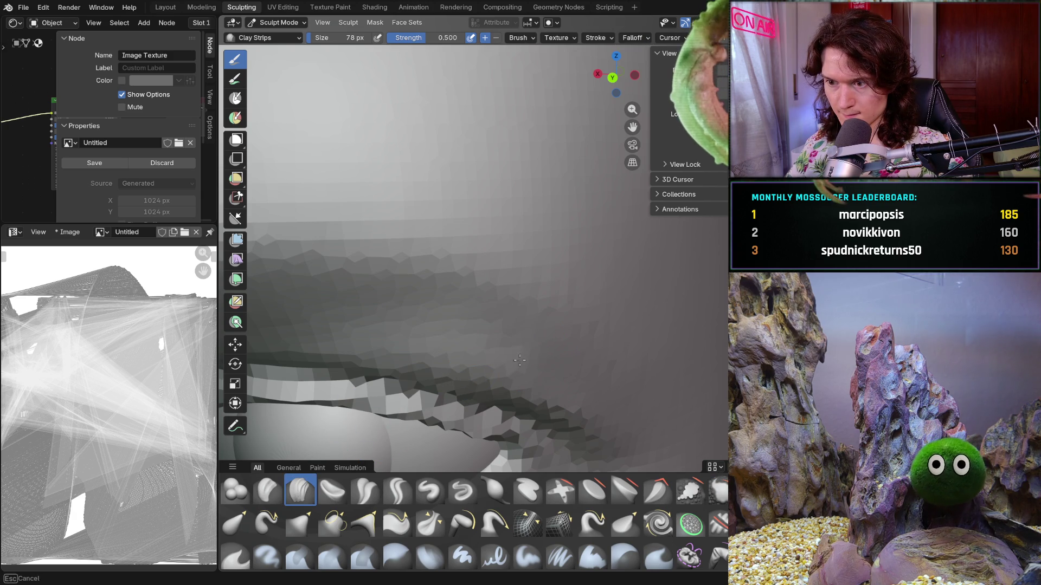
middle_click_drag(536, 363, 542, 350)
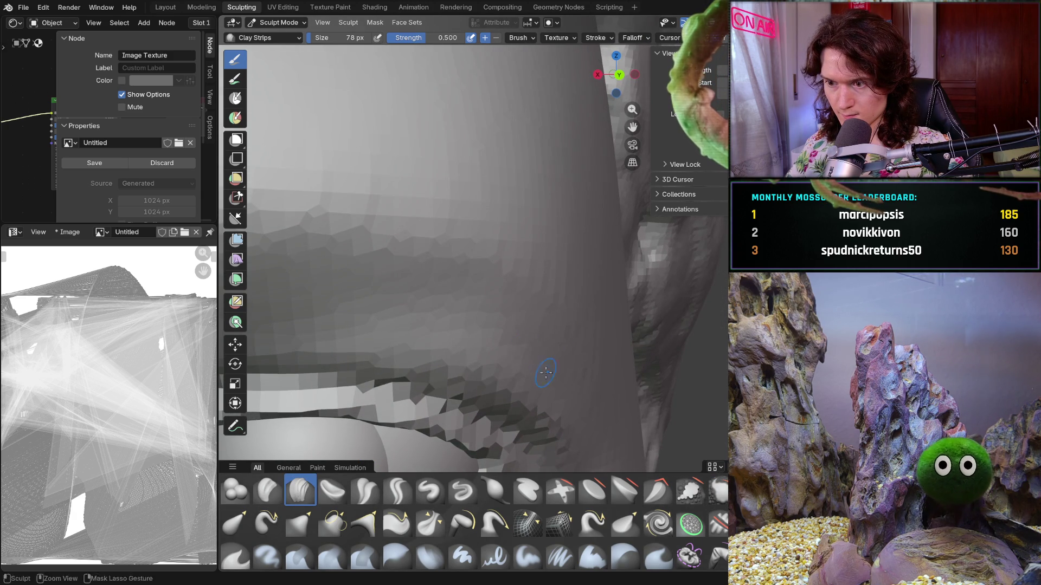
middle_click_drag(496, 319, 507, 347)
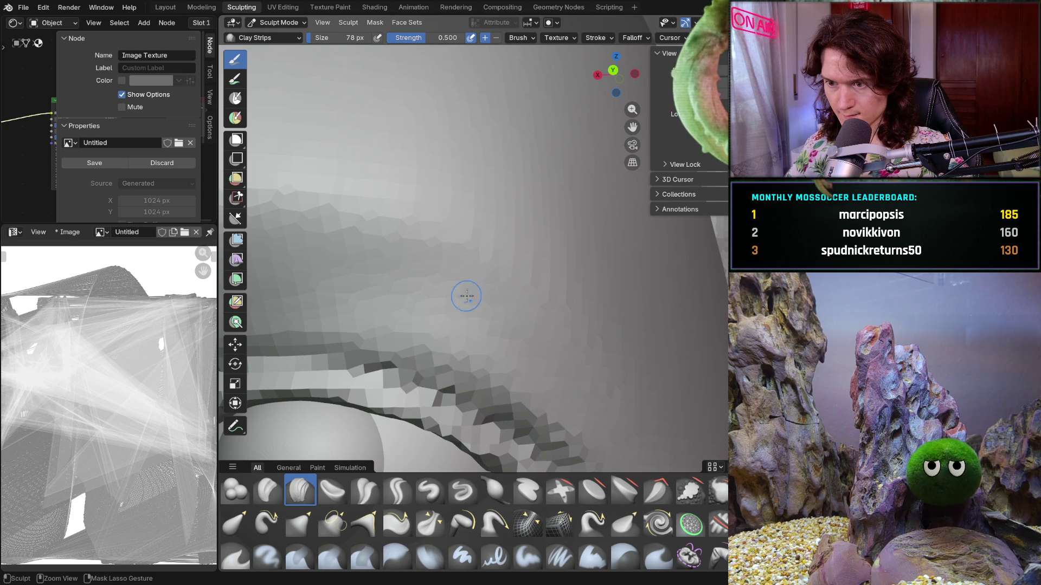
mouse_move(579, 397)
middle_mouse_down()
mouse_move(553, 344)
mouse_move(519, 344)
mouse_move(537, 332)
mouse_move(498, 288)
mouse_move(515, 298)
mouse_move(500, 383)
middle_mouse_up()
Refine the brow in an eye close-up, then enlarge the Smooth brush to 354 px.
scroll(497, 288, "down", 2)
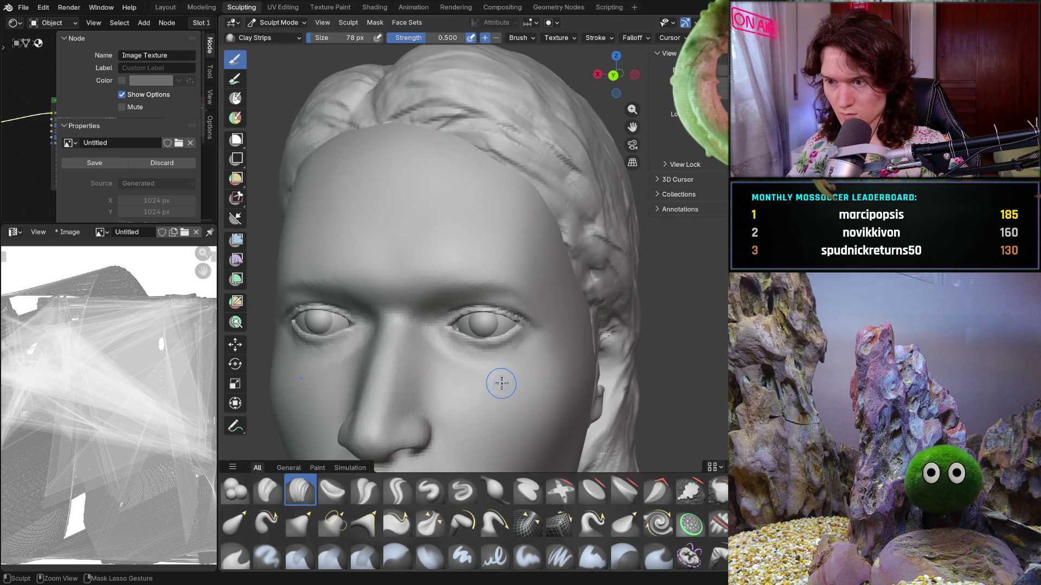
scroll(501, 383, "up", 10)
mouse_move(528, 342)
middle_mouse_down()
mouse_move(537, 330)
mouse_move(518, 331)
middle_mouse_up()
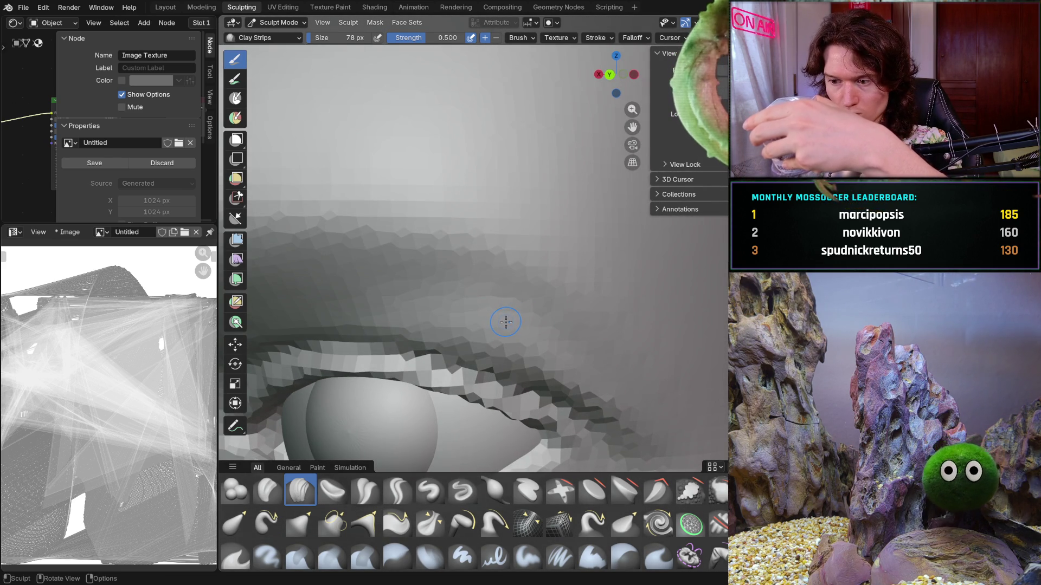
middle_click_drag(505, 322, 546, 308)
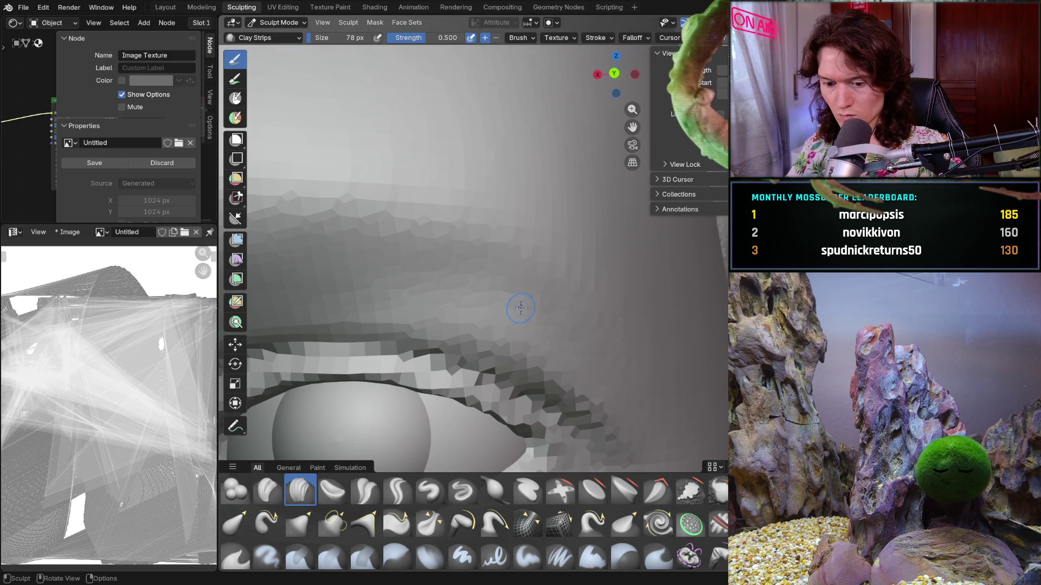
key("f")
left_click(561, 336)
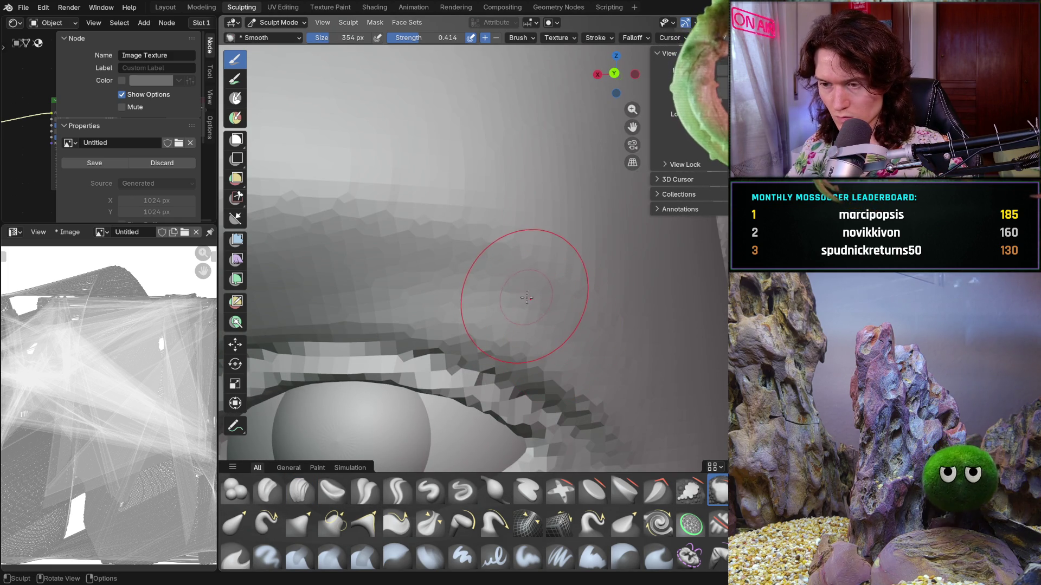
Smooth the upper eyelid and lid fold with a 278 px Smooth brush, then pick Clay Strips.
key("f")
left_click(498, 282)
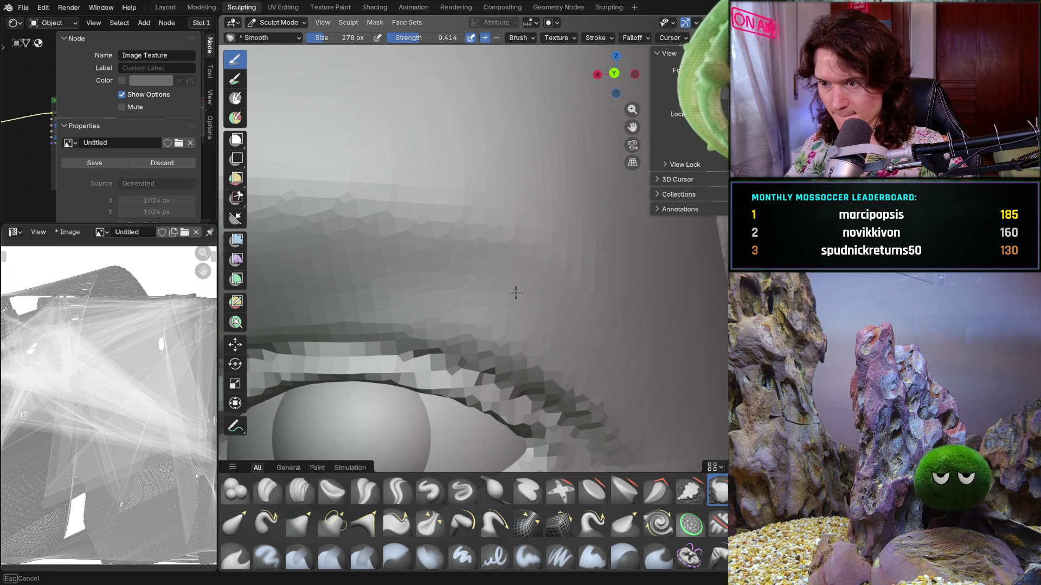
mouse_move(511, 279)
middle_mouse_down()
mouse_move(576, 314)
mouse_move(611, 317)
mouse_move(601, 304)
mouse_move(522, 279)
mouse_move(487, 311)
mouse_move(530, 301)
middle_mouse_up()
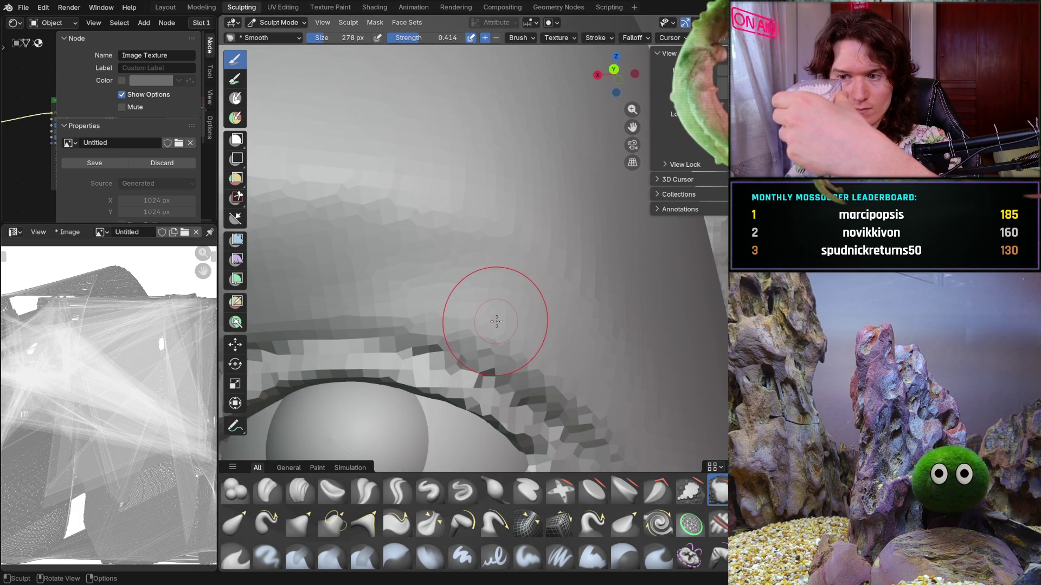
mouse_move(550, 320)
middle_mouse_down()
mouse_move(623, 353)
mouse_move(531, 363)
mouse_move(563, 325)
mouse_move(590, 265)
middle_mouse_up()
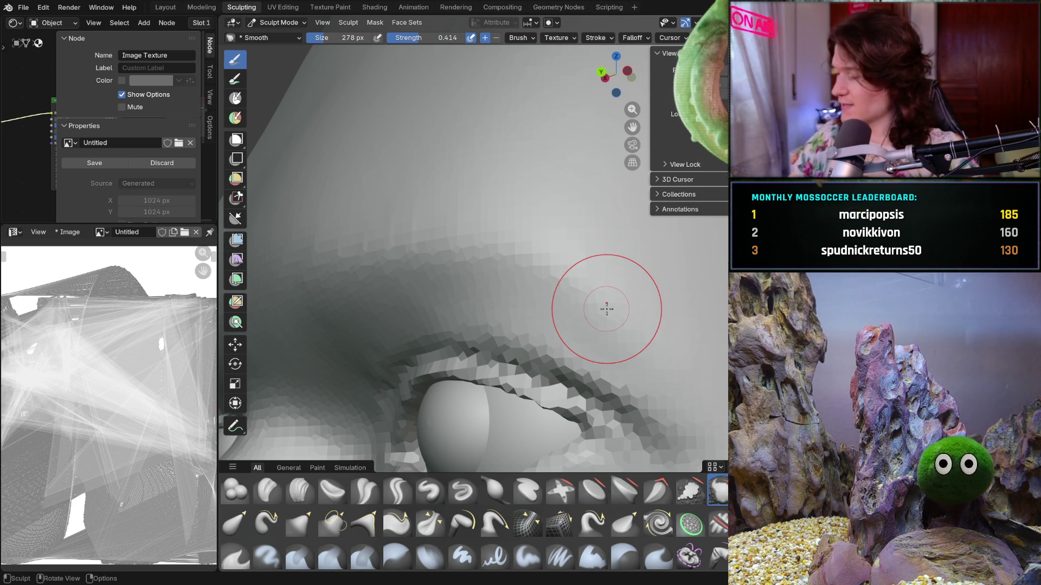
mouse_move(530, 314)
middle_mouse_down()
mouse_move(558, 294)
mouse_move(625, 332)
mouse_move(578, 326)
middle_mouse_up()
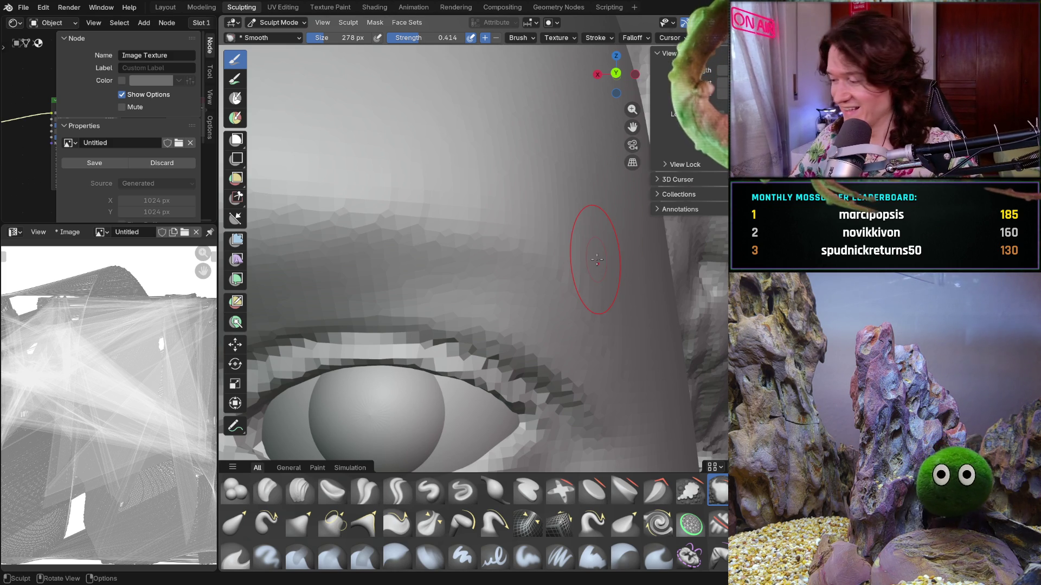
middle_click_drag(526, 302, 519, 300)
scroll(548, 287, "up", 2)
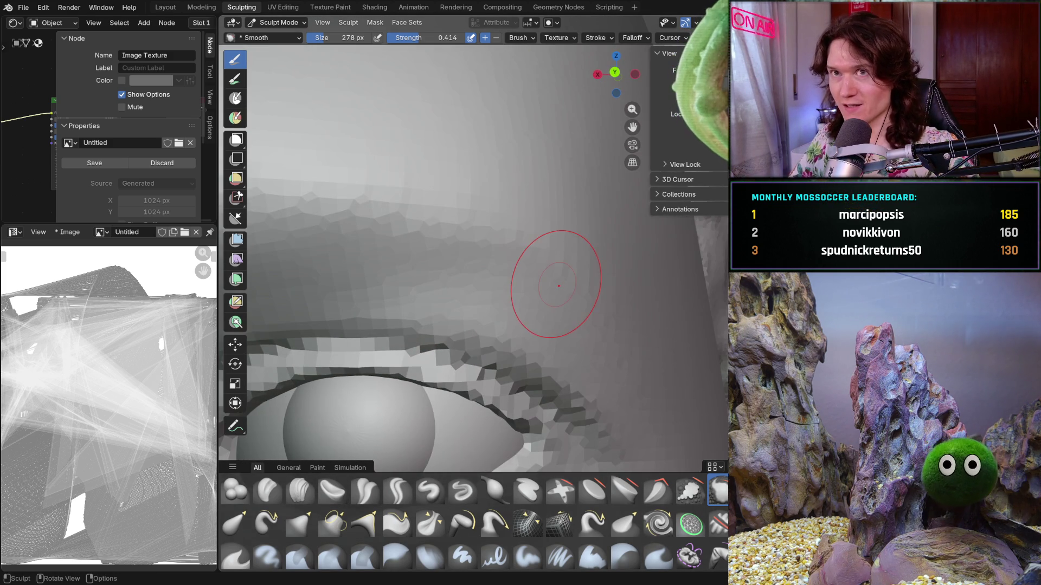
middle_click_drag(515, 347, 516, 264, "ctrl")
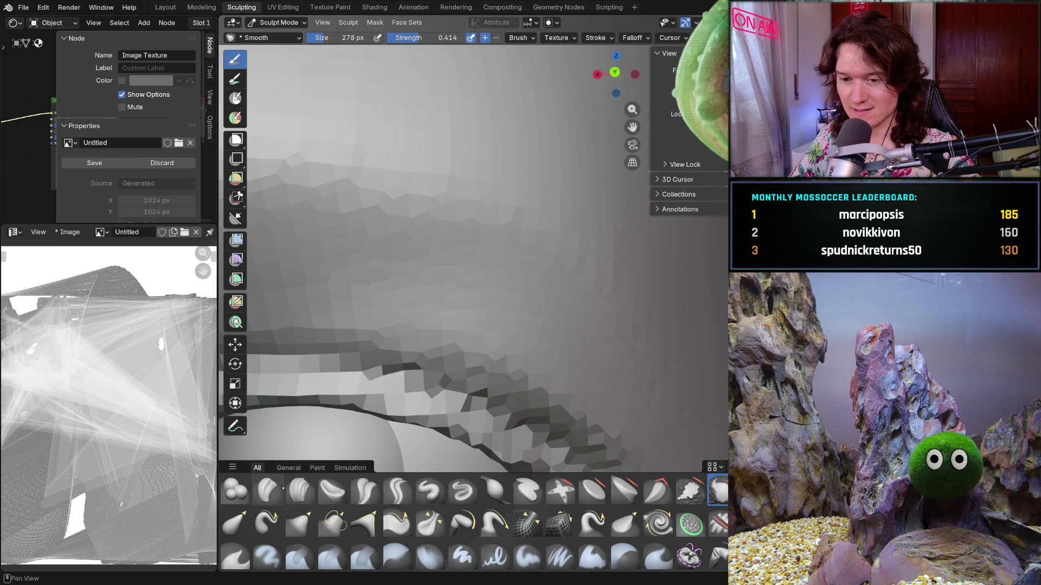
left_click(299, 490)
Resize Clay Strips to 146 px, thicken the upper eyelid crease, then view the face frontally.
key("f")
left_click(477, 328)
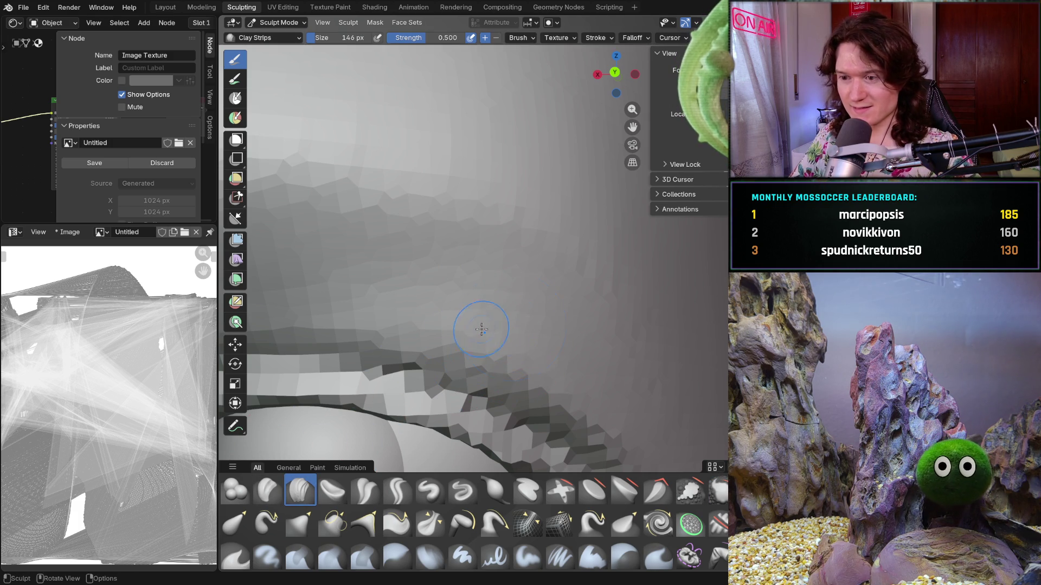
mouse_move(477, 328)
middle_mouse_down()
mouse_move(471, 284)
mouse_move(502, 282)
middle_mouse_up()
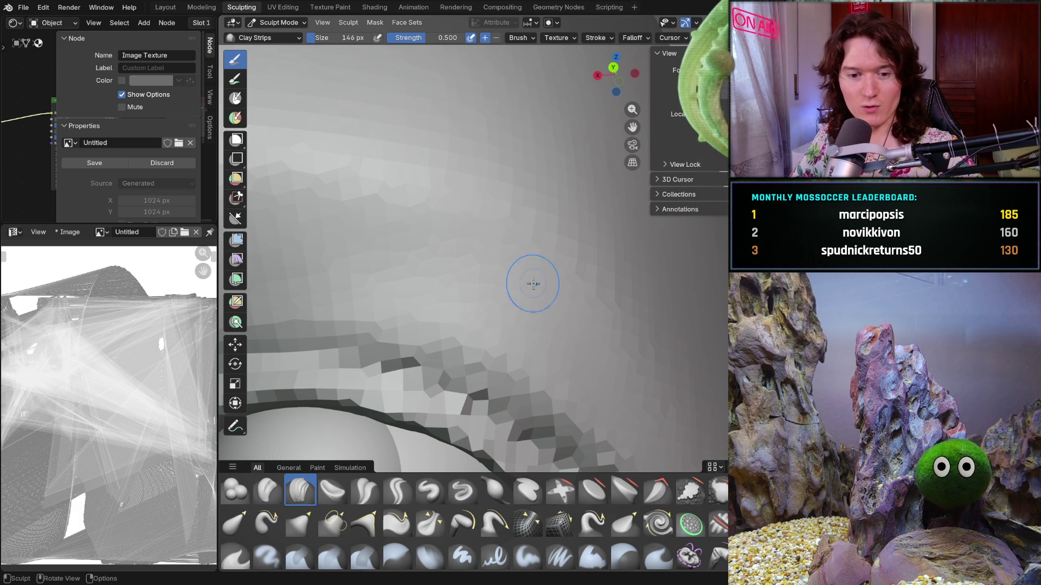
scroll(536, 283, "up", 3, "ctrl")
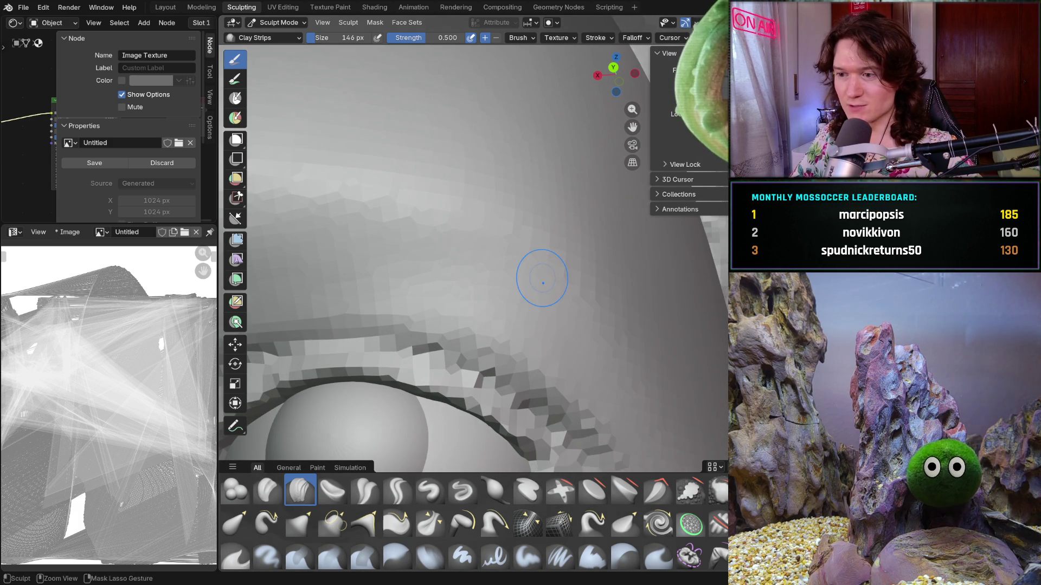
scroll(429, 301, "down", 5)
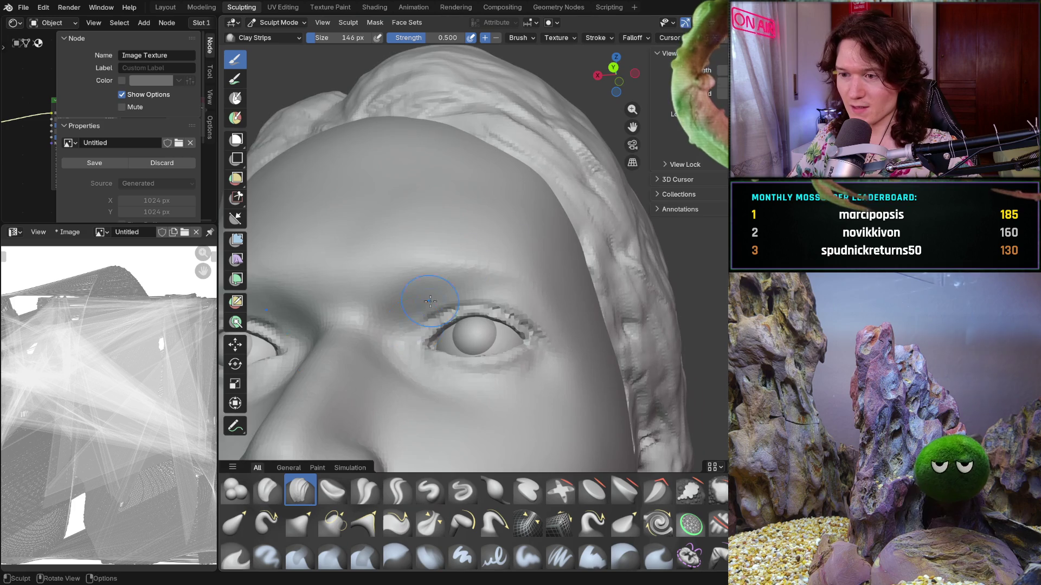
scroll(429, 302, "down", 5)
mouse_move(423, 298)
middle_mouse_down()
mouse_move(534, 302)
mouse_move(556, 281)
middle_mouse_up()
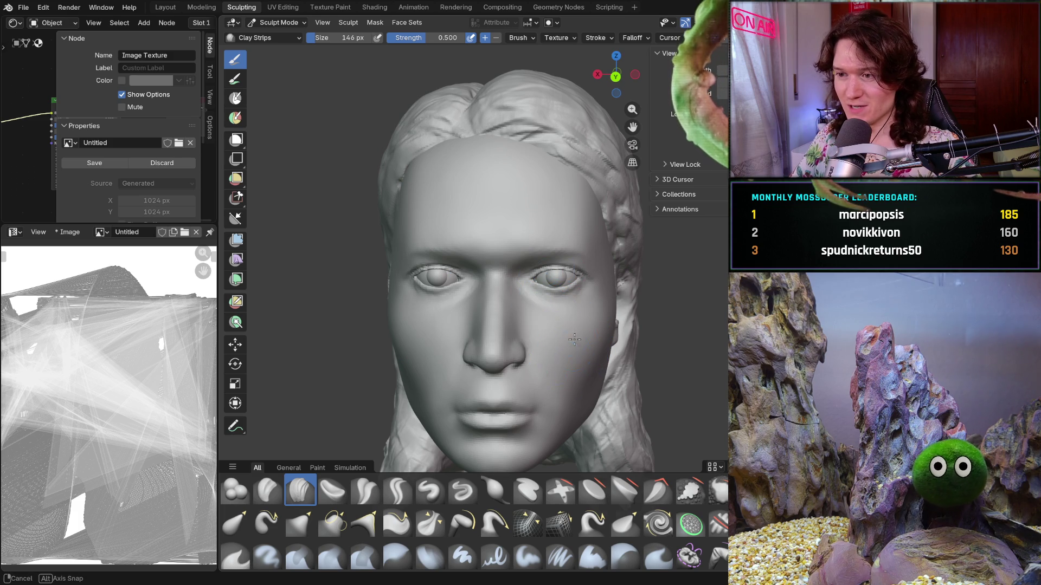
Zoom into the right eye and add clay along the brow ridge above the upper lid.
mouse_move(567, 324)
middle_mouse_down()
mouse_move(596, 318)
mouse_move(570, 319)
middle_mouse_up()
scroll(570, 319, "up", 10)
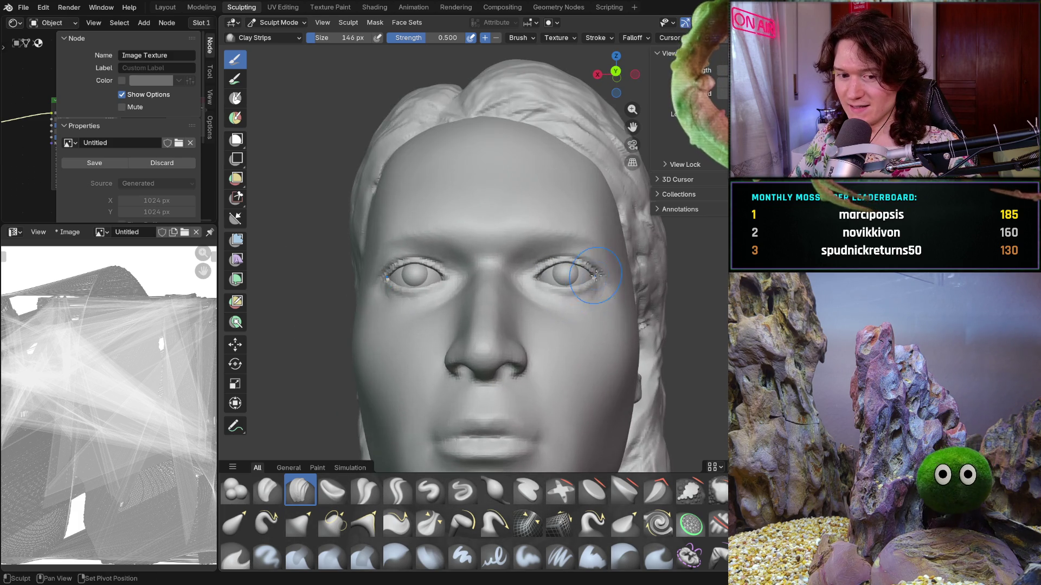
scroll(513, 334, "up", 5)
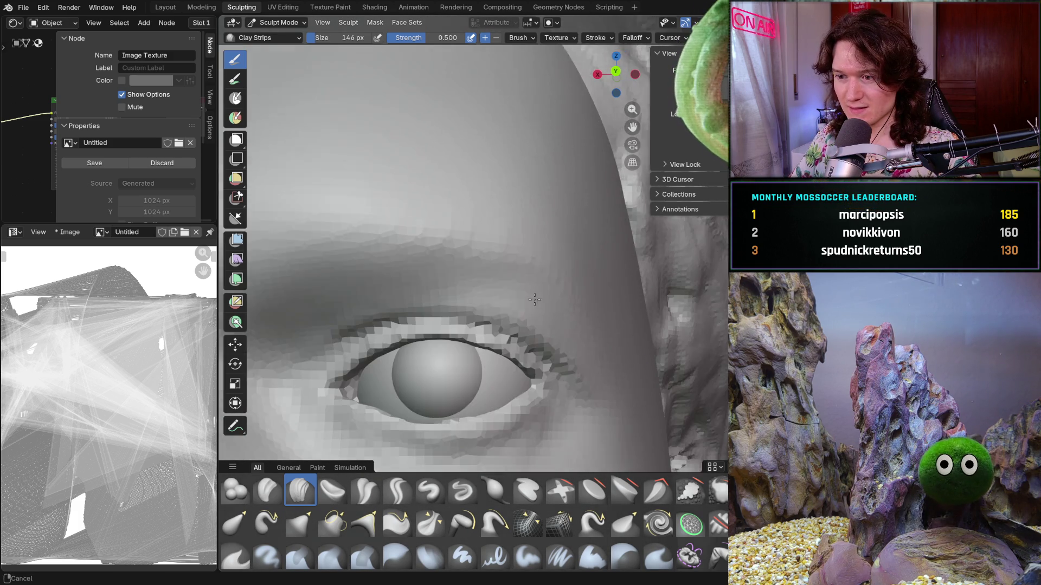
mouse_move(514, 333)
middle_mouse_down()
mouse_move(539, 344)
mouse_move(558, 298)
middle_mouse_up()
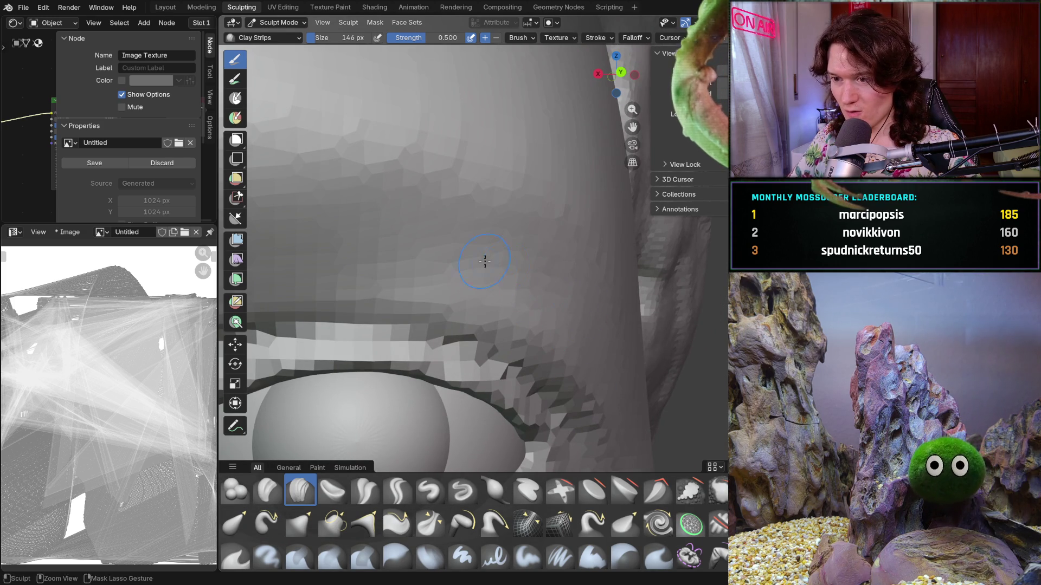
middle_click_drag(594, 349, 560, 333, "shift")
middle_click_drag(614, 371, 502, 286)
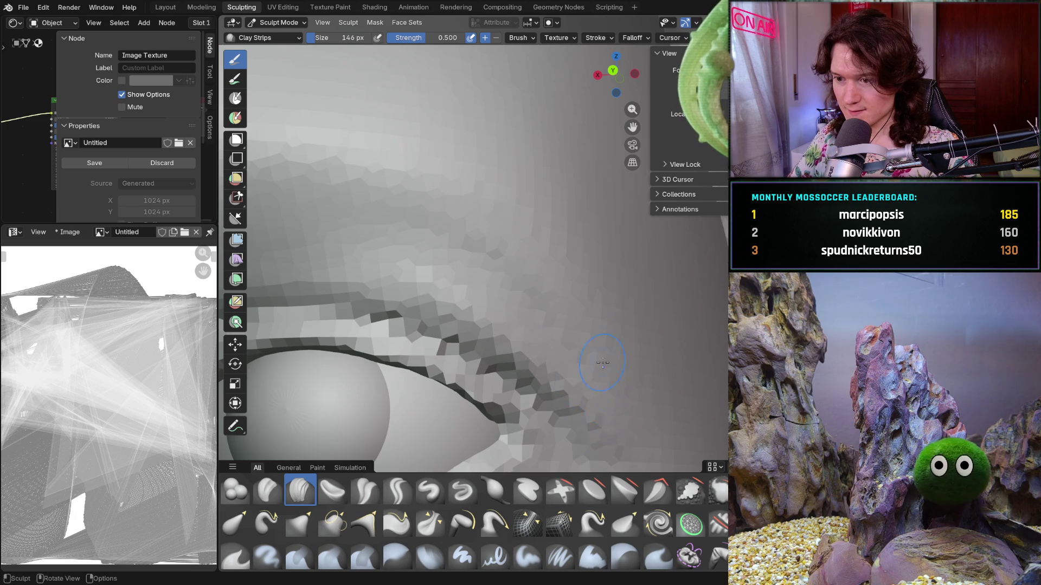
middle_click_drag(602, 363, 626, 340)
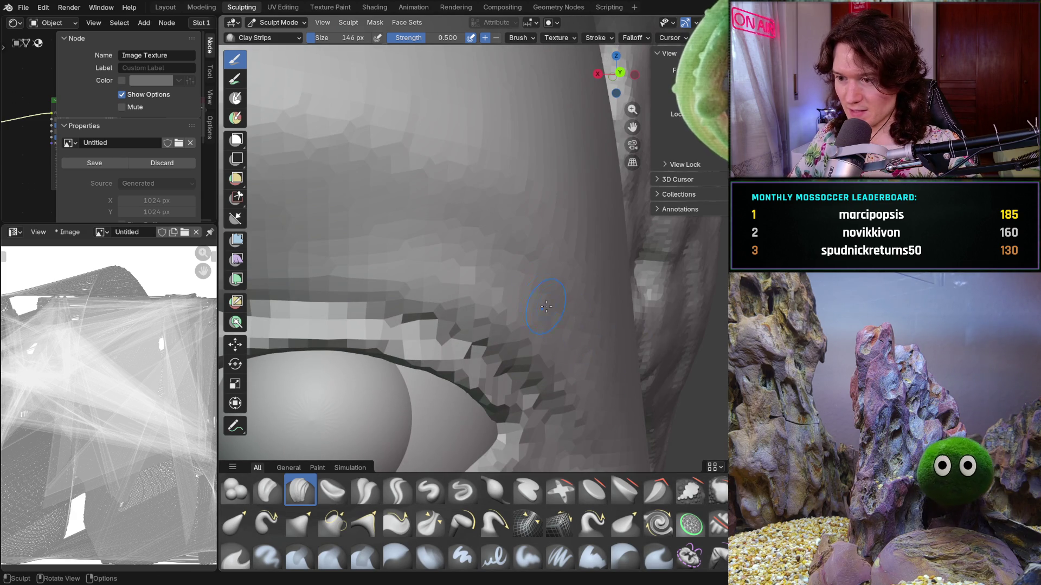
middle_click_drag(545, 306, 457, 260)
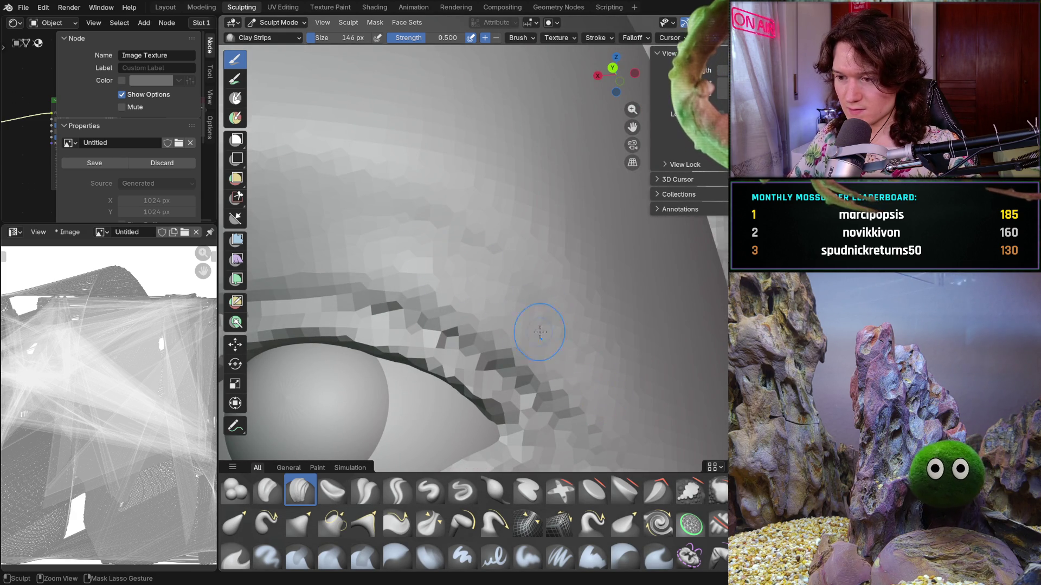
mouse_move(490, 263)
middle_mouse_down()
mouse_move(520, 282)
mouse_move(496, 300)
middle_mouse_up()
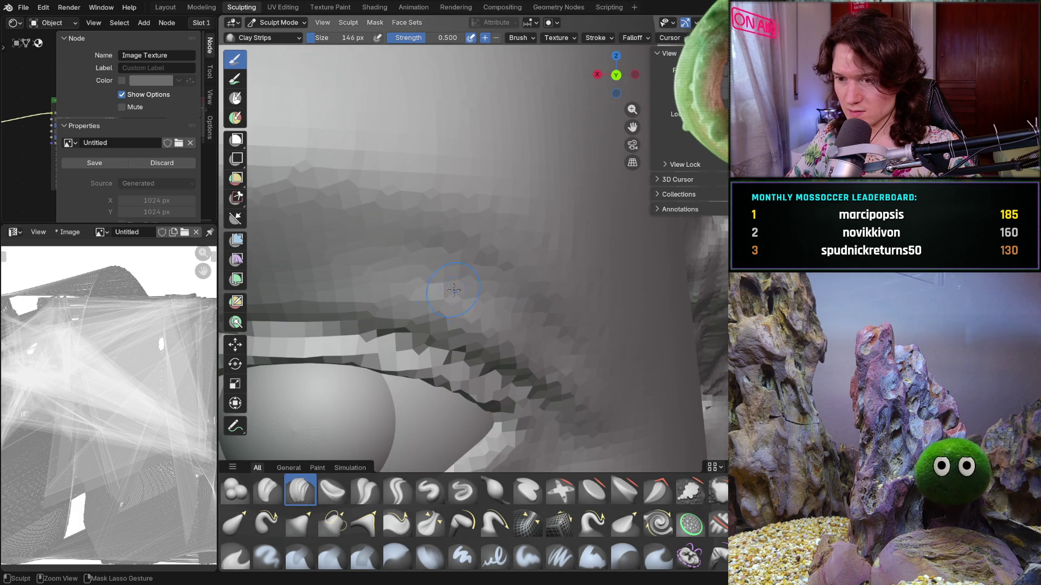
middle_click_drag(541, 349, 516, 304)
Build the upper lid fold out toward the outer eye corner with 146 px Clay Strips.
left_click_drag(516, 304, 537, 374)
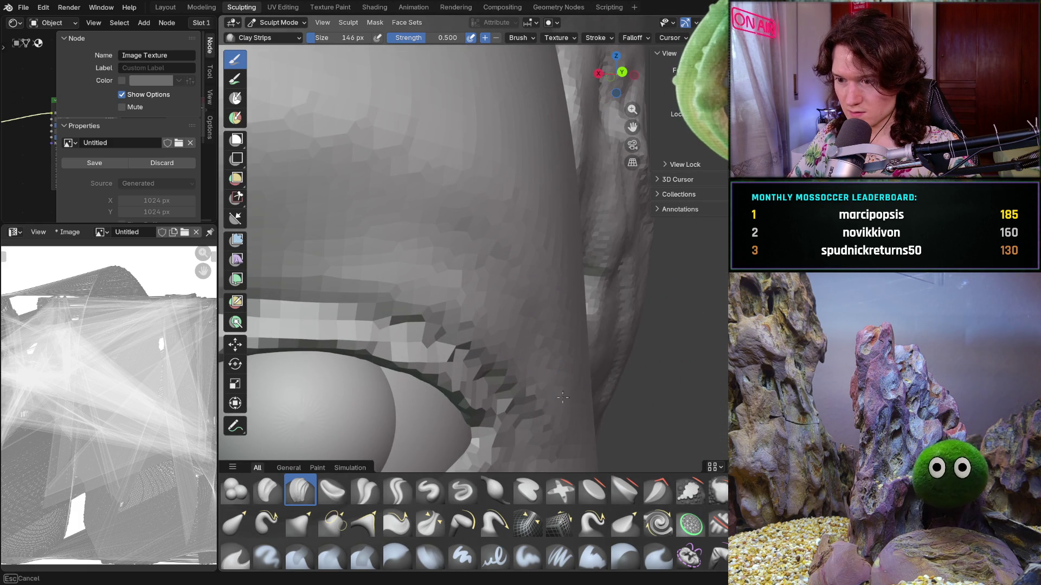
mouse_move(563, 398)
middle_mouse_down()
mouse_move(569, 372)
mouse_move(499, 365)
middle_mouse_up()
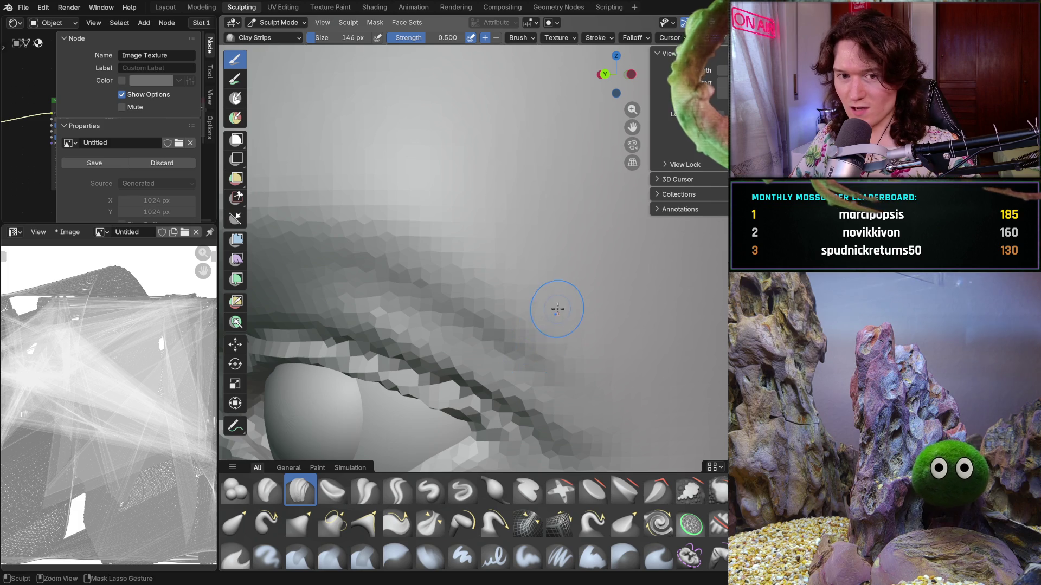
mouse_move(553, 304)
middle_mouse_down()
mouse_move(518, 367)
mouse_move(486, 302)
mouse_move(477, 313)
middle_mouse_up()
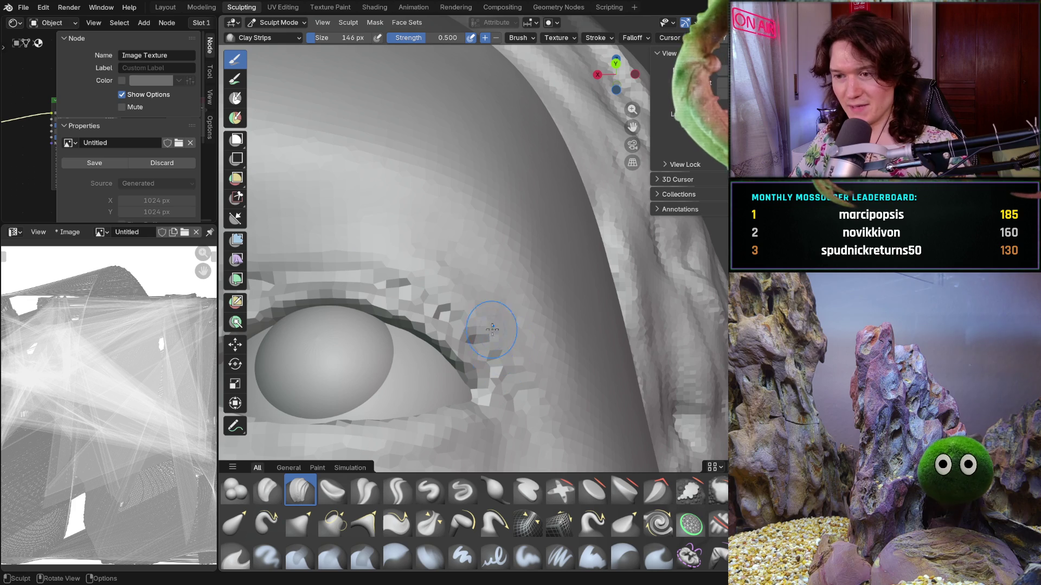
middle_click_drag(492, 329, 426, 254)
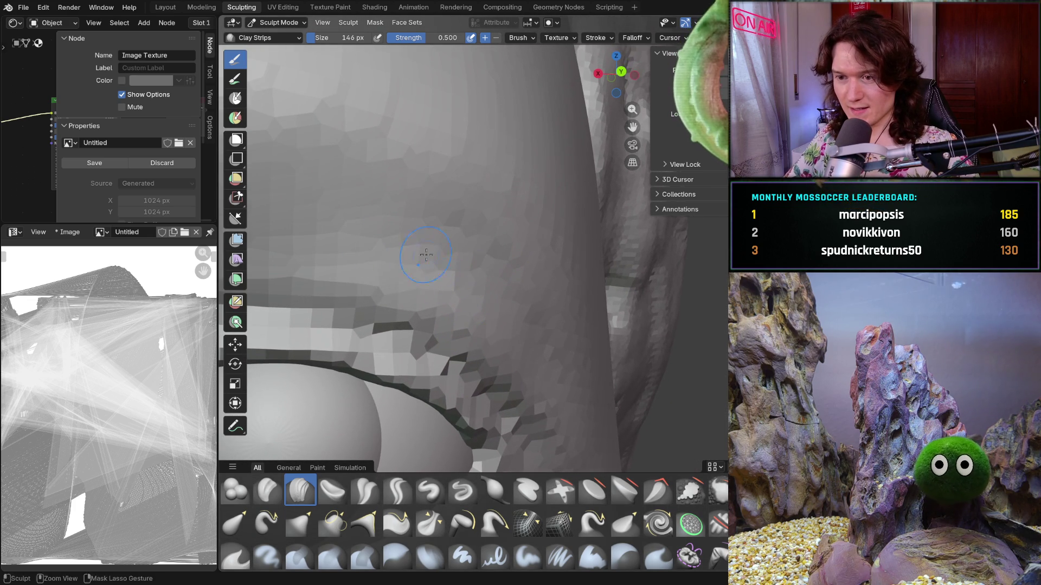
middle_click_drag(536, 367, 580, 431)
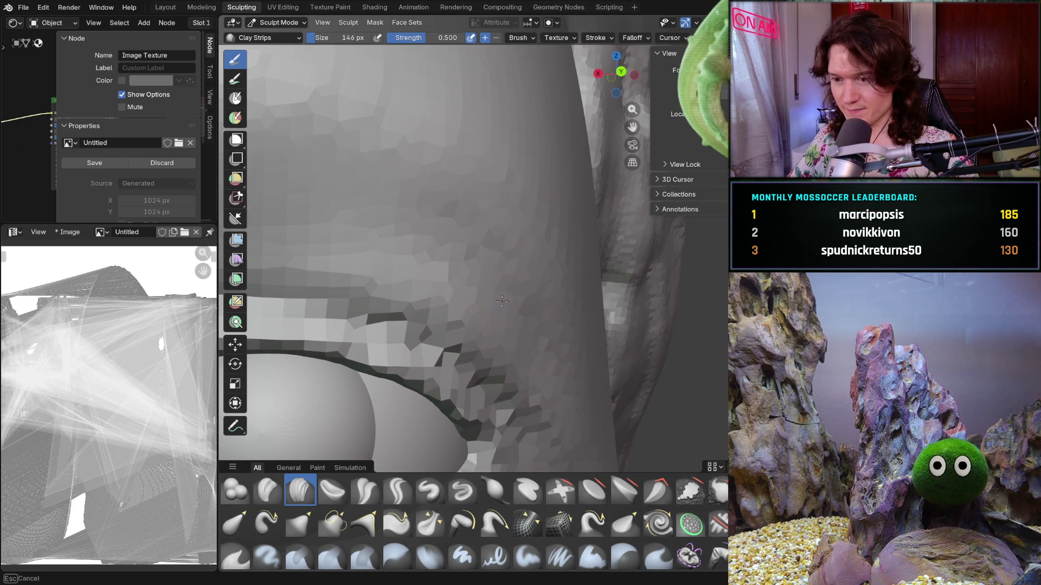
scroll(556, 295, "down", 6)
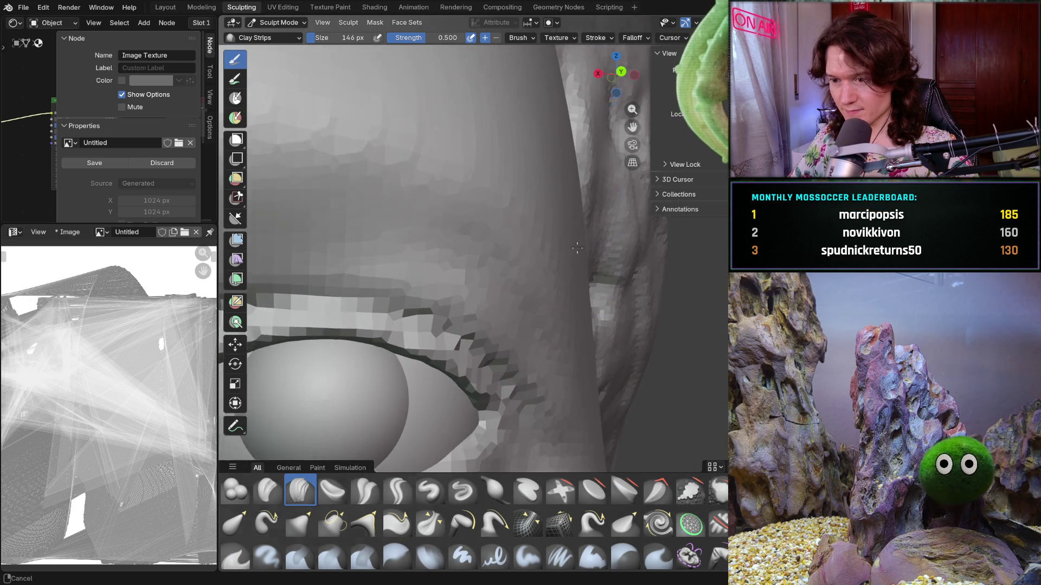
middle_click_drag(461, 382, 446, 386)
scroll(460, 336, "up", 3)
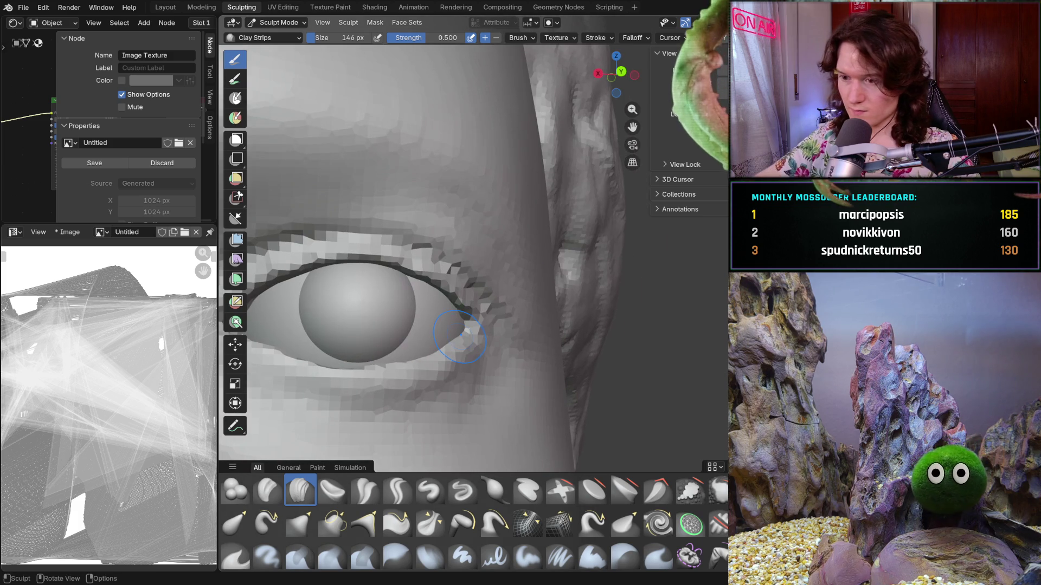
Frame a close-up of the eye and enlarge the Clay Strips brush to 248 px.
scroll(494, 255, "down", 8)
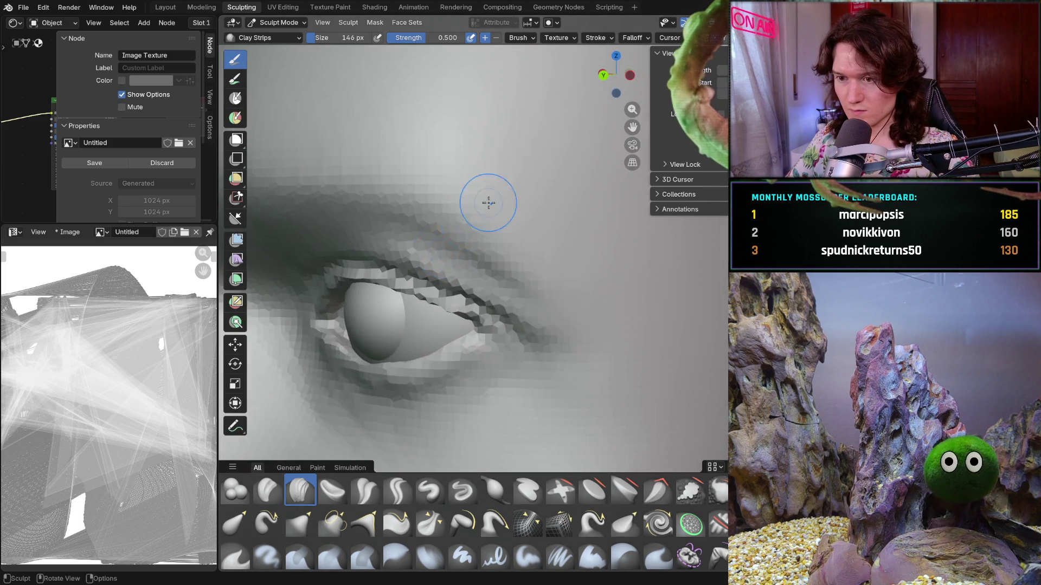
middle_click_drag(372, 325, 468, 275)
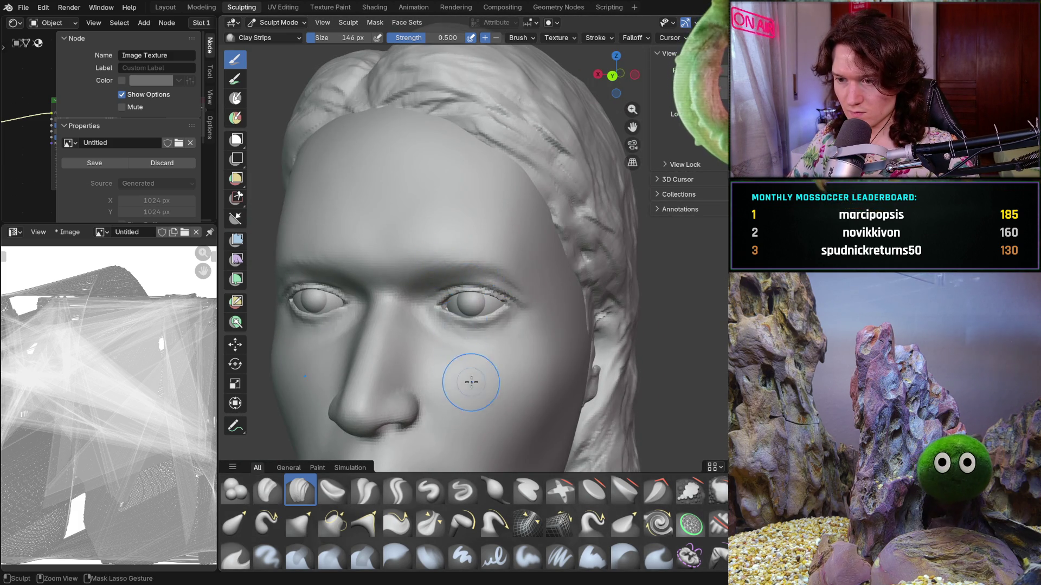
scroll(471, 376, "up", 6)
mouse_move(472, 376)
middle_mouse_down()
mouse_move(431, 389)
mouse_move(446, 243)
mouse_move(450, 277)
mouse_move(475, 292)
middle_mouse_up()
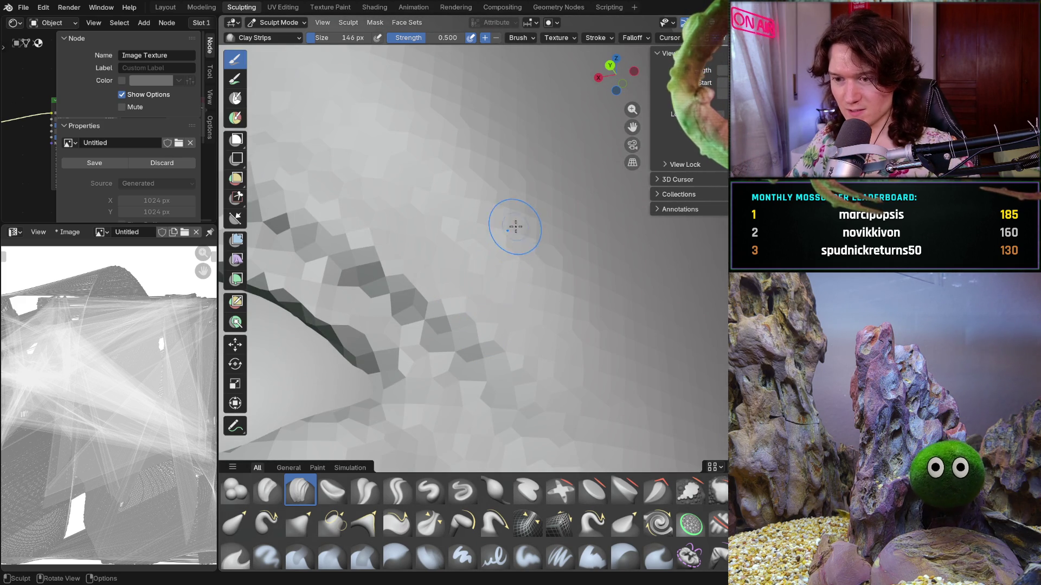
scroll(515, 226, "down", 5)
scroll(413, 399, "up", 3)
middle_click_drag(413, 400, 437, 325)
scroll(437, 325, "up", 2)
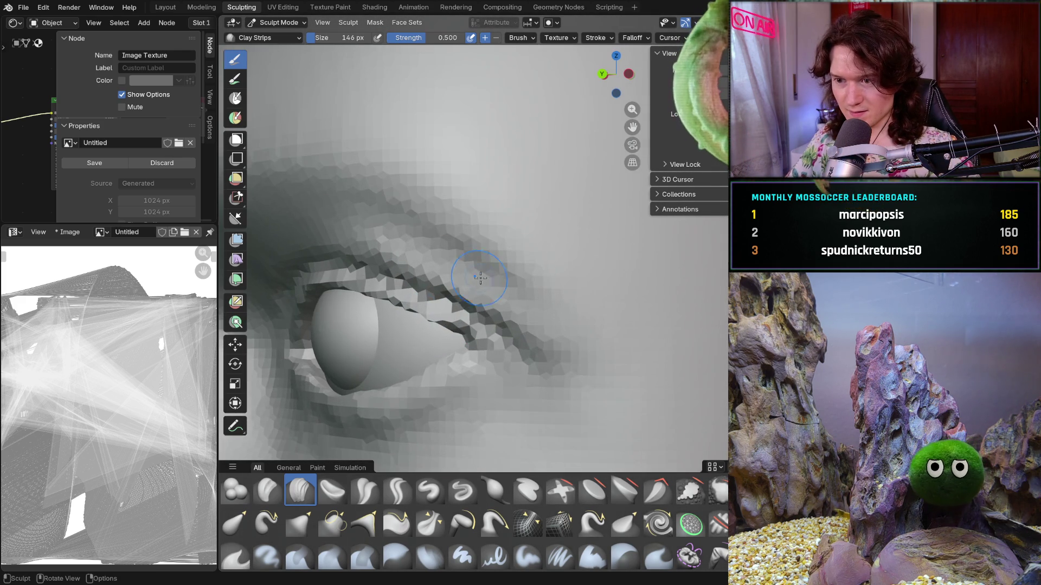
key("f")
left_click(504, 289)
scroll(534, 307, "up", 2)
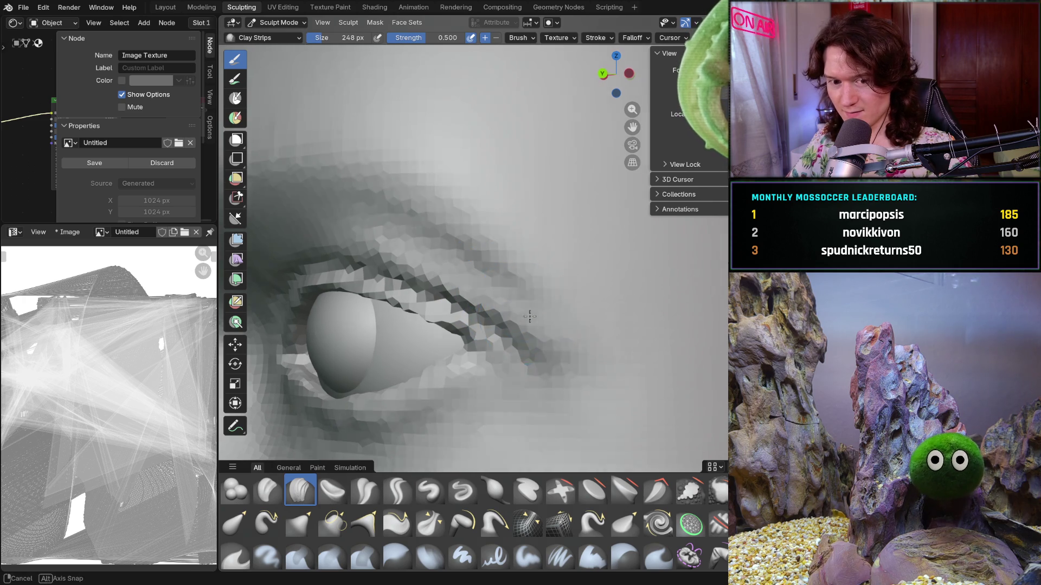
scroll(557, 301, "up", 1)
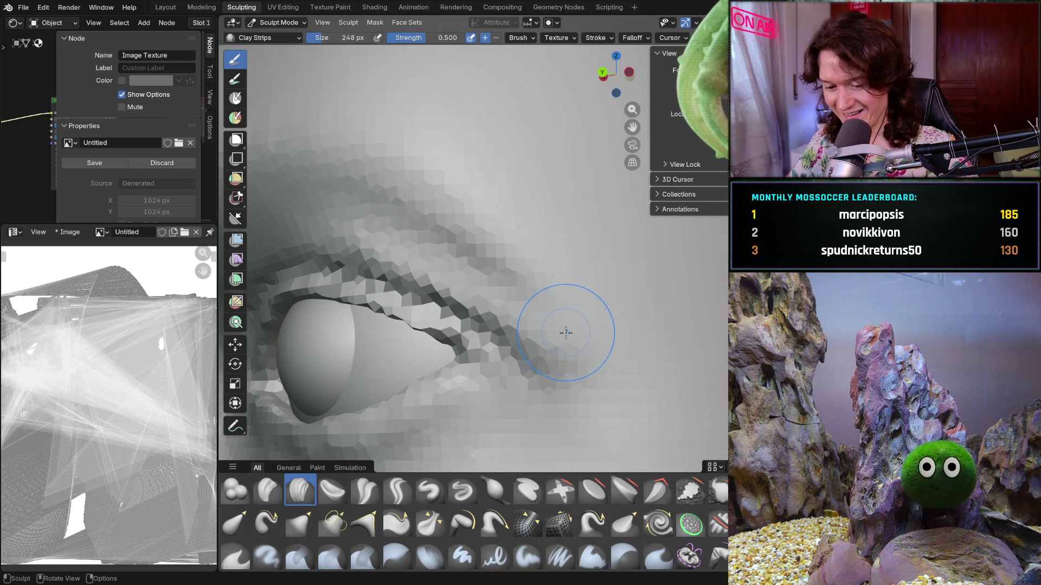
Shrink the brush to 152 px and extend the upper eyelid crease past the outer corner.
key("f")
left_click(541, 337)
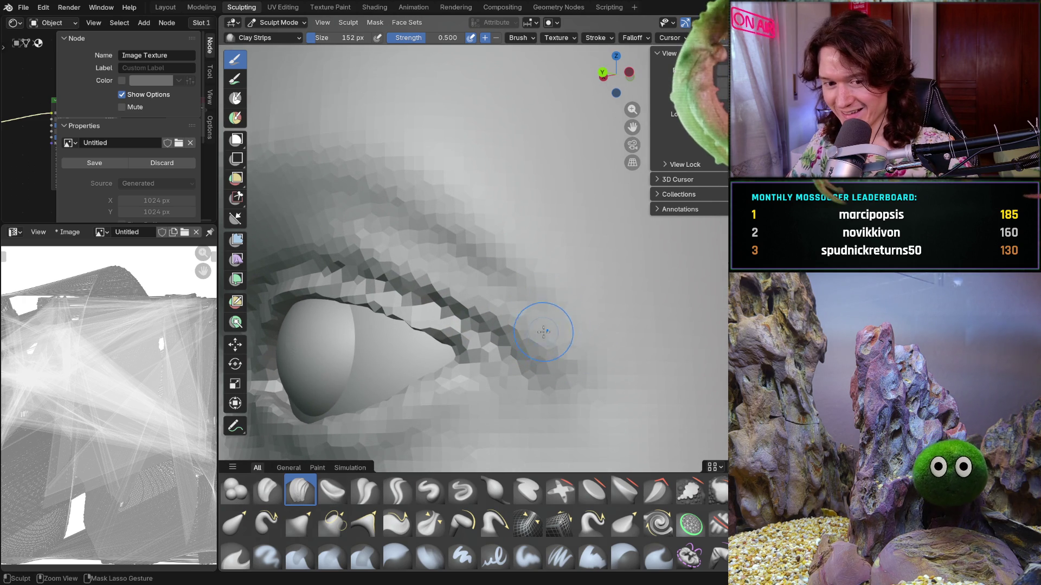
left_click_drag(453, 302, 396, 257)
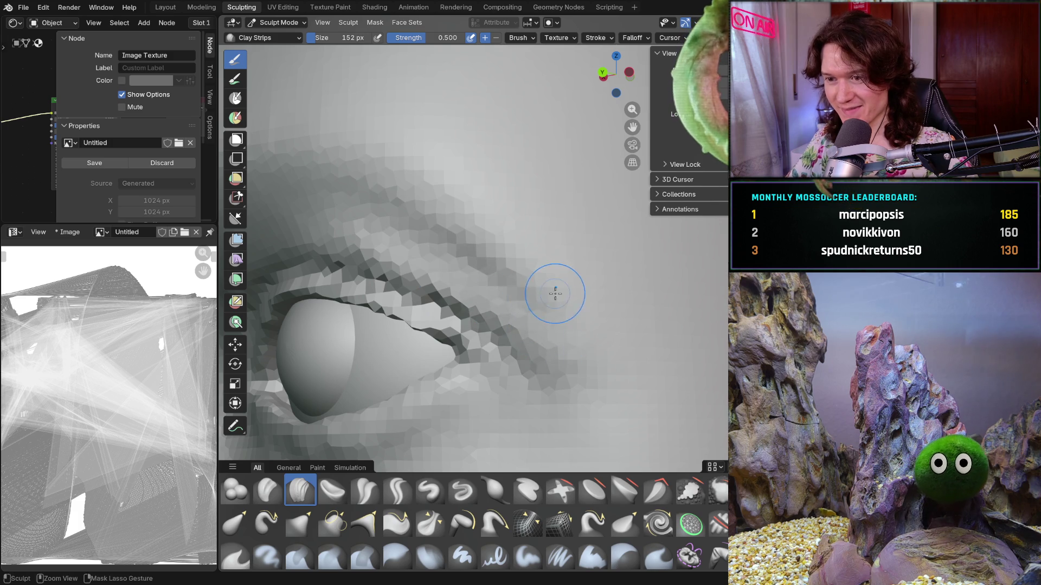
mouse_move(553, 290)
middle_mouse_down()
mouse_move(599, 273)
mouse_move(549, 286)
middle_mouse_up()
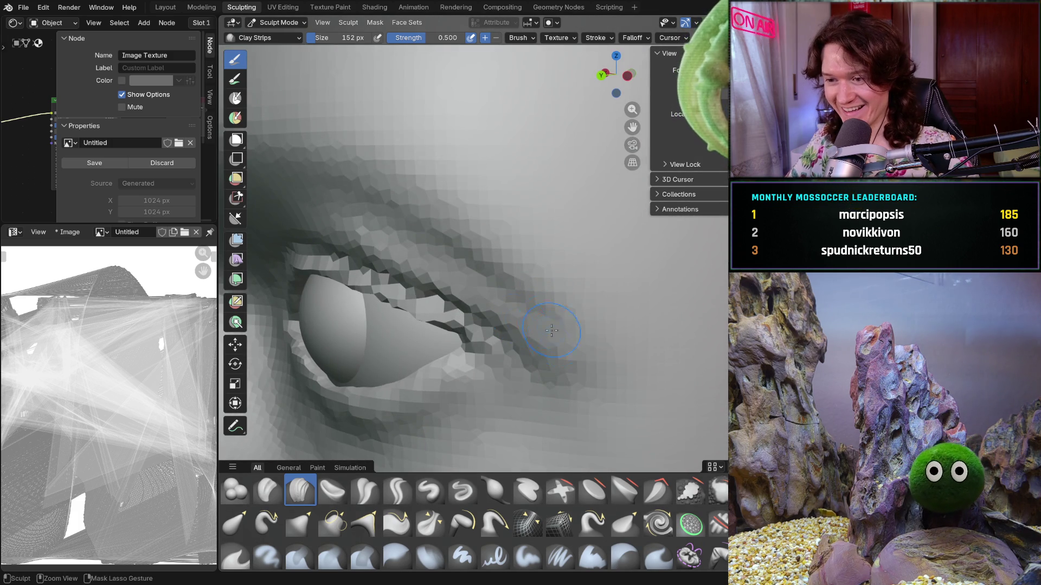
scroll(509, 265, "up", 3)
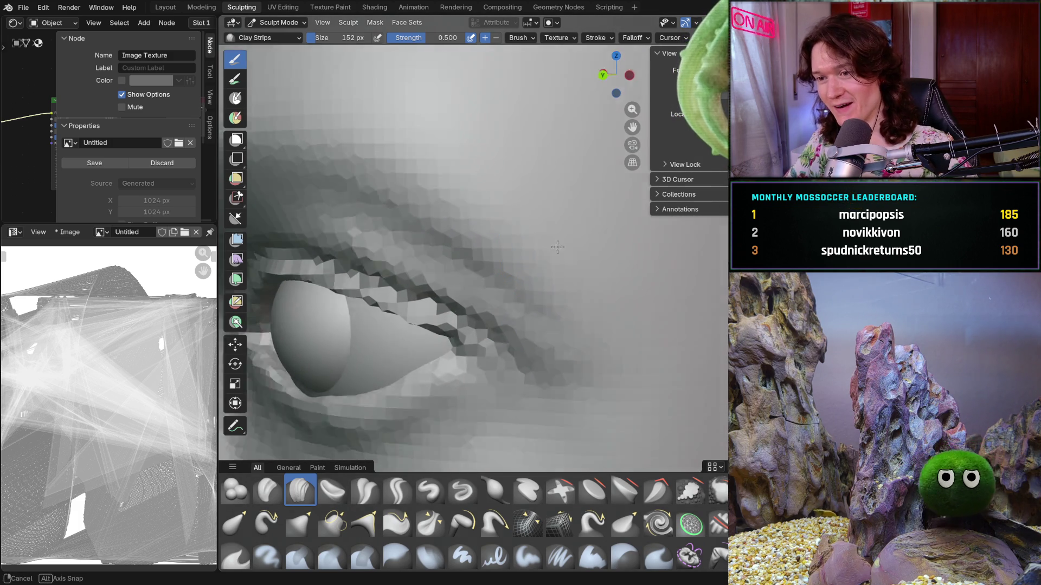
middle_click_drag(502, 232, 441, 190)
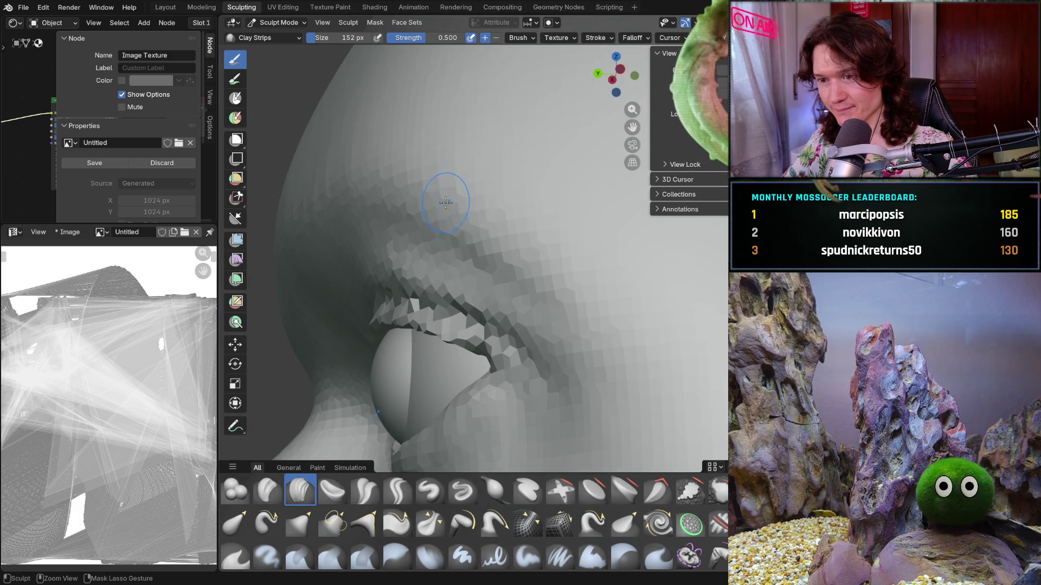
mouse_move(488, 230)
middle_mouse_down()
mouse_move(507, 250)
mouse_move(478, 236)
mouse_move(543, 349)
mouse_move(530, 344)
mouse_move(565, 288)
mouse_move(557, 378)
middle_mouse_up()
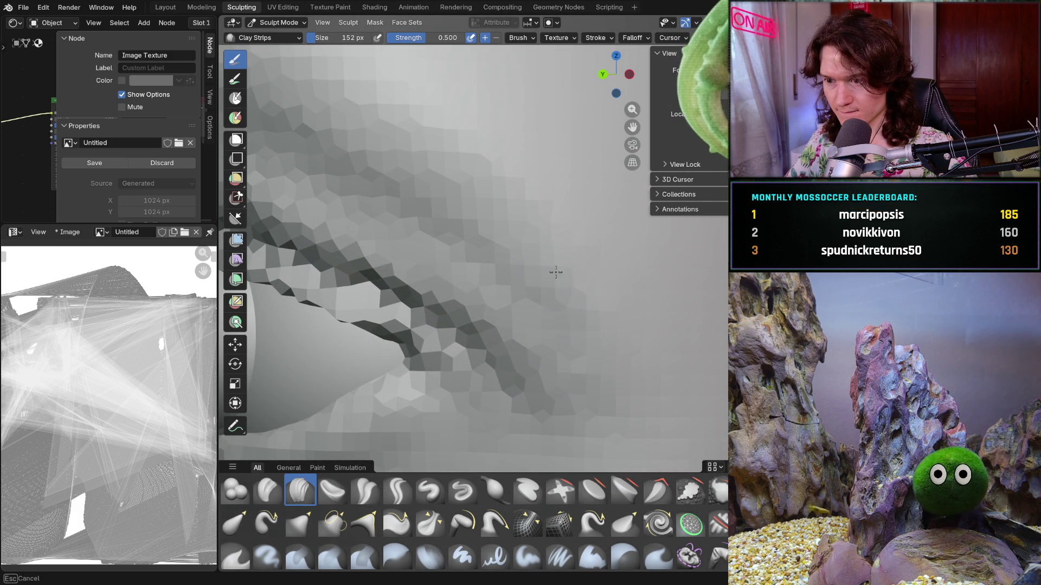
Inspect the eye's outer corner and eyelid up close from several angles.
mouse_move(557, 236)
middle_mouse_down()
mouse_move(476, 376)
mouse_move(555, 325)
middle_mouse_up()
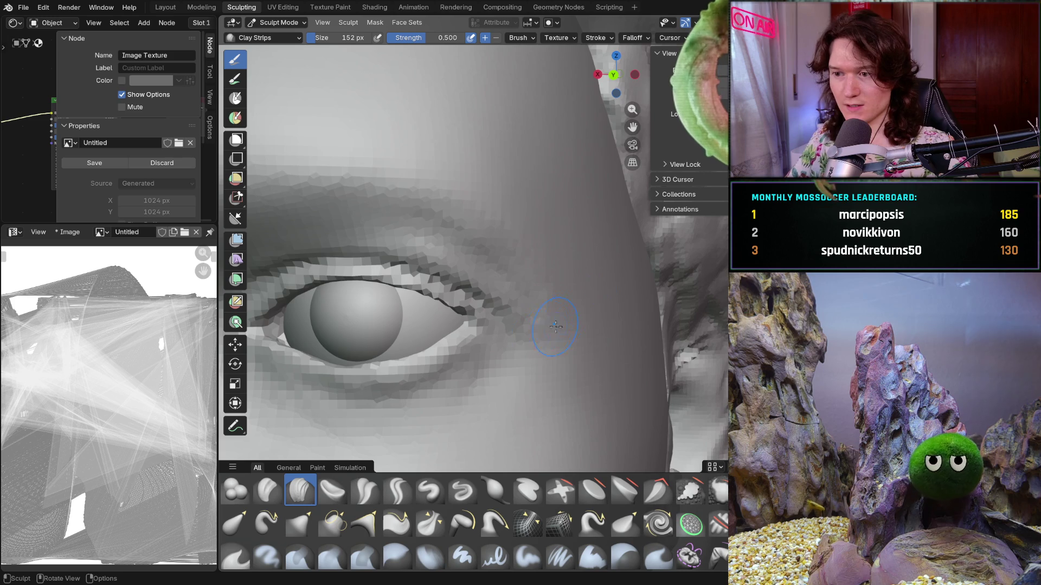
middle_click_drag(539, 365, 535, 310, "ctrl")
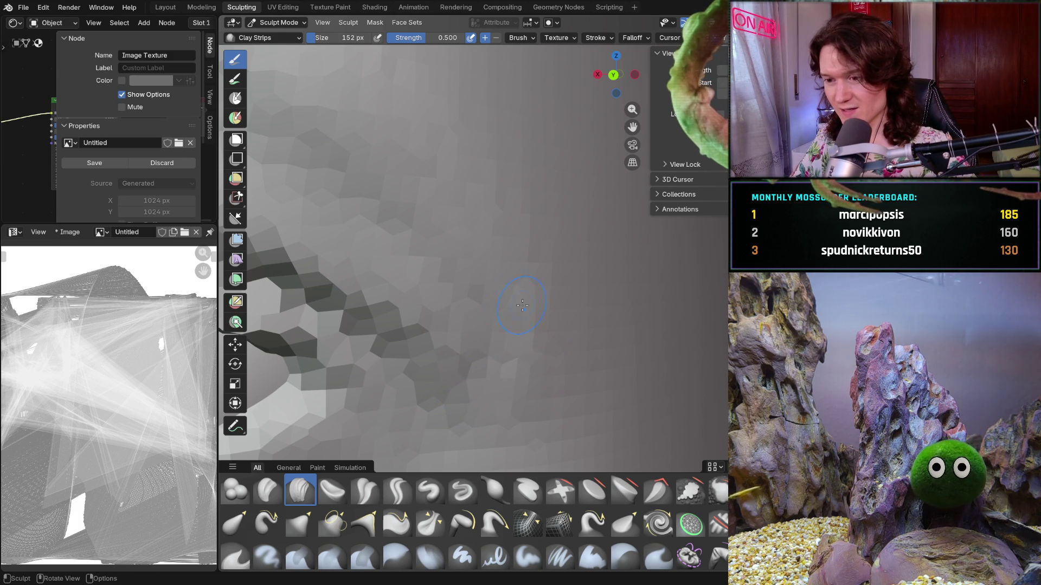
mouse_move(522, 305)
middle_mouse_down()
mouse_move(385, 255)
mouse_move(559, 336)
mouse_move(553, 325)
middle_mouse_up()
scroll(542, 303, "up", 6)
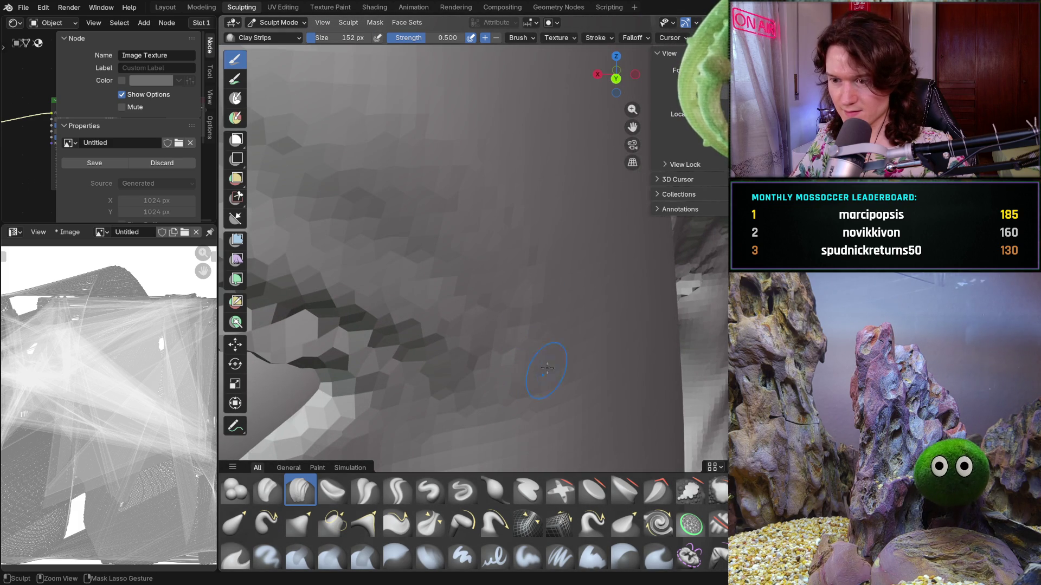
middle_click_drag(547, 368, 375, 183)
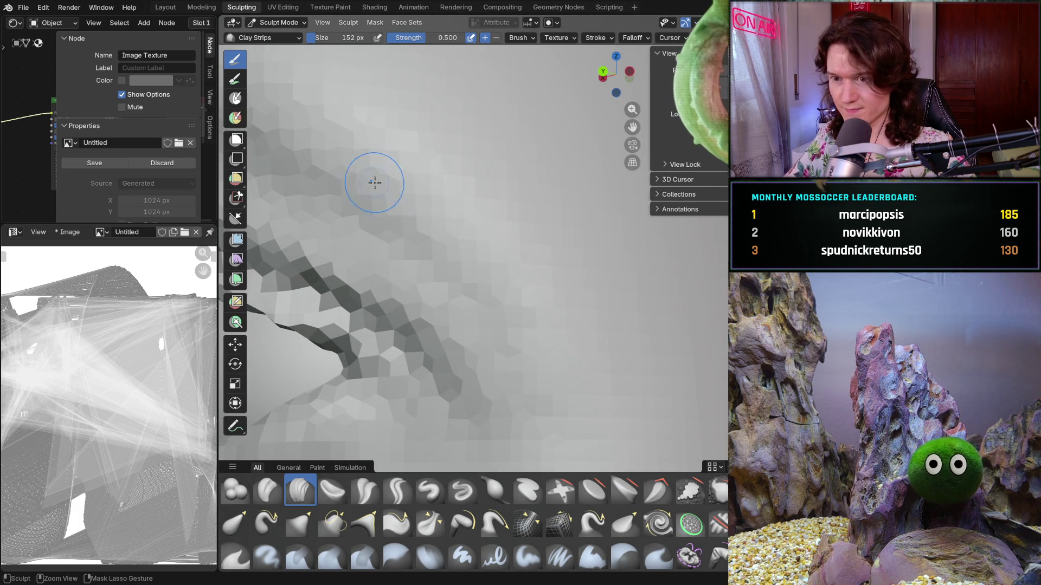
mouse_move(449, 228)
middle_mouse_down()
mouse_move(466, 353)
mouse_move(409, 289)
middle_mouse_up()
mouse_move(483, 273)
middle_mouse_down()
mouse_move(480, 215)
mouse_move(410, 242)
middle_mouse_up()
Set the brush to 202 px and smooth around the outer eye corner and eyelid crease.
key("f")
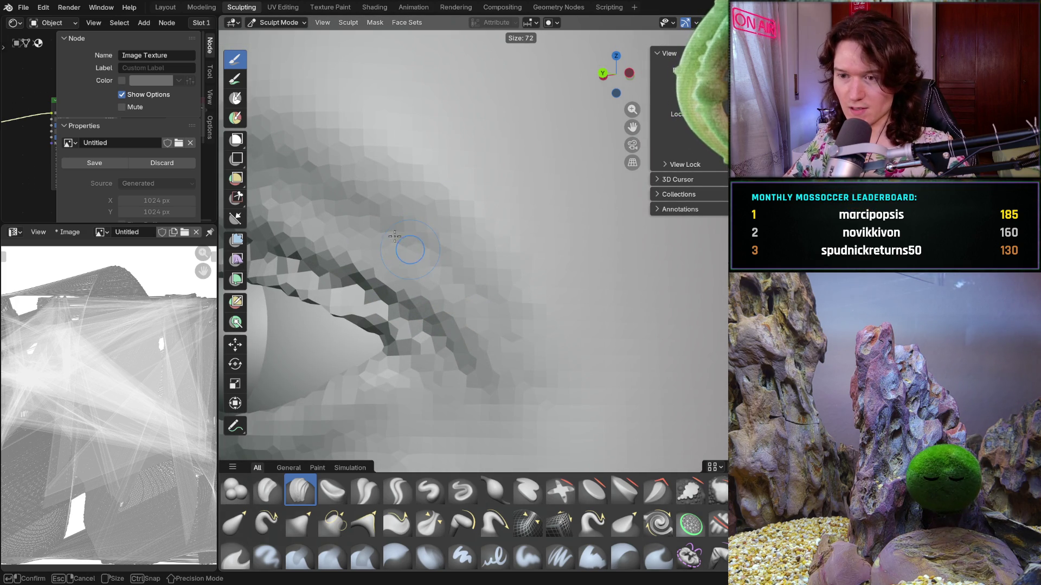
left_click(420, 252)
key("shift+s")
scroll(409, 226, "up", 3)
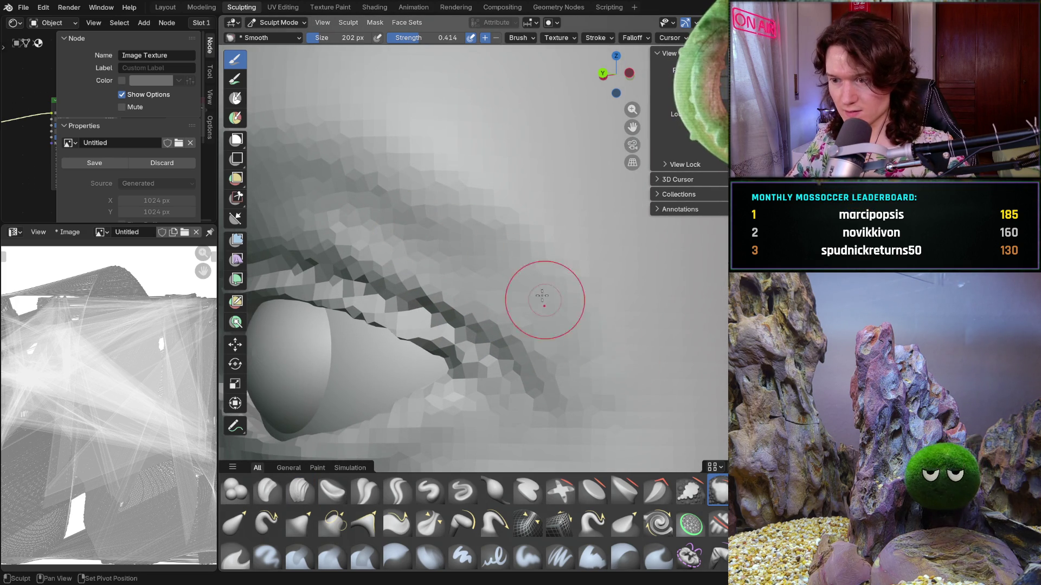
middle_click_drag(572, 295, 639, 295)
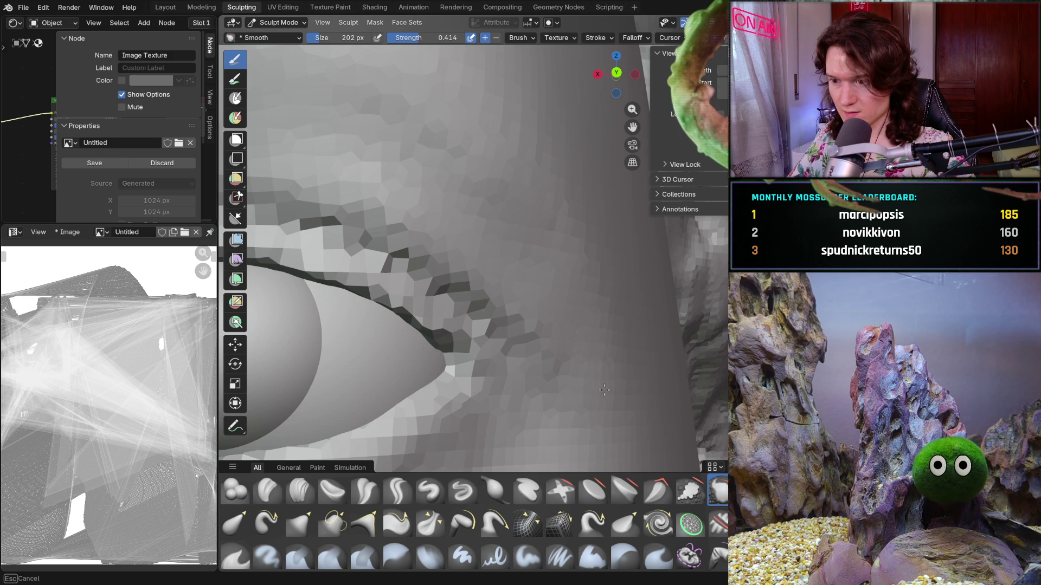
mouse_move(604, 390)
middle_mouse_down()
mouse_move(477, 227)
mouse_move(631, 310)
middle_mouse_up()
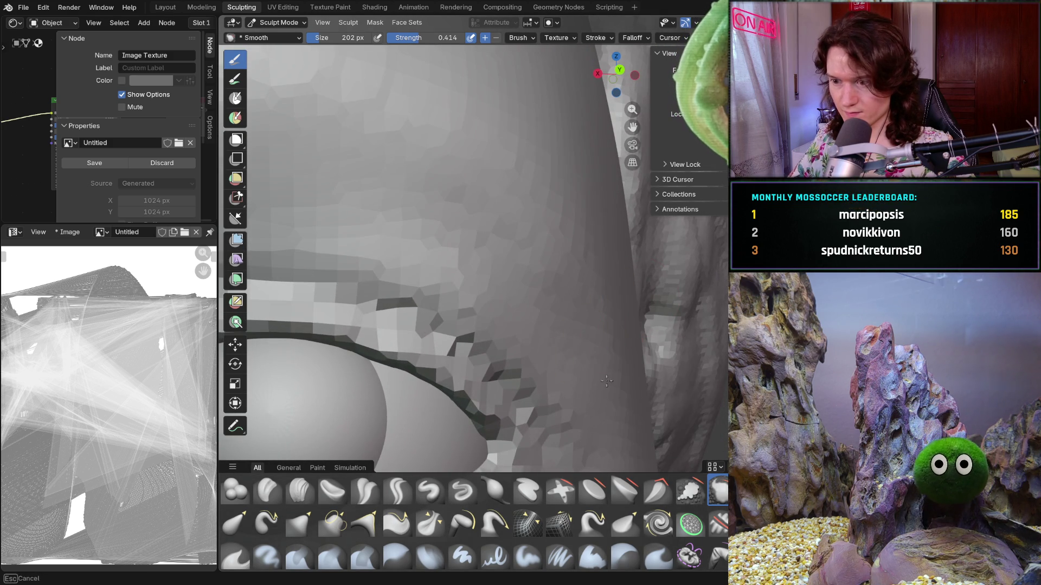
mouse_move(577, 352)
middle_mouse_down()
mouse_move(488, 331)
mouse_move(500, 251)
mouse_move(504, 348)
middle_mouse_up()
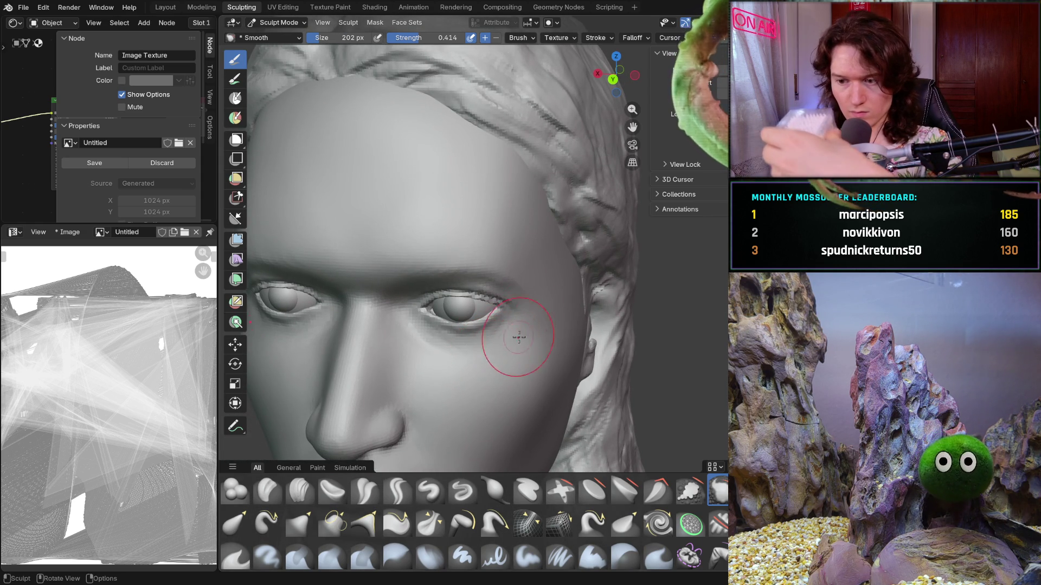
middle_click_drag(554, 333, 563, 279)
mouse_move(530, 368)
middle_mouse_down("ctrl")
mouse_move(471, 295)
mouse_move(495, 281)
mouse_move(564, 300)
middle_mouse_up("ctrl")
Make Clay Strips the active brush again from the asset shelf.
left_click(300, 490)
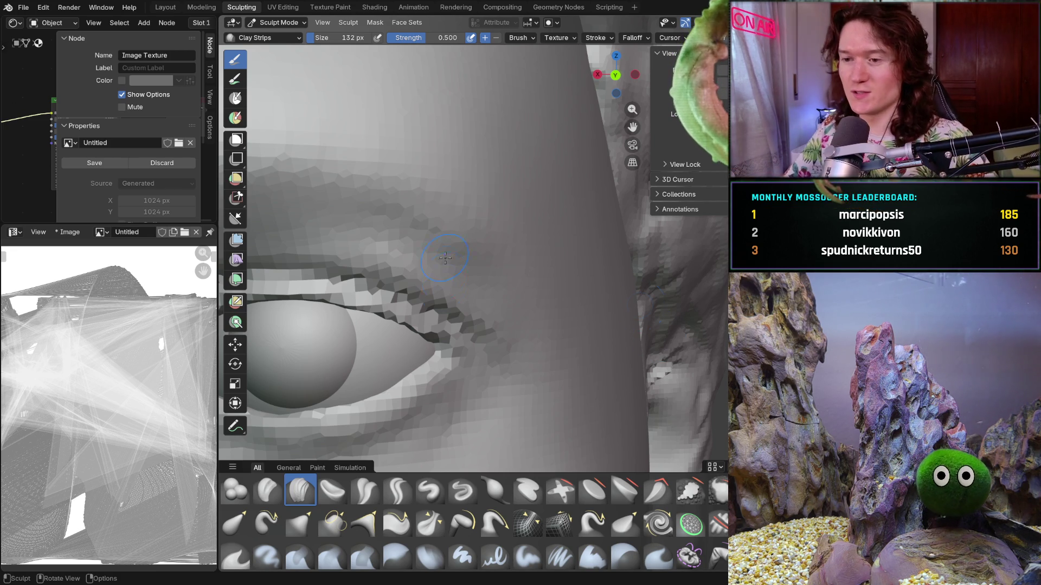
Orbit to see the whole eye and set the Clay Strips radius to 114 px.
mouse_move(541, 315)
middle_mouse_down()
mouse_move(422, 302)
mouse_move(457, 288)
mouse_move(402, 228)
mouse_move(397, 249)
mouse_move(379, 205)
mouse_move(368, 215)
middle_mouse_up()
key("f")
left_click(458, 286)
key("f")
left_click(436, 277)
key("f")
left_click(418, 244)
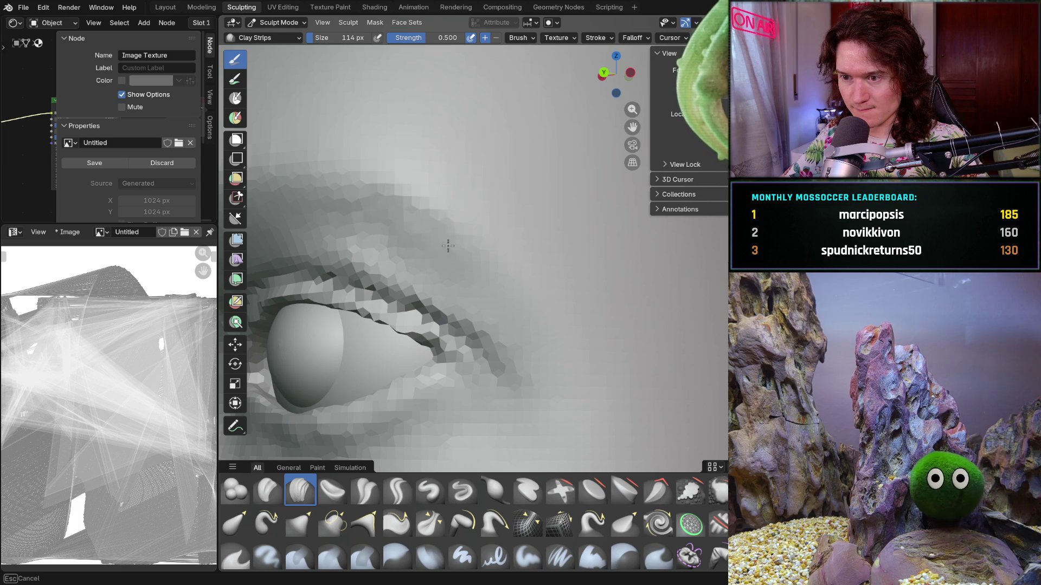
Build up clay on the brow area above the eyelid.
mouse_move(464, 251)
middle_mouse_down()
mouse_move(459, 261)
mouse_move(406, 225)
middle_mouse_up()
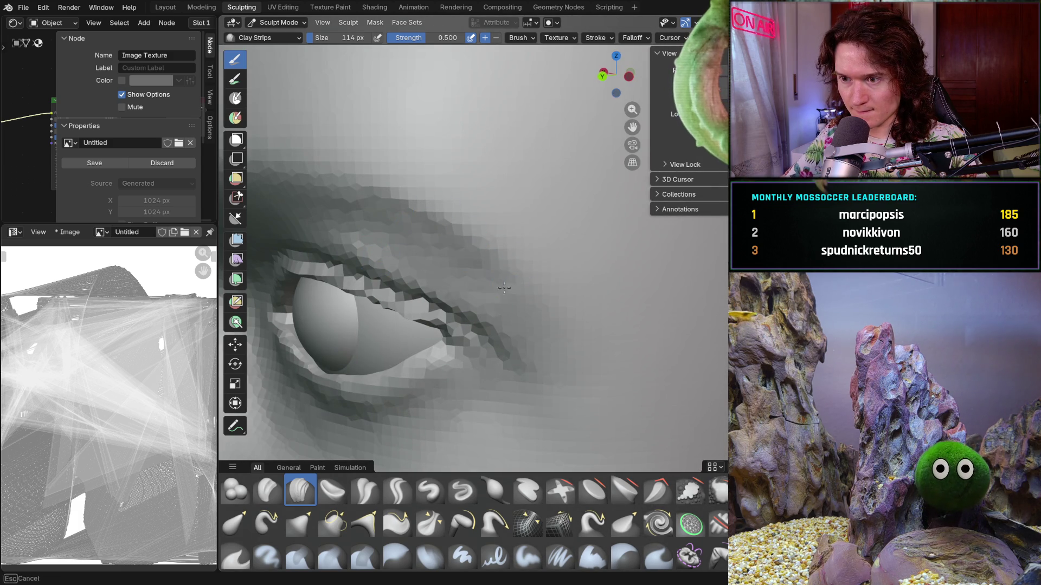
middle_click_drag(554, 326, 515, 282)
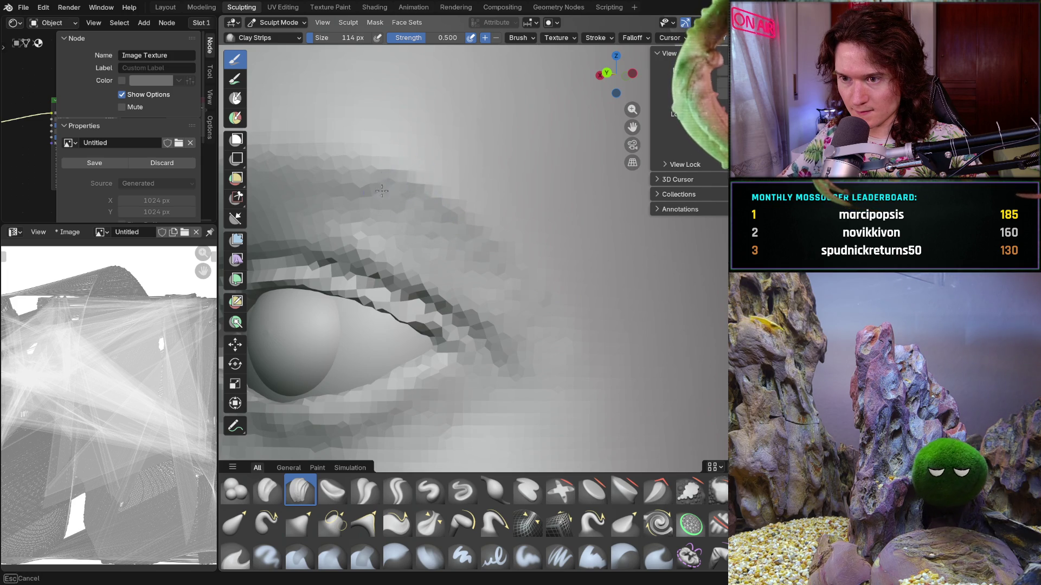
scroll(419, 167, "down", 8)
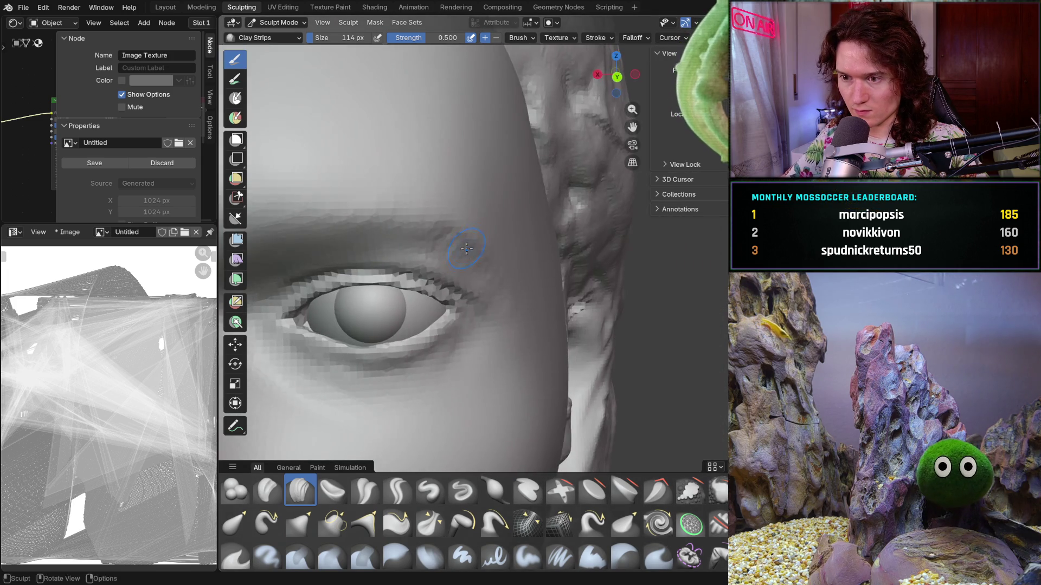
scroll(429, 310, "up", 8)
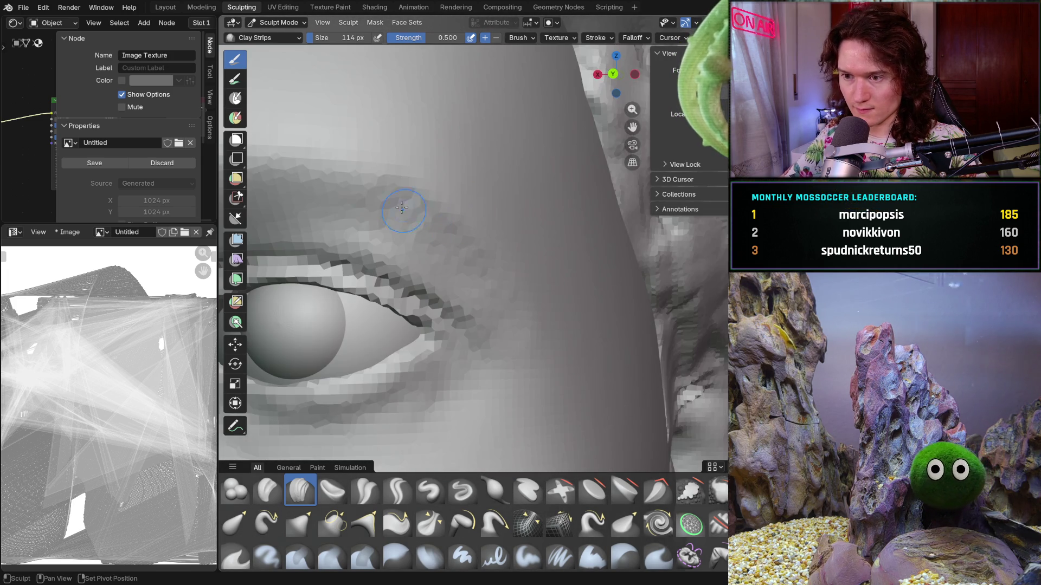
left_click_drag(348, 182, 415, 194)
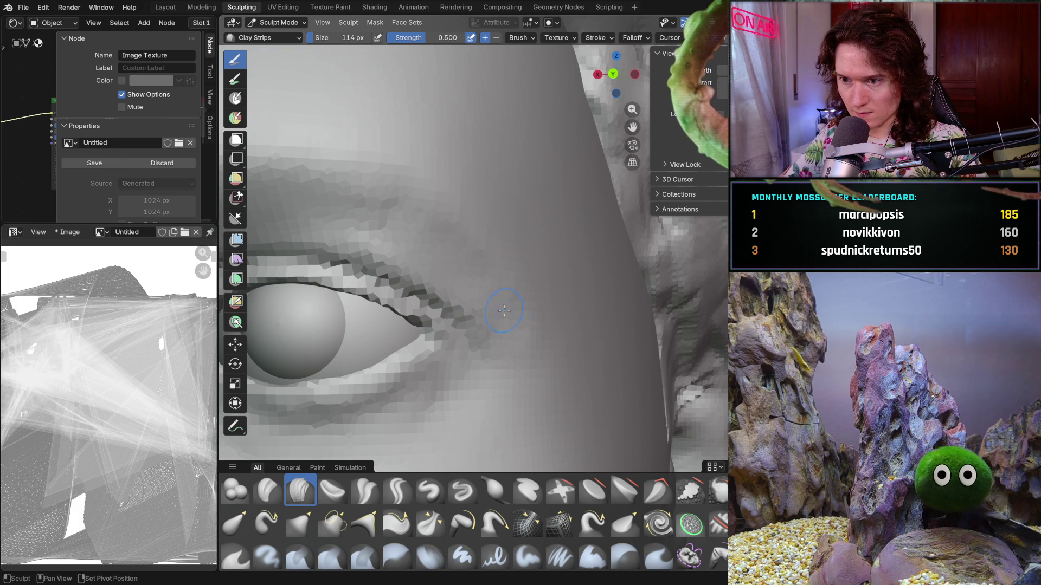
scroll(525, 296, "down", 5)
mouse_move(525, 296)
middle_mouse_down()
mouse_move(420, 310)
mouse_move(504, 260)
middle_mouse_up()
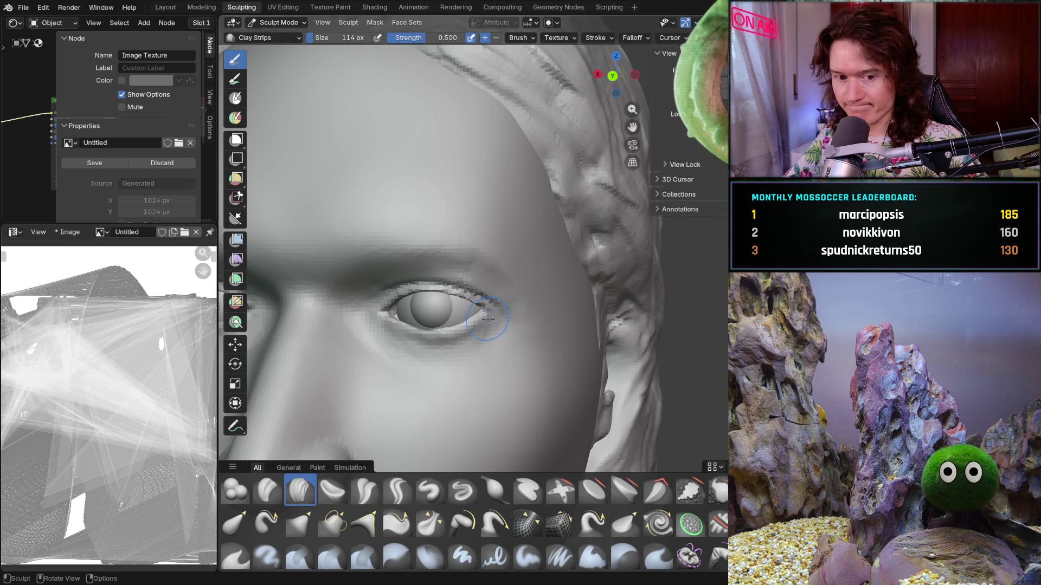
scroll(477, 304, "up", 6)
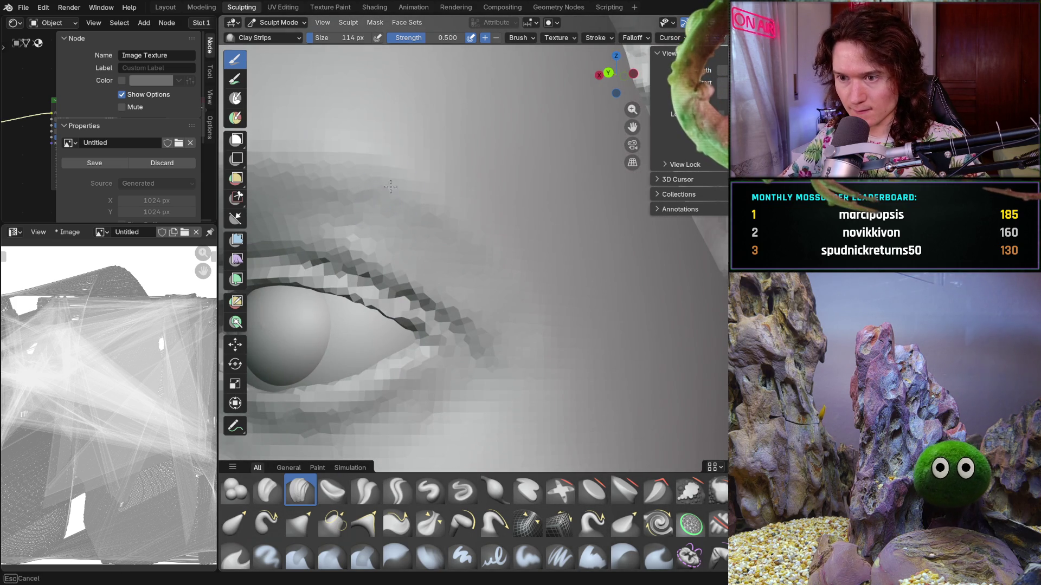
Sculpt clay along the outer eye corner, then enlarge the brush to 352 px.
left_click_drag(454, 225, 468, 258)
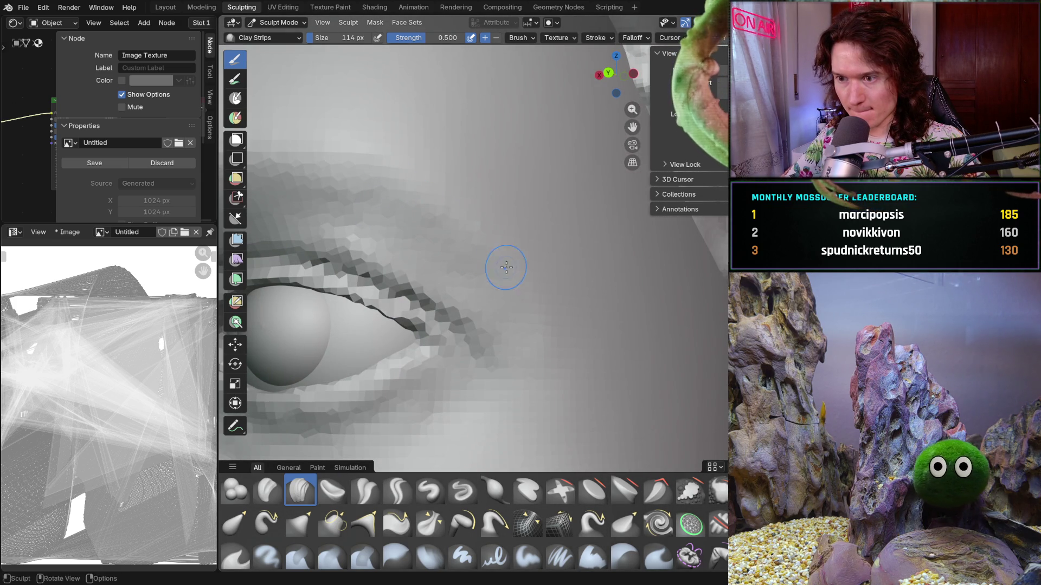
middle_click_drag(506, 267, 483, 307)
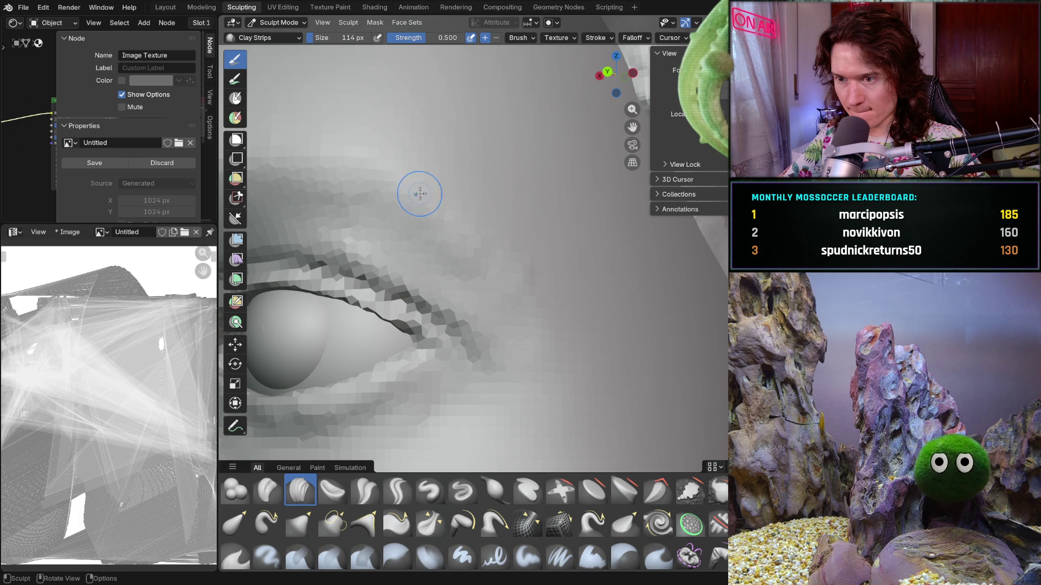
mouse_move(425, 195)
middle_mouse_down()
mouse_move(390, 198)
mouse_move(426, 201)
mouse_move(487, 334)
middle_mouse_up()
scroll(426, 201, "down", 4)
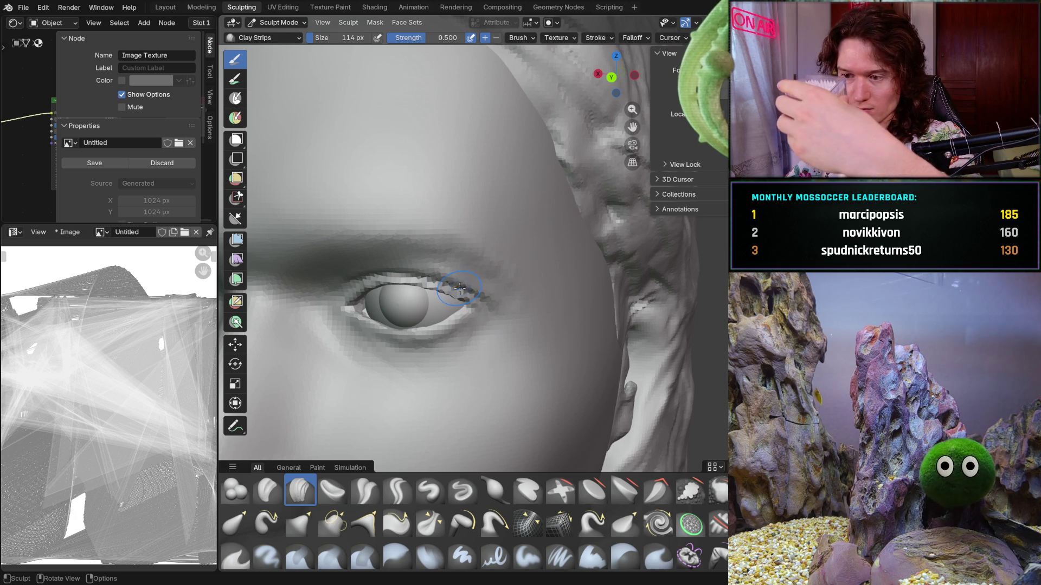
scroll(443, 287, "up", 8)
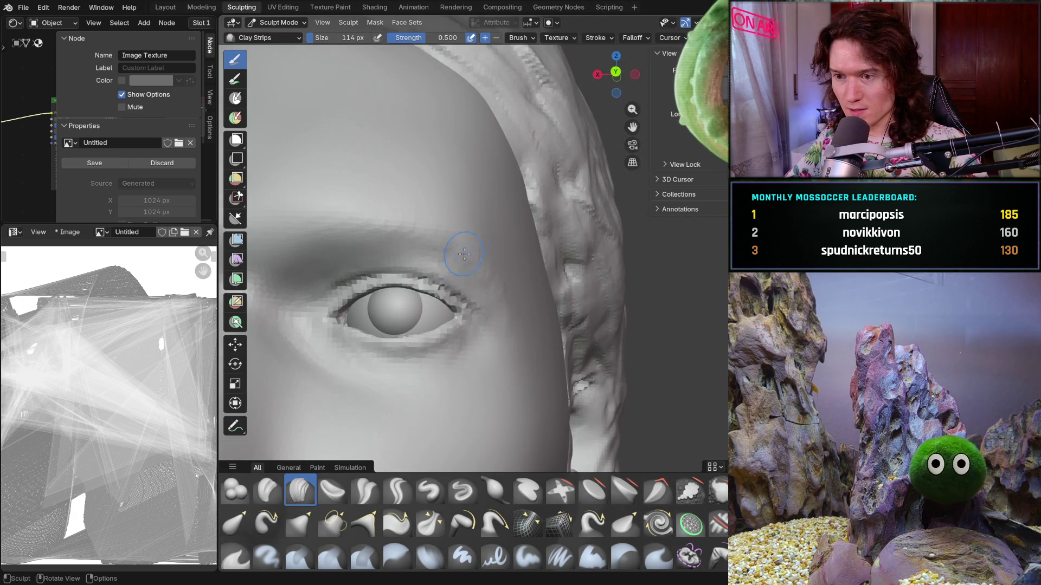
middle_click_drag(475, 299, 390, 251)
scroll(469, 269, "up", 3)
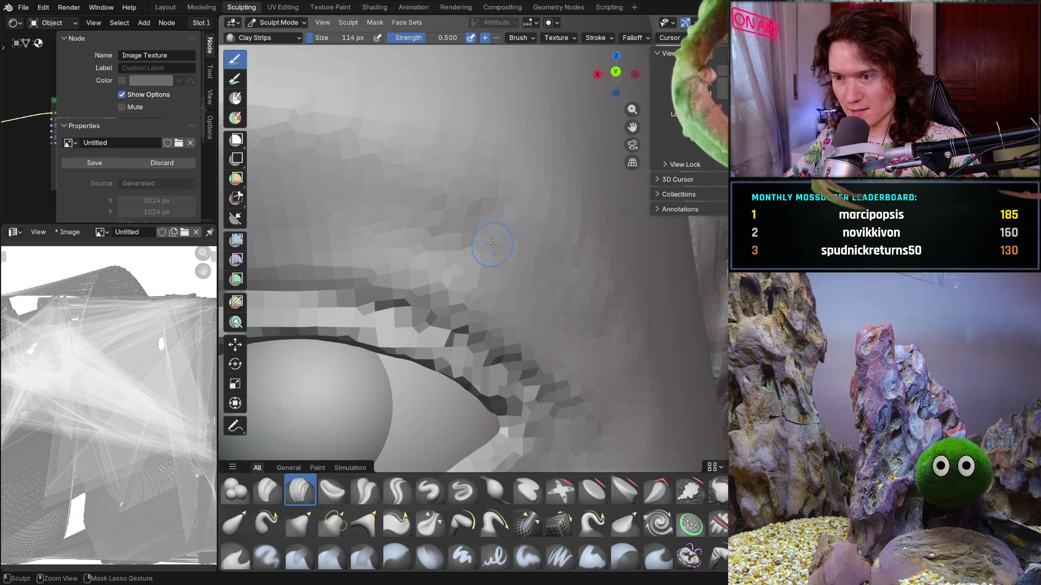
mouse_move(489, 226)
middle_mouse_down()
mouse_move(446, 249)
mouse_move(475, 250)
middle_mouse_up()
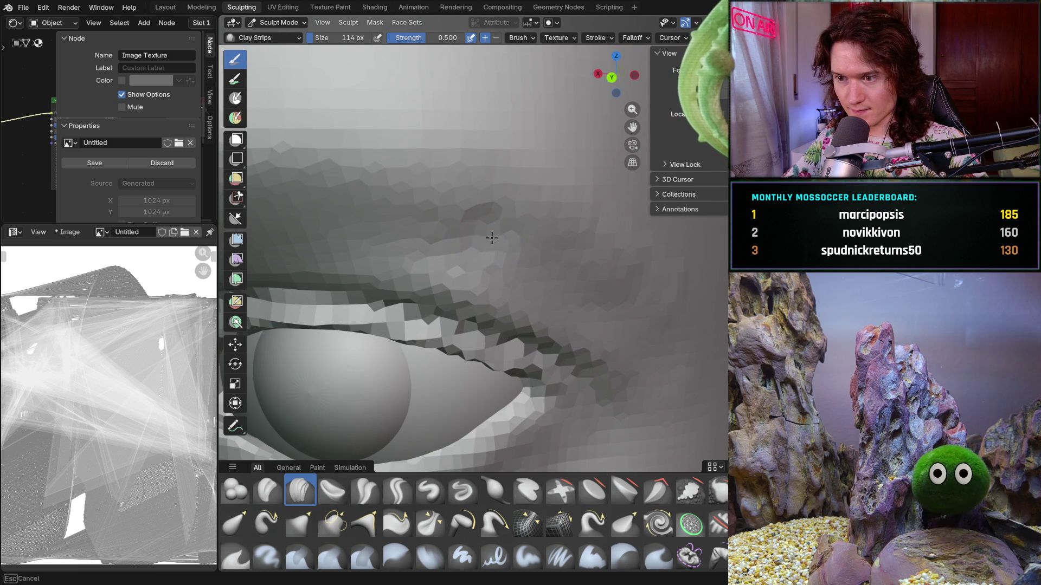
scroll(471, 214, "up", 2)
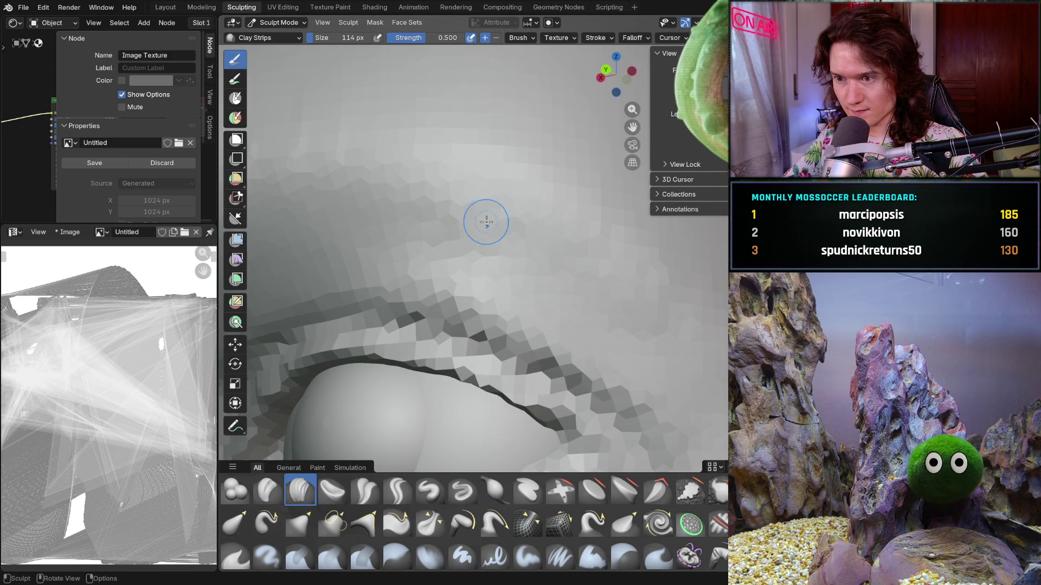
middle_click_drag(485, 221, 590, 268)
key("f")
left_click(495, 250)
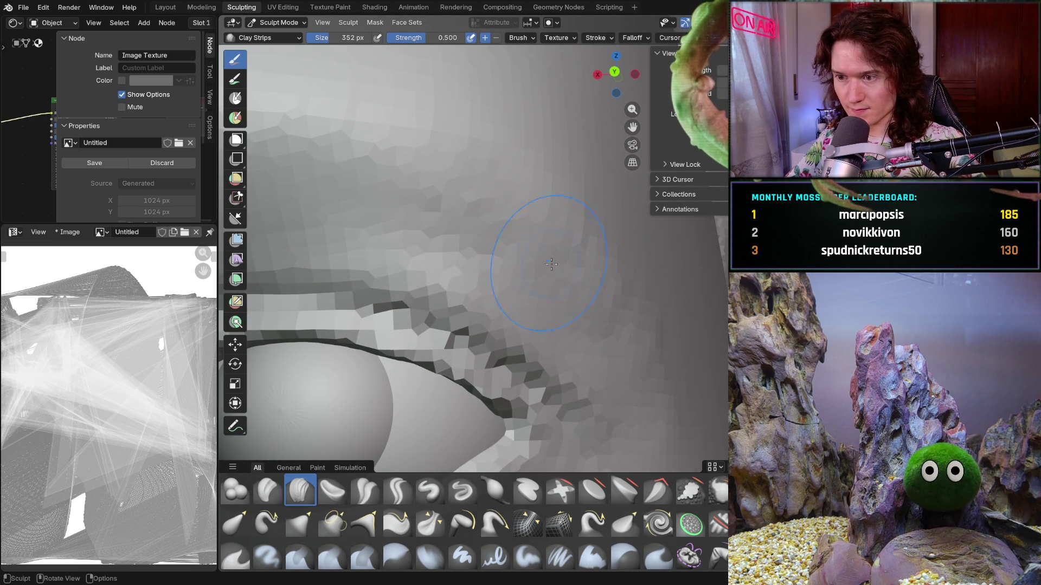
Smooth the skin above the outer eye corner, then reselect the Clay Strips brush.
key("shift")
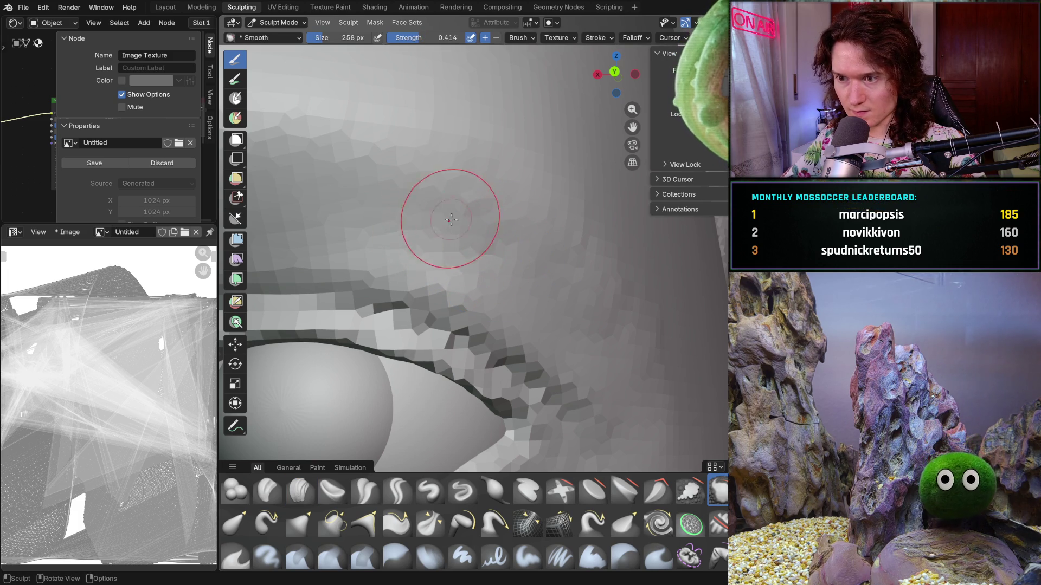
mouse_move(448, 204)
left_mouse_down("shift")
mouse_move(472, 248)
mouse_move(581, 337)
mouse_move(504, 204)
mouse_move(529, 145)
mouse_move(597, 222)
left_mouse_up("shift")
scroll(639, 302, "down", 4)
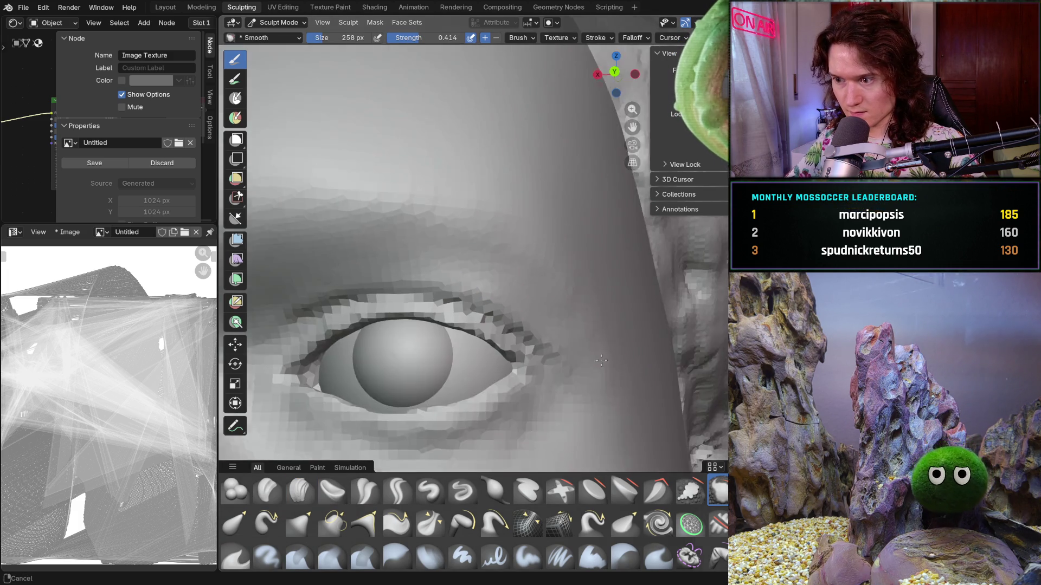
mouse_move(640, 302)
middle_mouse_down()
mouse_move(507, 308)
mouse_move(569, 312)
middle_mouse_up()
scroll(536, 328, "up", 5)
scroll(569, 303, "up", 3)
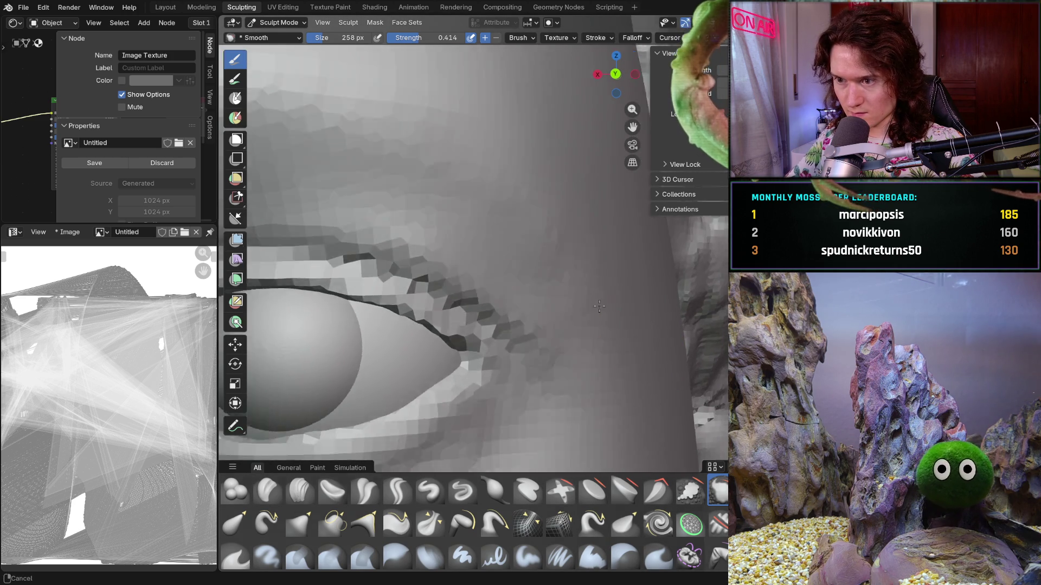
scroll(569, 303, "down", 5)
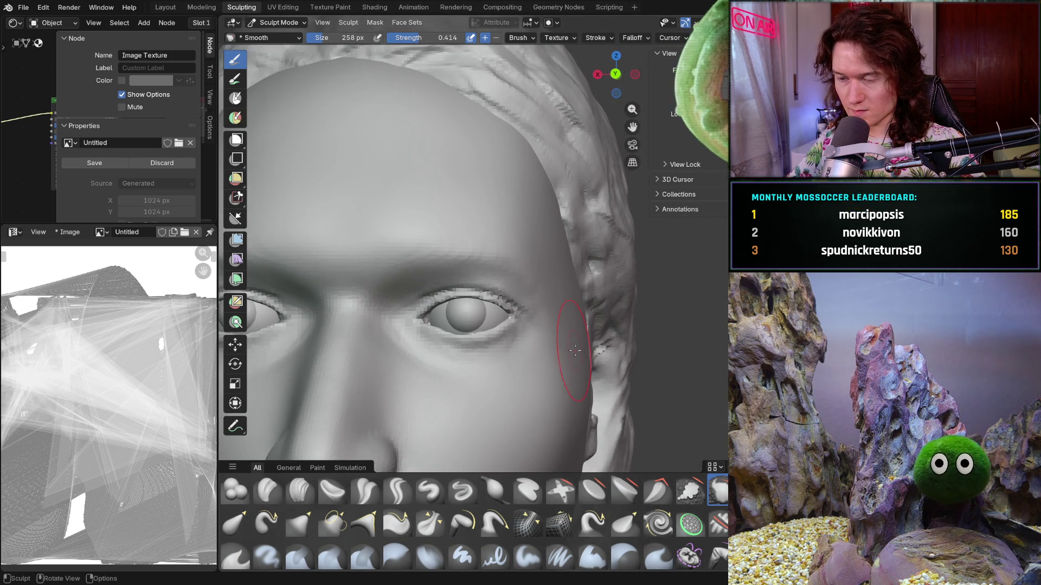
mouse_move(559, 337)
middle_mouse_down()
mouse_move(592, 346)
mouse_move(580, 330)
middle_mouse_up()
scroll(488, 281, "up", 4)
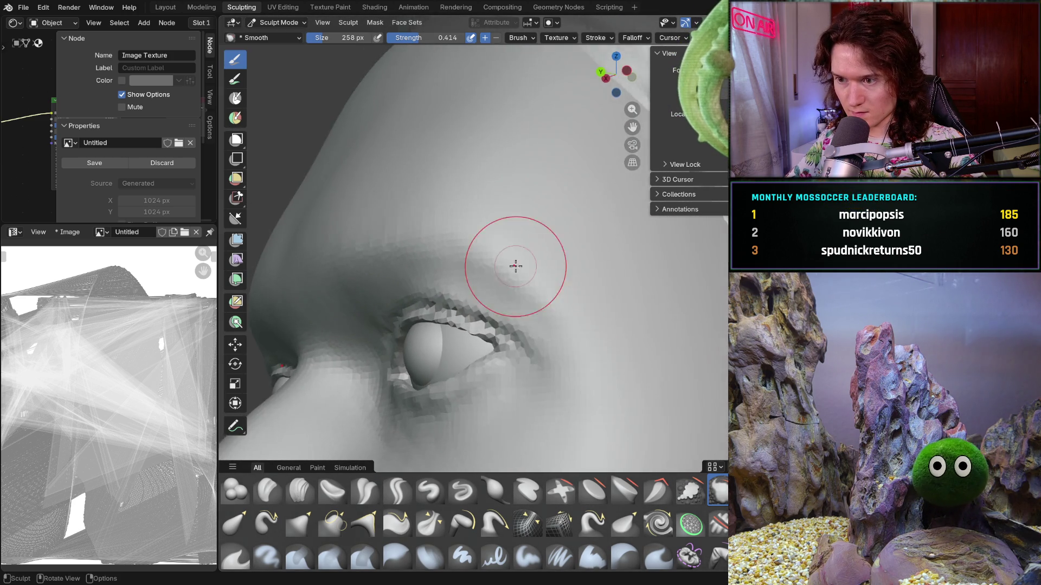
mouse_move(476, 263)
middle_mouse_down()
mouse_move(571, 315)
mouse_move(564, 320)
middle_mouse_up()
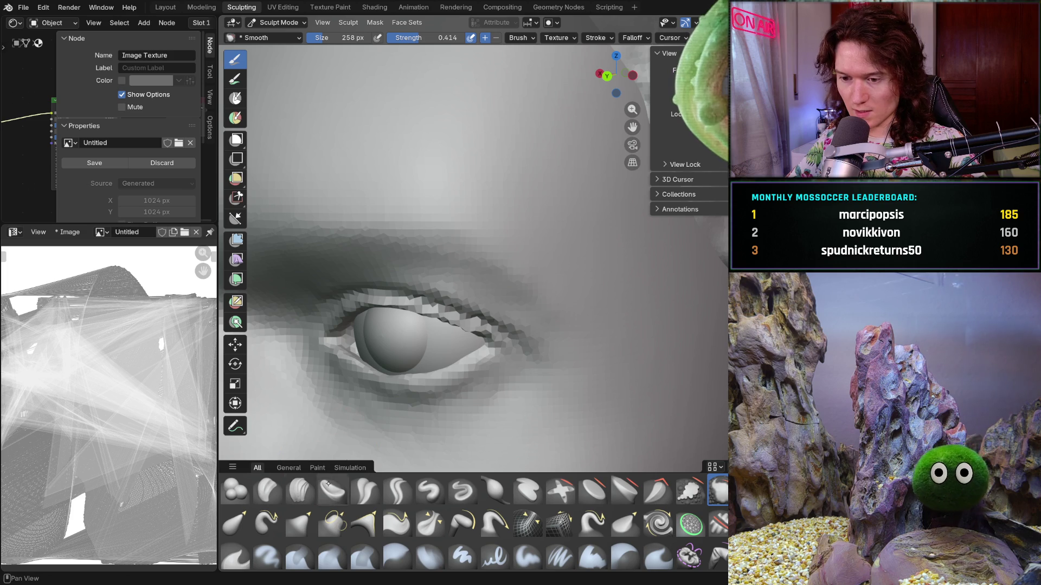
left_click(300, 490)
Shrink the Clay Strips radius to 88 px and build up the upper eyelid fold.
key("f")
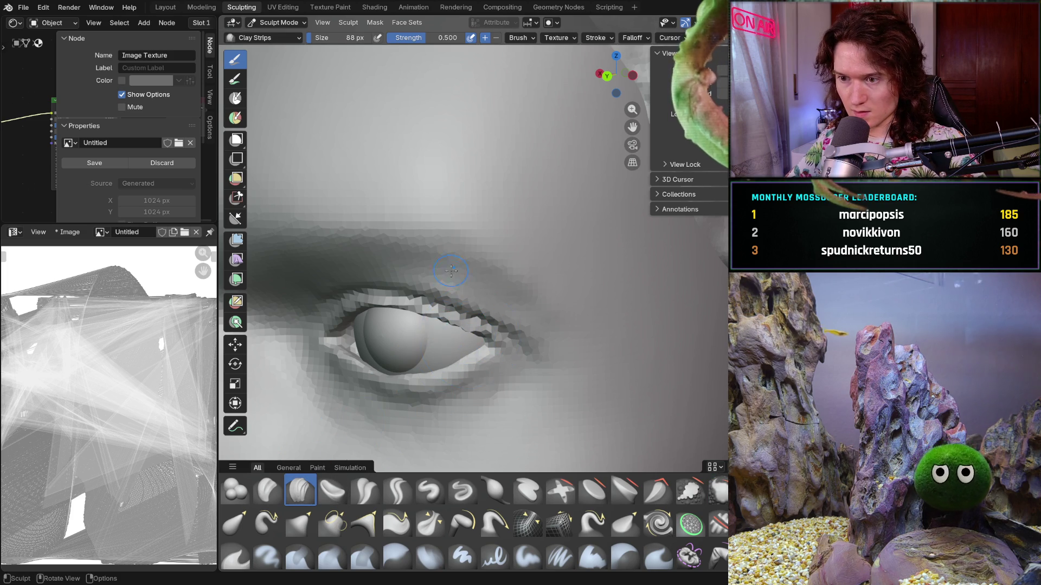
middle_click_drag(411, 260, 426, 246)
scroll(426, 245, "up", 2)
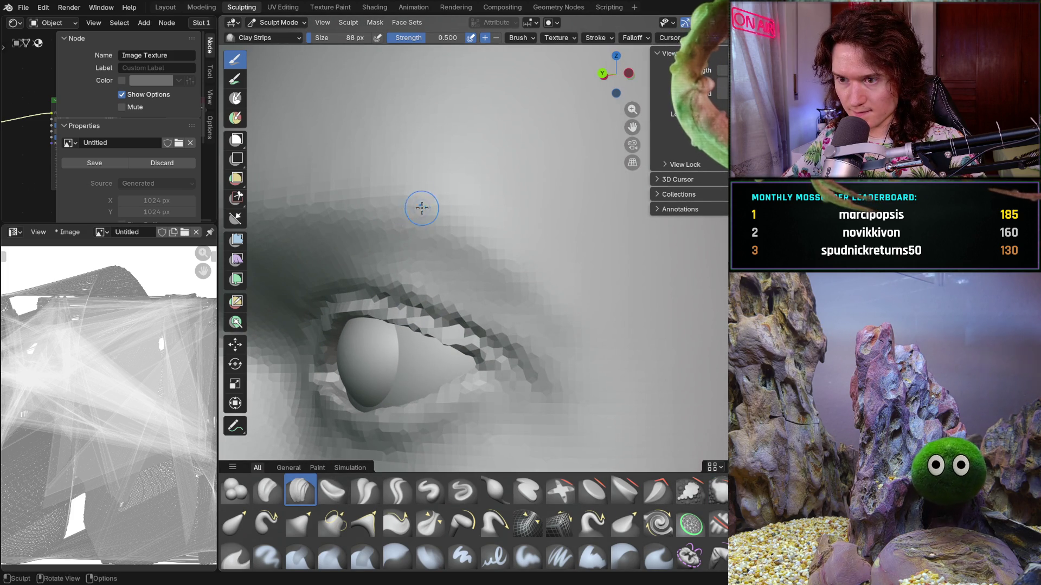
mouse_move(429, 207)
middle_mouse_down()
mouse_move(588, 290)
mouse_move(542, 260)
mouse_move(523, 268)
middle_mouse_up()
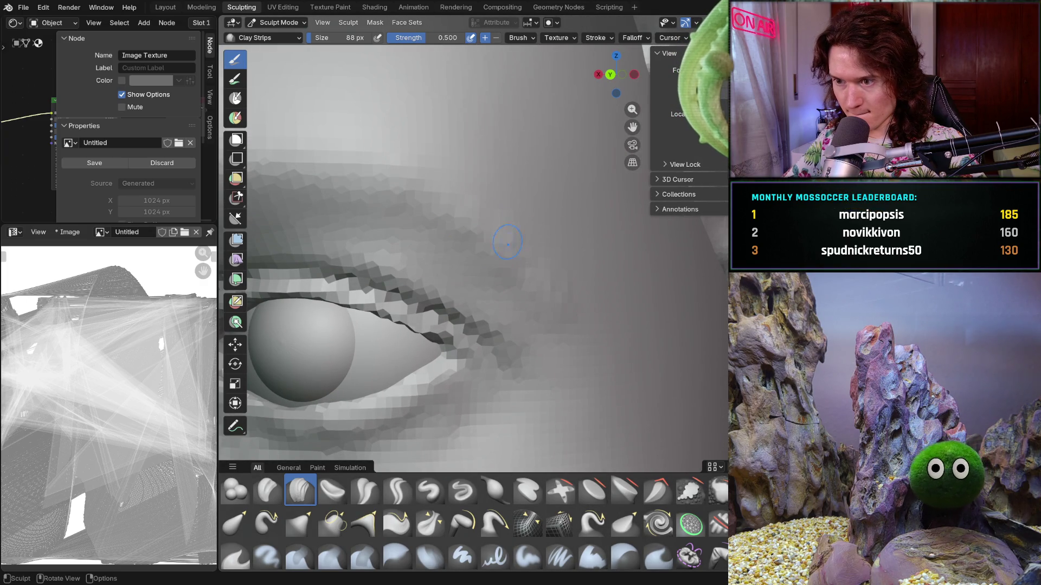
scroll(544, 277, "down", 10)
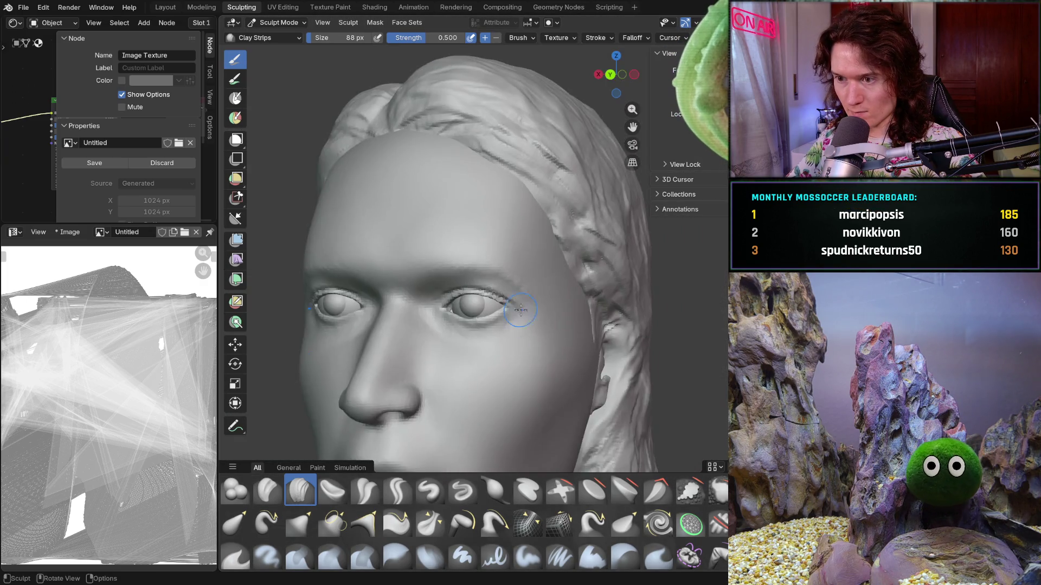
scroll(570, 322, "up", 5)
mouse_move(571, 321)
middle_mouse_down()
mouse_move(473, 276)
mouse_move(476, 249)
mouse_move(504, 293)
mouse_move(378, 257)
middle_mouse_up()
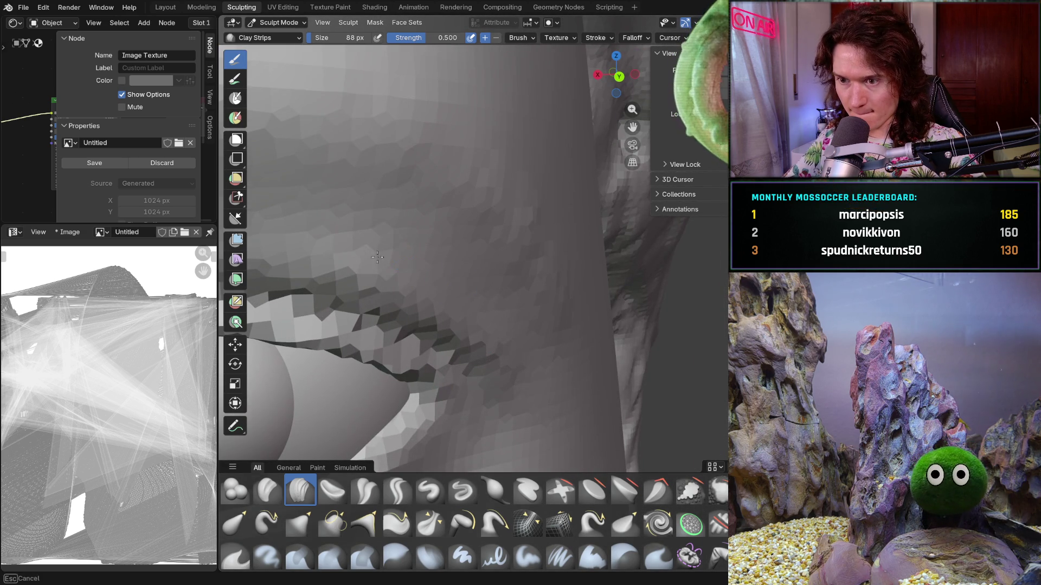
middle_click_drag(430, 278, 430, 279, "ctrl")
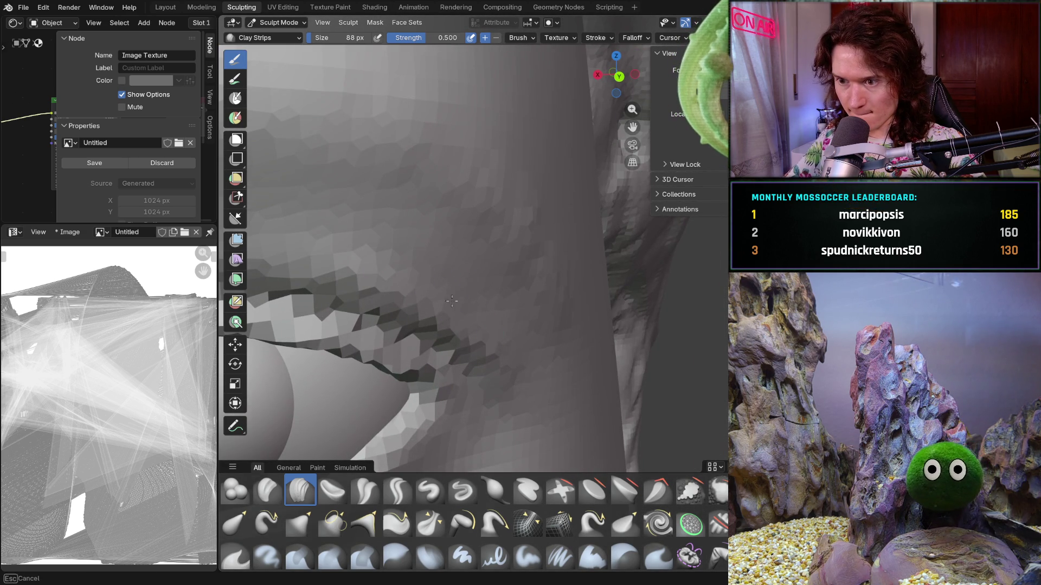
Sculpt the outer eye-corner and upper eyelid forms, checking from front and close-up angles.
middle_click_drag(512, 362, 404, 226)
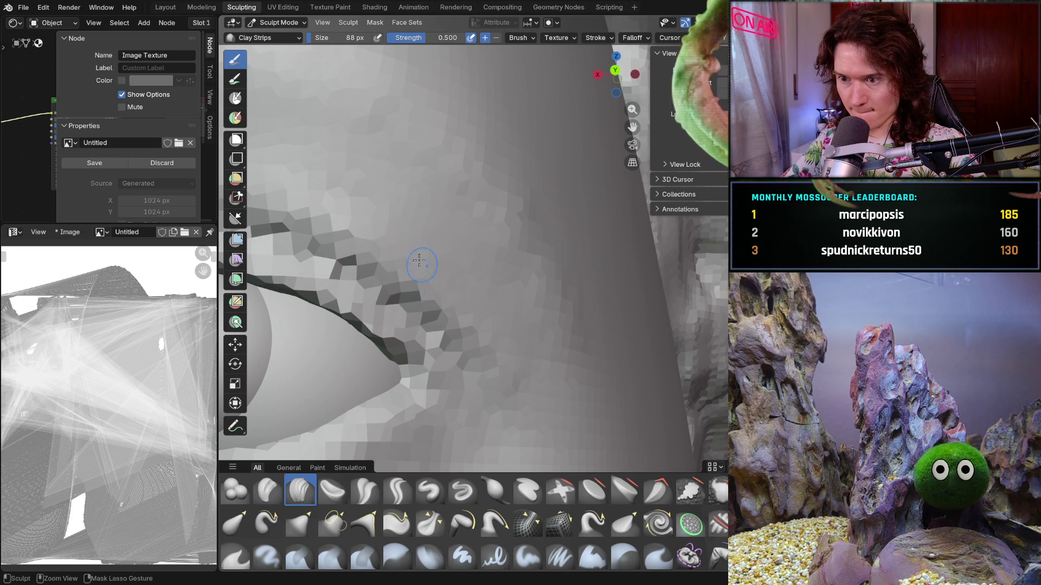
mouse_move(506, 363)
middle_mouse_down()
mouse_move(483, 256)
mouse_move(491, 233)
mouse_move(488, 359)
mouse_move(404, 365)
mouse_move(521, 377)
mouse_move(520, 330)
mouse_move(521, 365)
mouse_move(542, 399)
mouse_move(506, 294)
mouse_move(487, 274)
middle_mouse_up()
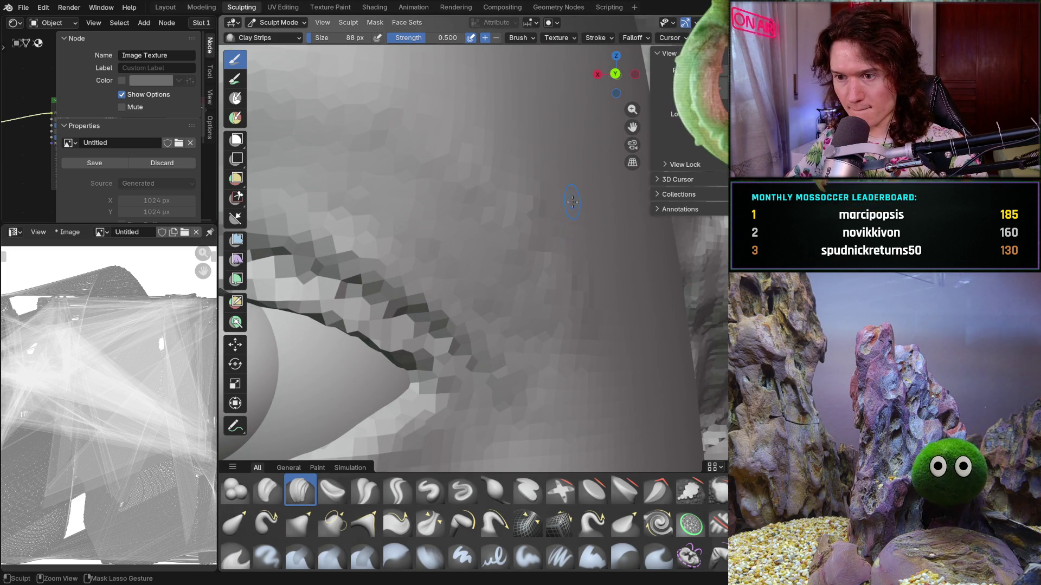
scroll(493, 290, "down", 3)
middle_click_drag(499, 292, 548, 290)
scroll(548, 290, "up", 4)
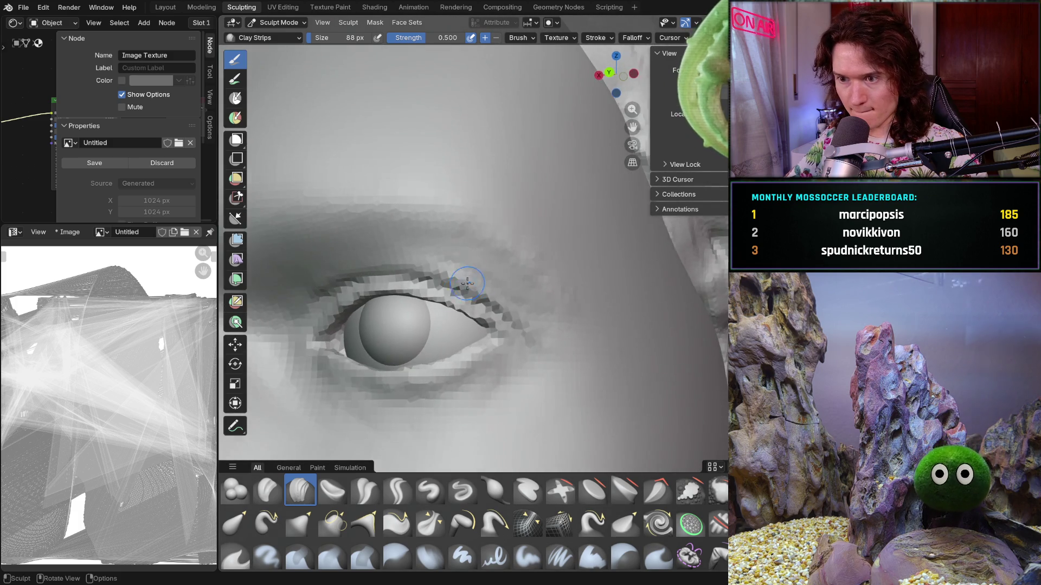
scroll(450, 253, "down", 6)
middle_click_drag(412, 380, 443, 353, "shift")
scroll(481, 354, "up", 5)
middle_click_drag(520, 304, 553, 291)
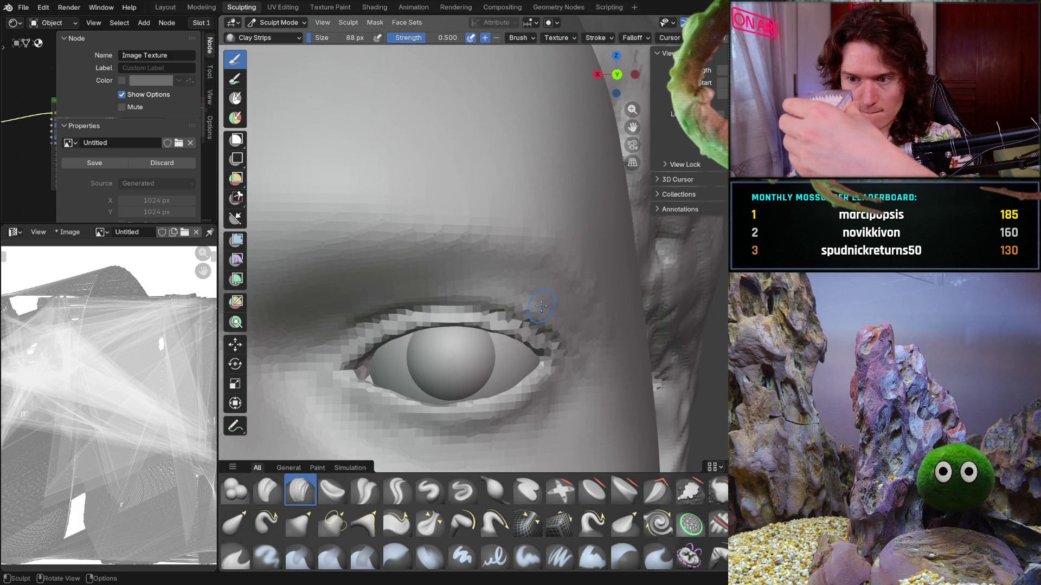
mouse_move(552, 291)
middle_mouse_down("ctrl")
mouse_move(558, 258)
mouse_move(541, 317)
mouse_move(564, 324)
mouse_move(515, 292)
middle_mouse_up("ctrl")
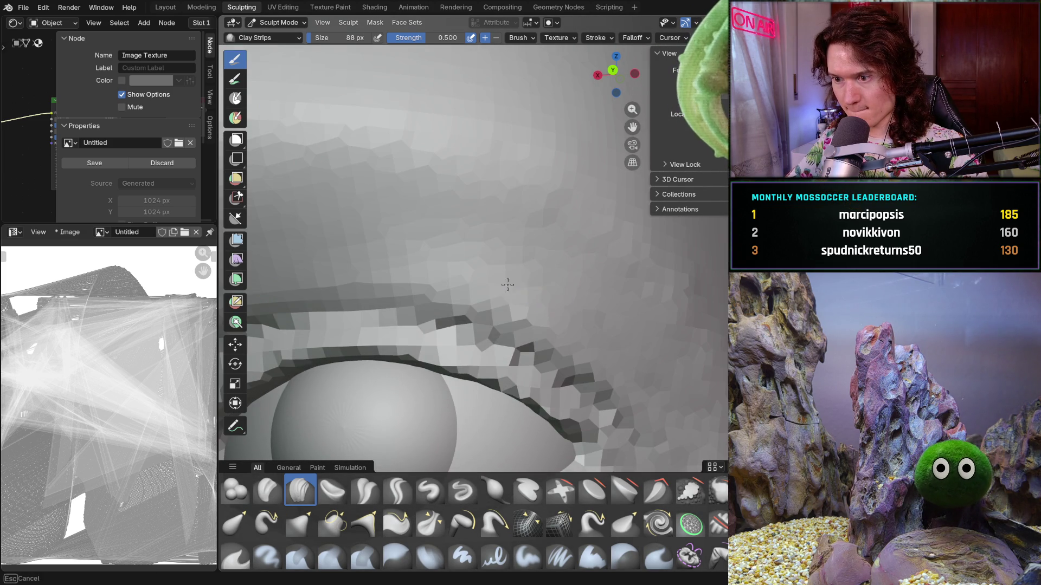
mouse_move(650, 398)
middle_mouse_down()
mouse_move(686, 364)
mouse_move(579, 339)
mouse_move(580, 326)
mouse_move(629, 328)
mouse_move(592, 326)
middle_mouse_up()
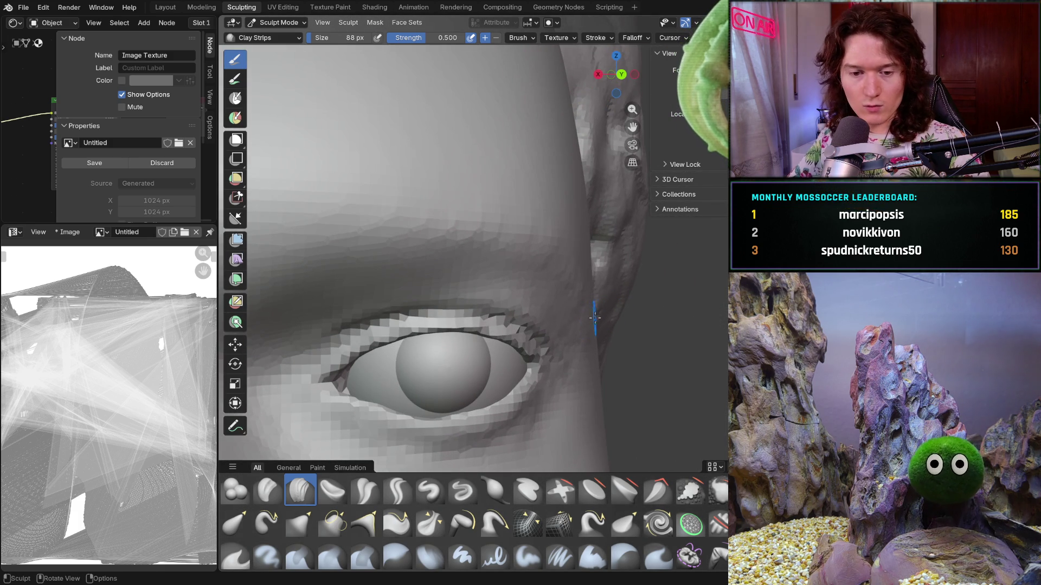
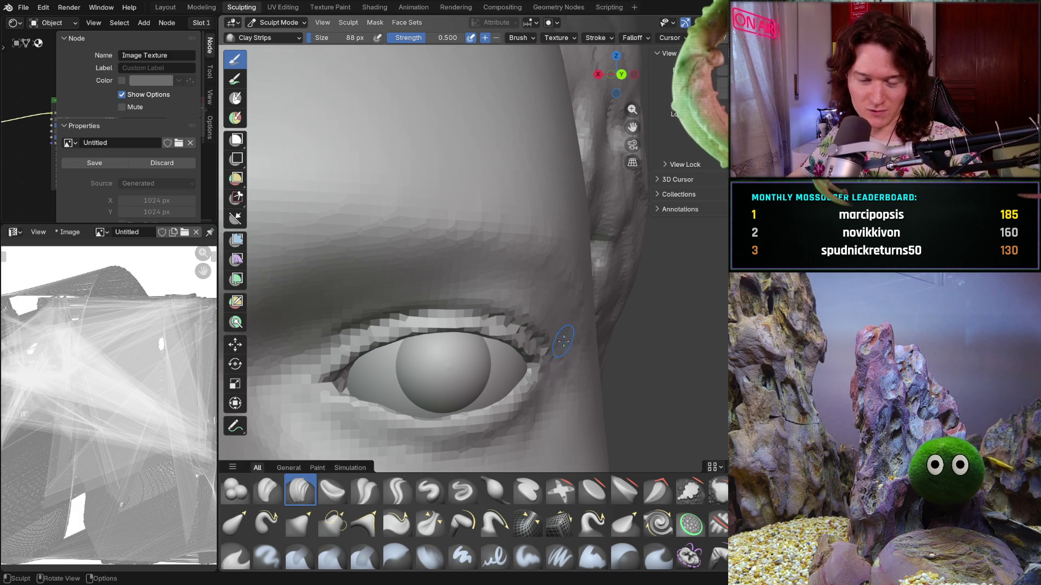
Orbit and zoom in close on the upper eyelid crease to sculpt it with Clay Strips.
middle_click_drag(551, 340, 496, 325)
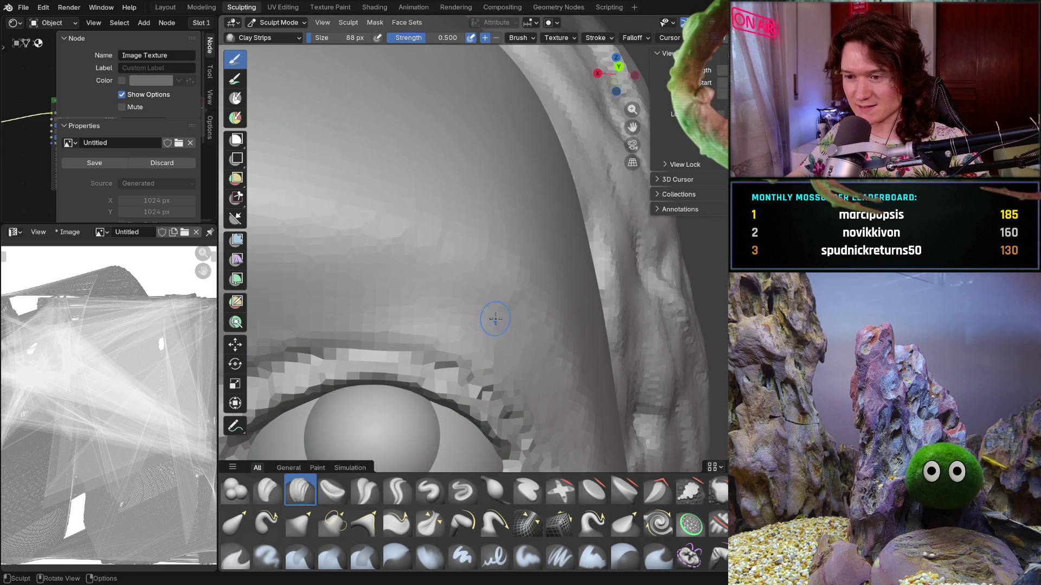
scroll(490, 325, "up", 5)
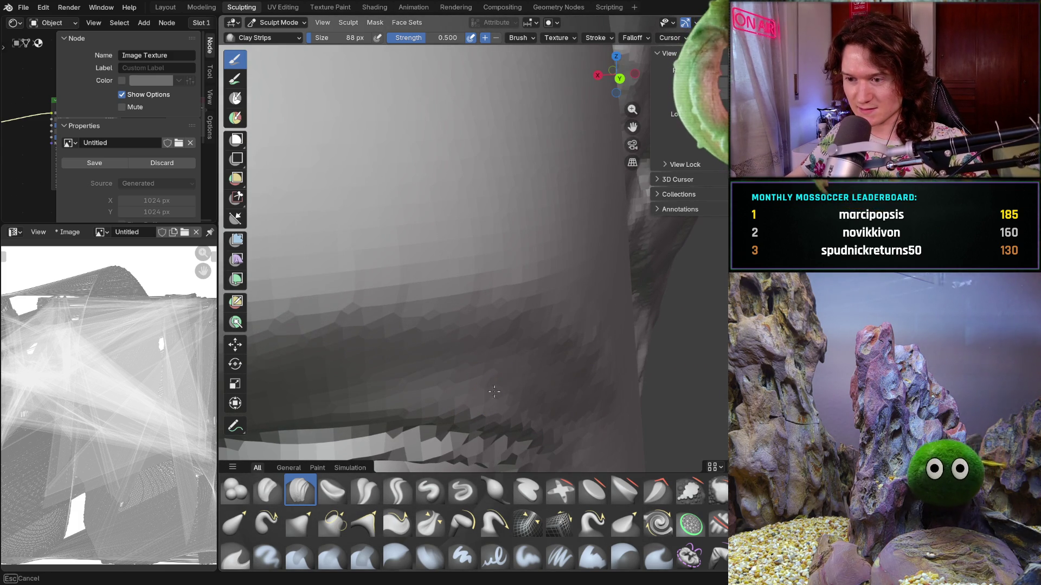
mouse_move(516, 383)
middle_mouse_down()
mouse_move(495, 340)
mouse_move(469, 346)
mouse_move(559, 376)
mouse_move(506, 383)
middle_mouse_up()
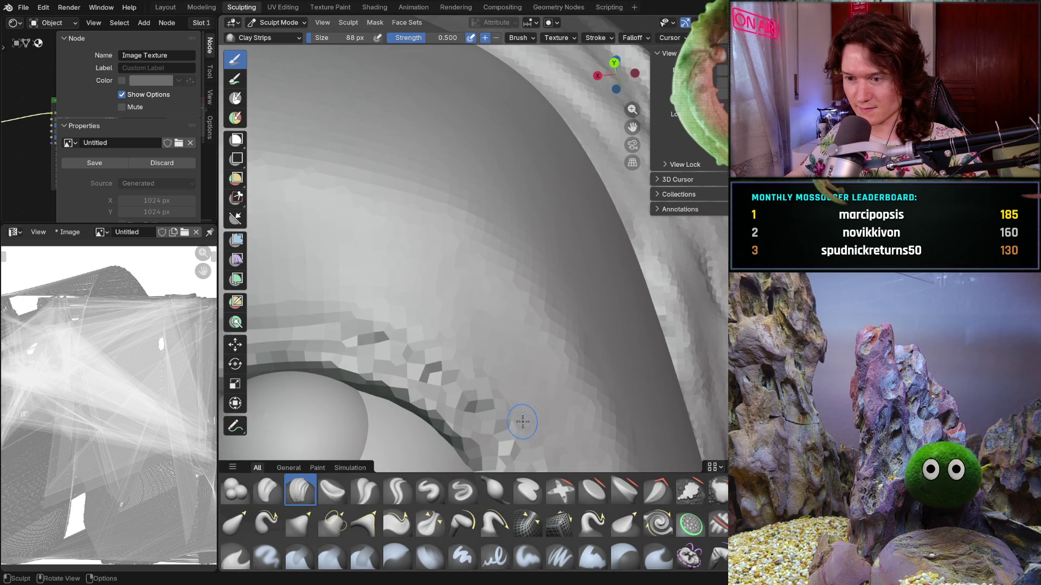
mouse_move(522, 425)
middle_mouse_down()
mouse_move(477, 341)
mouse_move(484, 372)
mouse_move(408, 309)
middle_mouse_up()
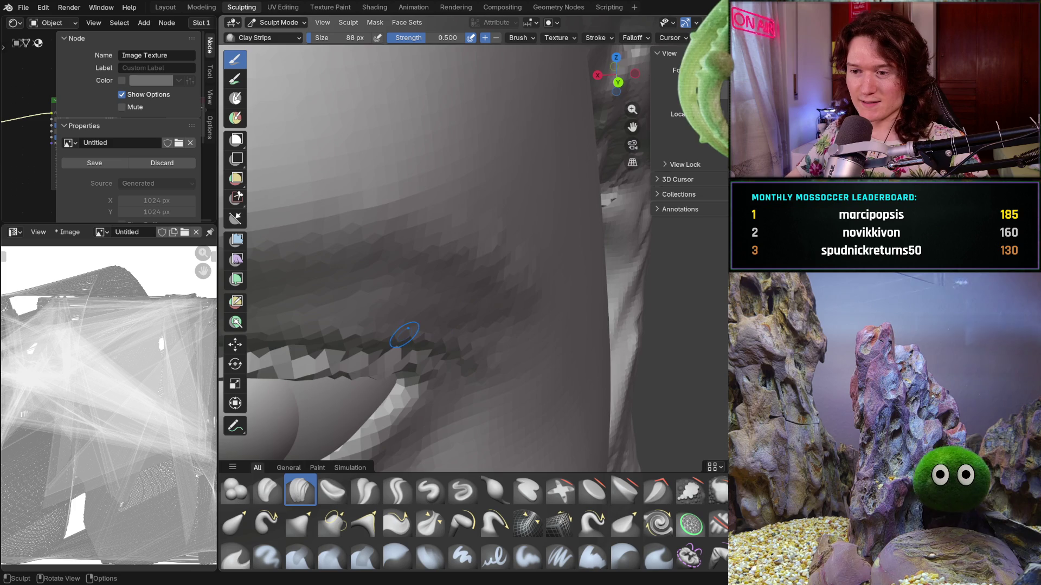
Orbit around the upper lid from several angles, ending on a zoomed frontal view of the eye.
mouse_move(404, 335)
middle_mouse_down()
mouse_move(413, 293)
mouse_move(413, 322)
mouse_move(435, 316)
middle_mouse_up()
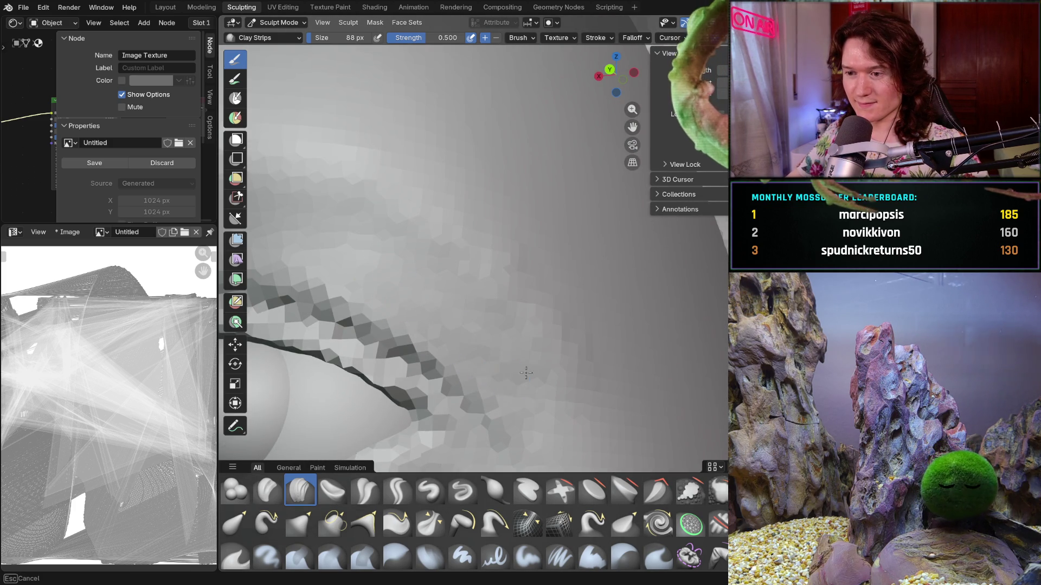
mouse_move(526, 373)
middle_mouse_down()
mouse_move(495, 348)
mouse_move(461, 347)
mouse_move(412, 309)
middle_mouse_up()
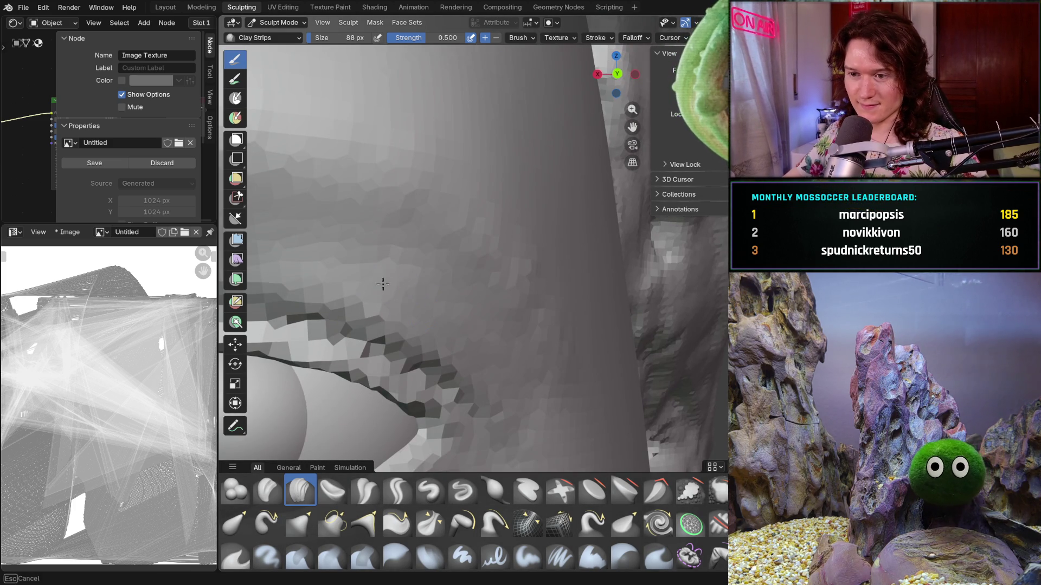
mouse_move(426, 267)
middle_mouse_down()
mouse_move(390, 233)
mouse_move(400, 284)
mouse_move(441, 271)
mouse_move(420, 271)
mouse_move(434, 226)
middle_mouse_up()
scroll(435, 262, "up", 3)
mouse_move(407, 298)
middle_mouse_down()
mouse_move(428, 295)
mouse_move(432, 207)
middle_mouse_up()
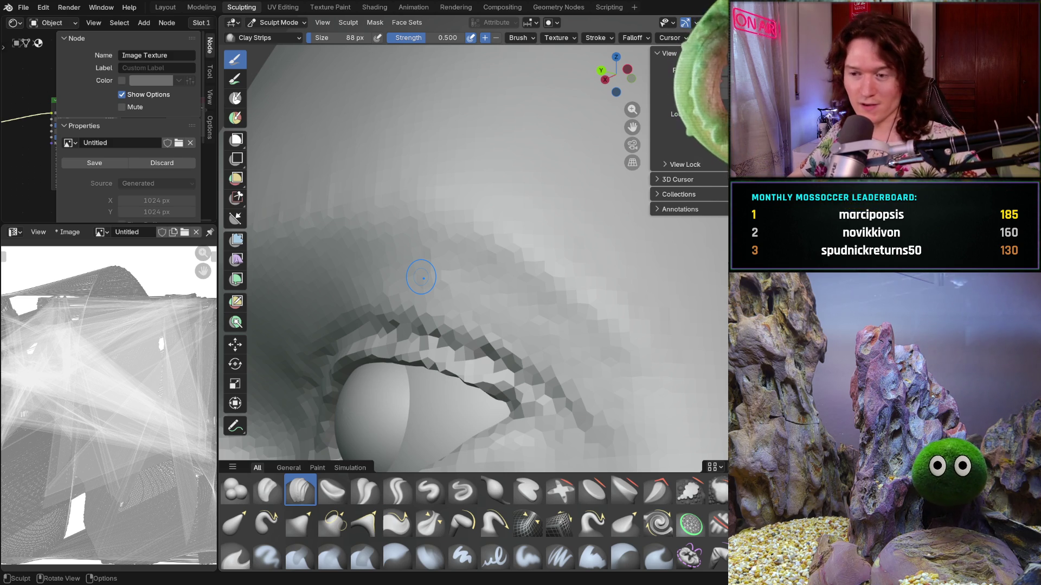
Turn the view slightly around the eye to sculpt the region above the upper lid.
mouse_move(462, 295)
middle_mouse_down()
mouse_move(497, 286)
mouse_move(417, 273)
middle_mouse_up()
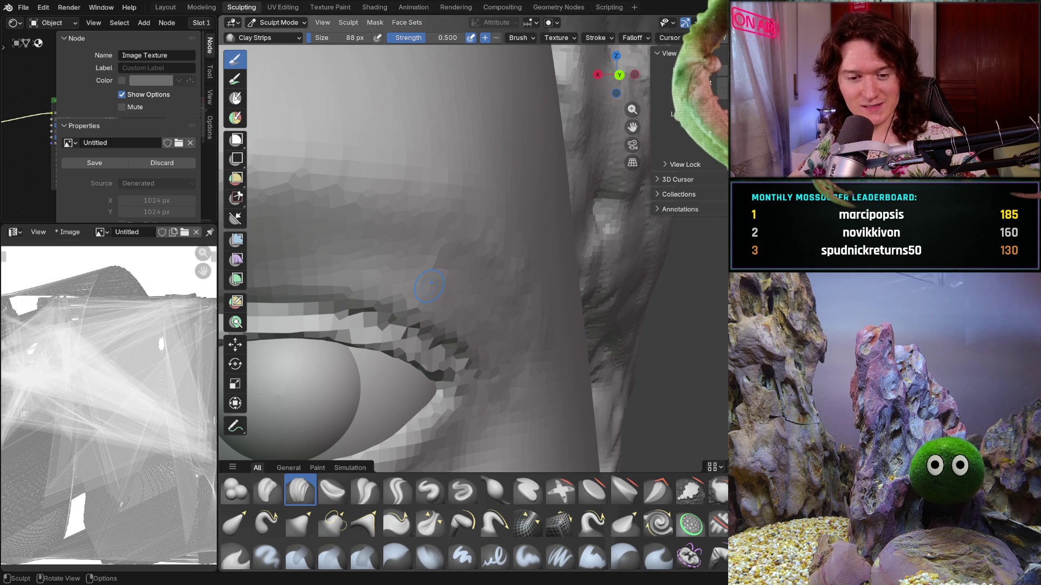
middle_click_drag(499, 331, 452, 264)
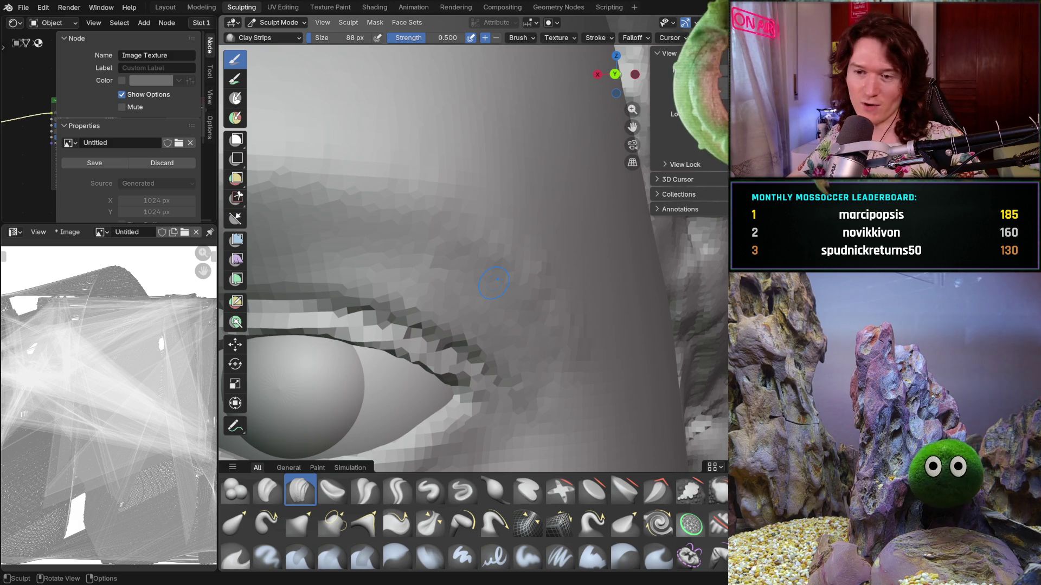
Enlarge the Clay Strips brush to 204 px and zoom in on the eye.
key("f")
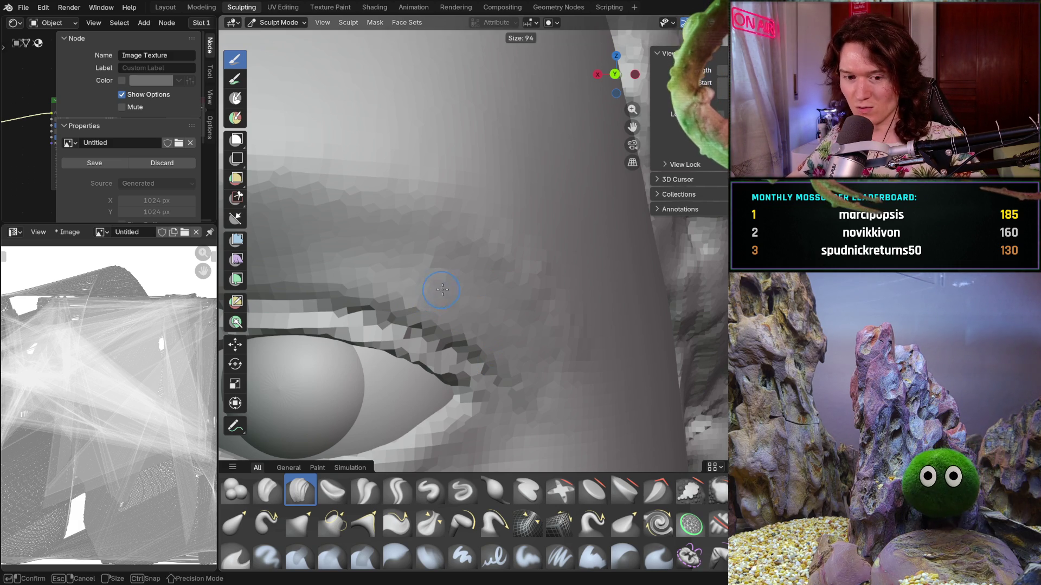
left_click(442, 289)
mouse_move(454, 277)
middle_mouse_down()
mouse_move(425, 232)
mouse_move(446, 332)
mouse_move(450, 322)
middle_mouse_up()
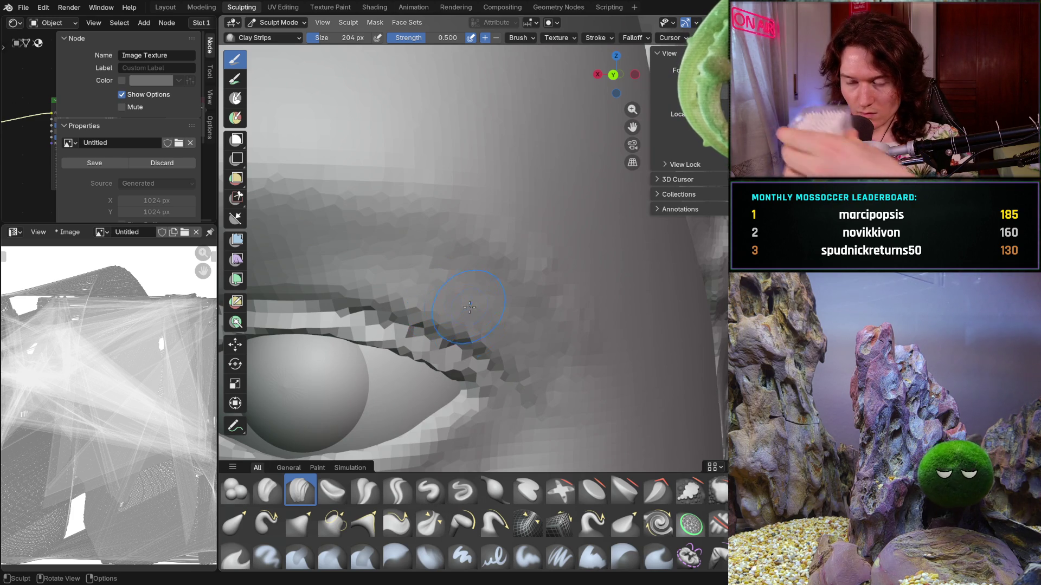
middle_click_drag(444, 307, 498, 325)
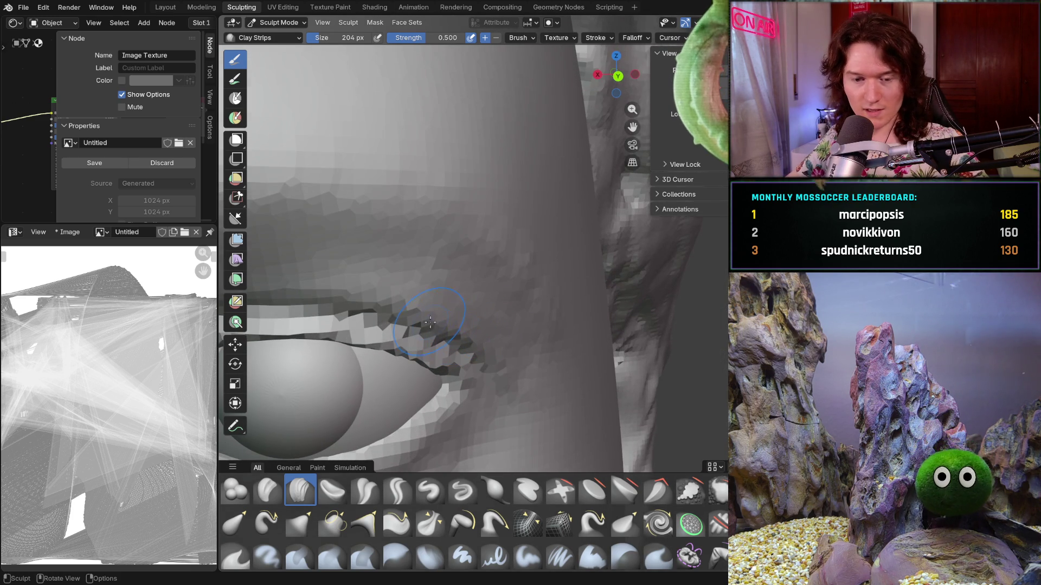
mouse_move(430, 322)
middle_mouse_down("ctrl")
mouse_move(467, 261)
mouse_move(483, 266)
mouse_move(479, 247)
middle_mouse_up("ctrl")
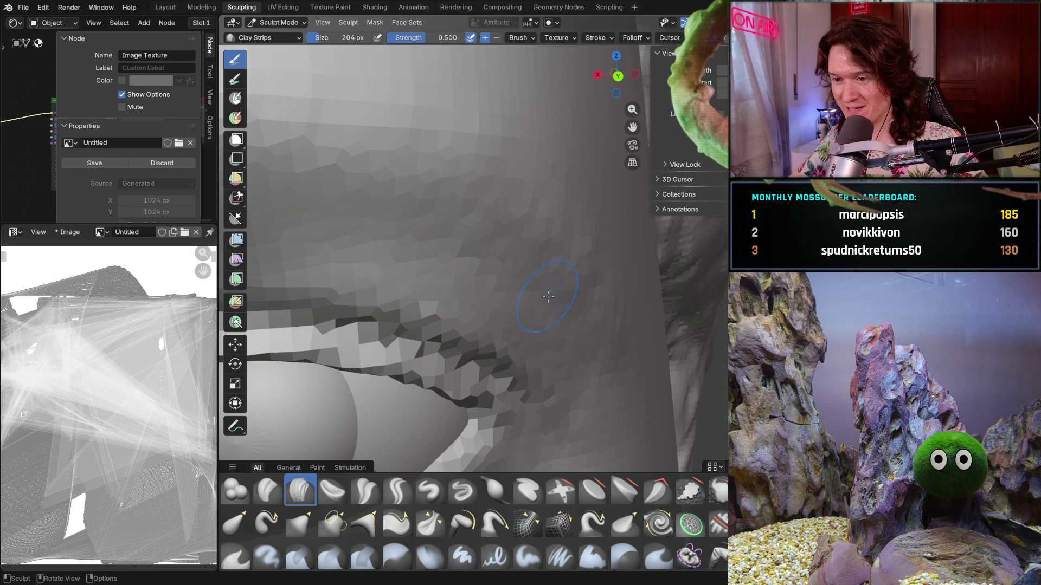
mouse_move(521, 358)
middle_mouse_down()
mouse_move(485, 334)
mouse_move(456, 246)
middle_mouse_up()
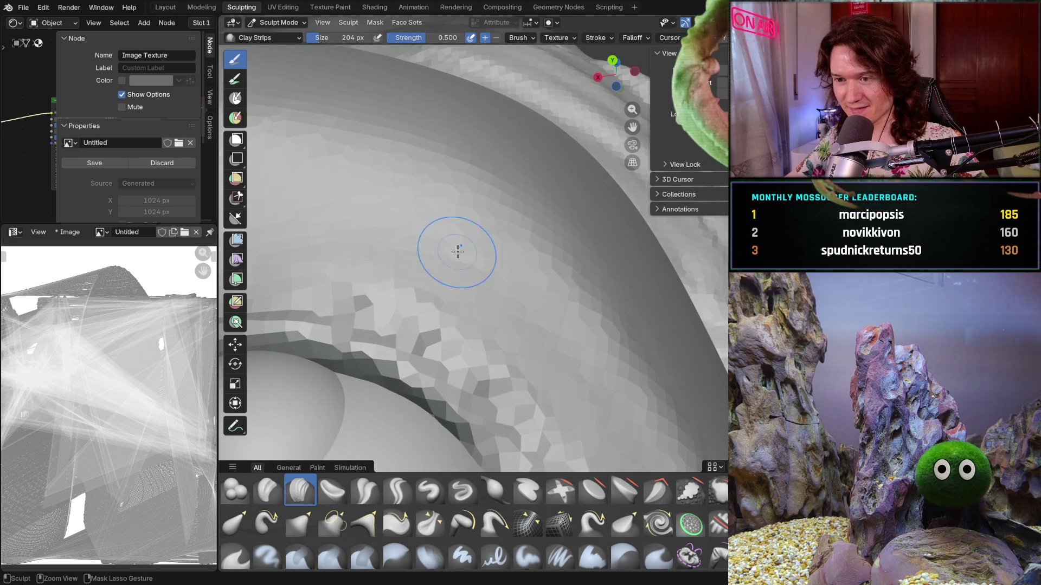
Work broad strokes over the brow, reframing the lid crease from several angles.
mouse_move(500, 342)
middle_mouse_down("shift")
mouse_move(464, 282)
mouse_move(506, 297)
middle_mouse_up("shift")
mouse_move(547, 323)
middle_mouse_down()
mouse_move(531, 331)
mouse_move(640, 323)
mouse_move(487, 244)
mouse_move(434, 237)
mouse_move(584, 271)
mouse_move(534, 249)
middle_mouse_up()
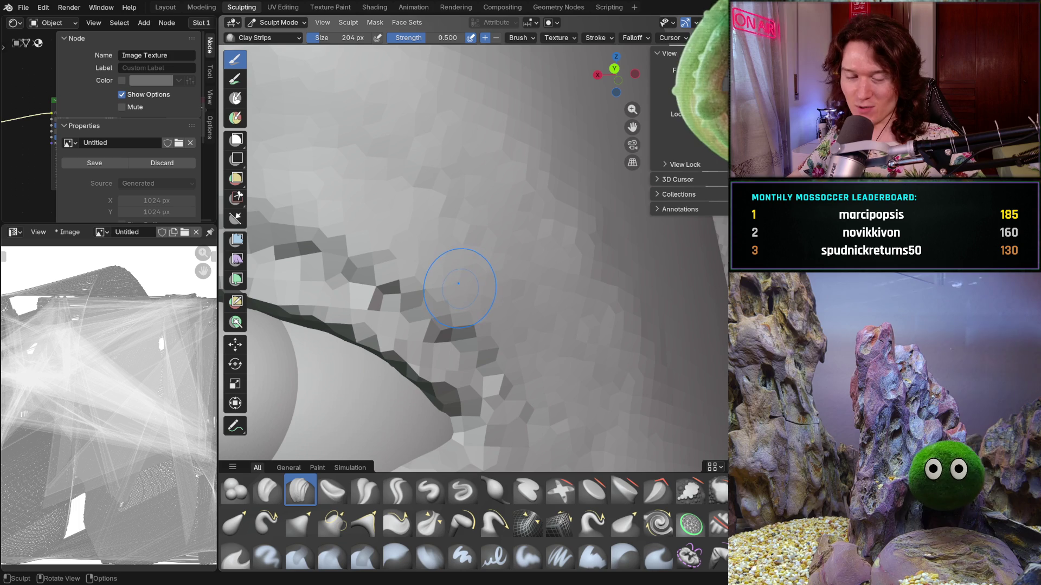
mouse_move(456, 338)
middle_mouse_down()
mouse_move(506, 325)
mouse_move(491, 309)
middle_mouse_up()
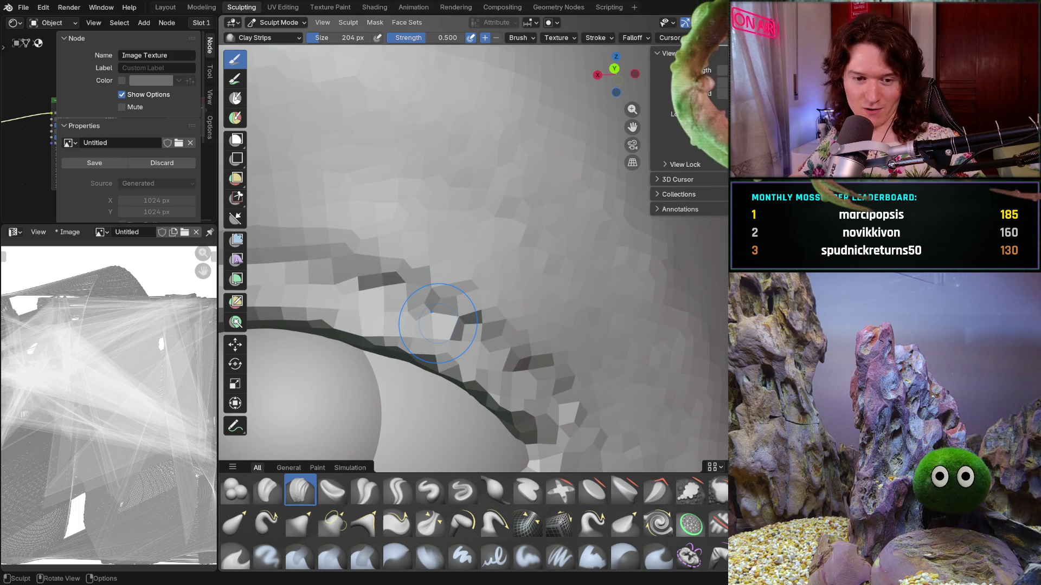
middle_click_drag(511, 302, 544, 281)
scroll(543, 280, "up", 2, "shift")
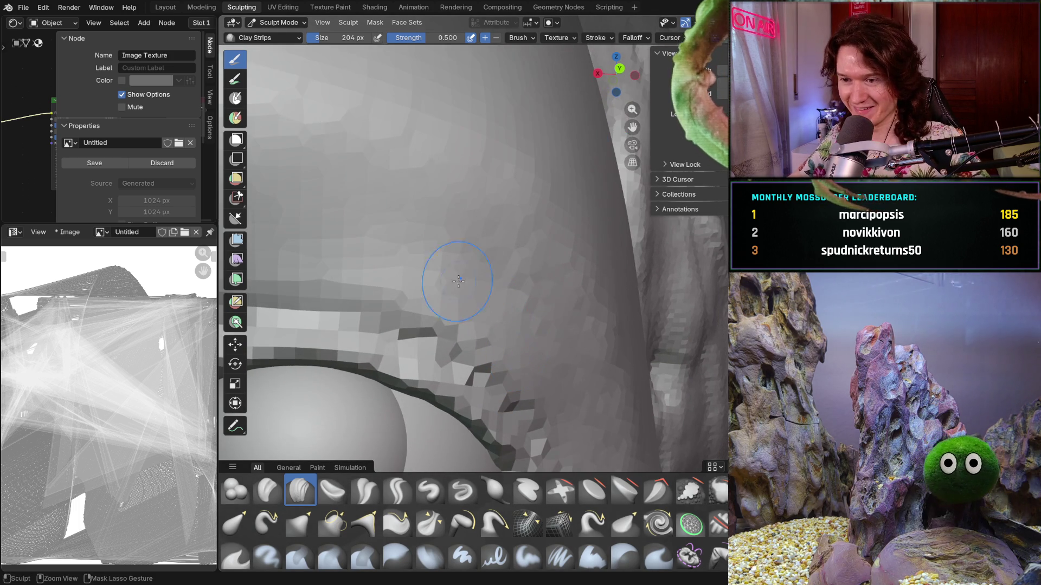
mouse_move(542, 362)
middle_mouse_down()
mouse_move(494, 315)
mouse_move(564, 320)
mouse_move(622, 344)
mouse_move(613, 326)
mouse_move(488, 311)
mouse_move(509, 309)
mouse_move(527, 308)
mouse_move(517, 333)
mouse_move(510, 326)
mouse_move(492, 348)
middle_mouse_up()
Shrink the brush to 116 px and add strokes on the eyelid skin.
key("f")
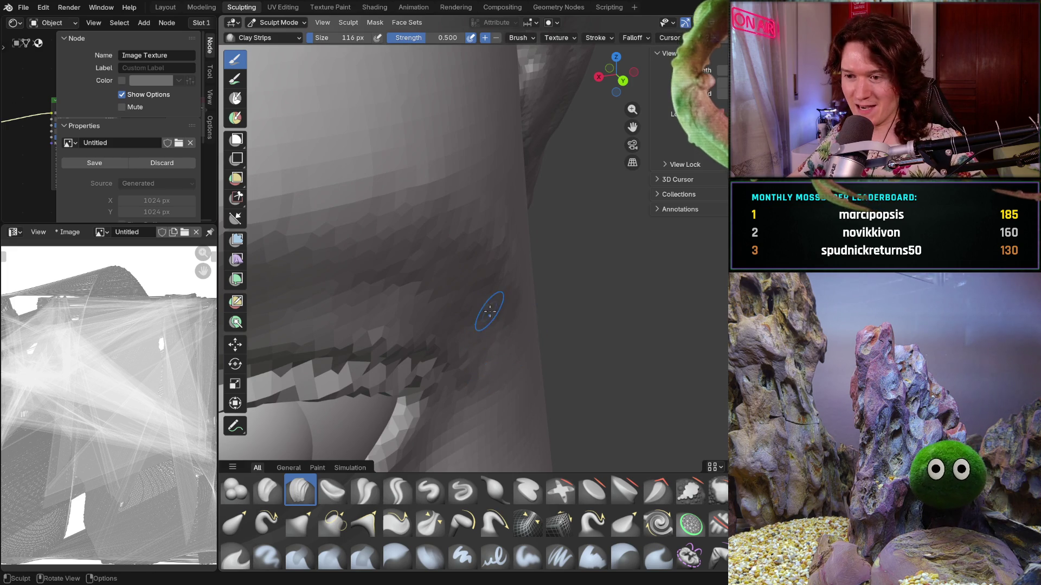
left_click(483, 314)
scroll(413, 314, "up", 3)
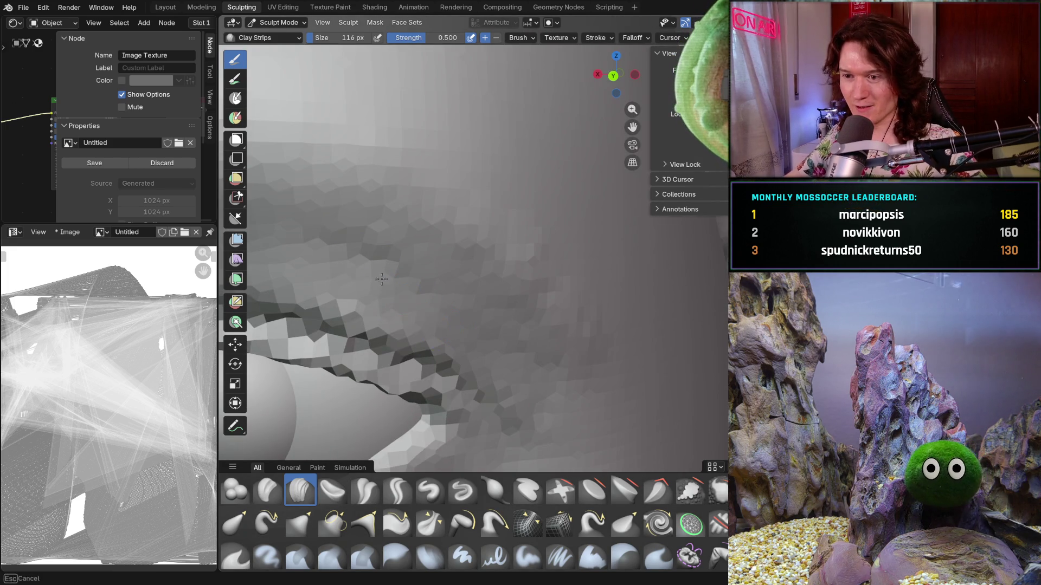
middle_click_drag(447, 331, 419, 251)
mouse_move(418, 251)
left_mouse_down()
mouse_move(416, 291)
mouse_move(440, 287)
left_mouse_up()
left_click_drag(528, 262, 585, 301)
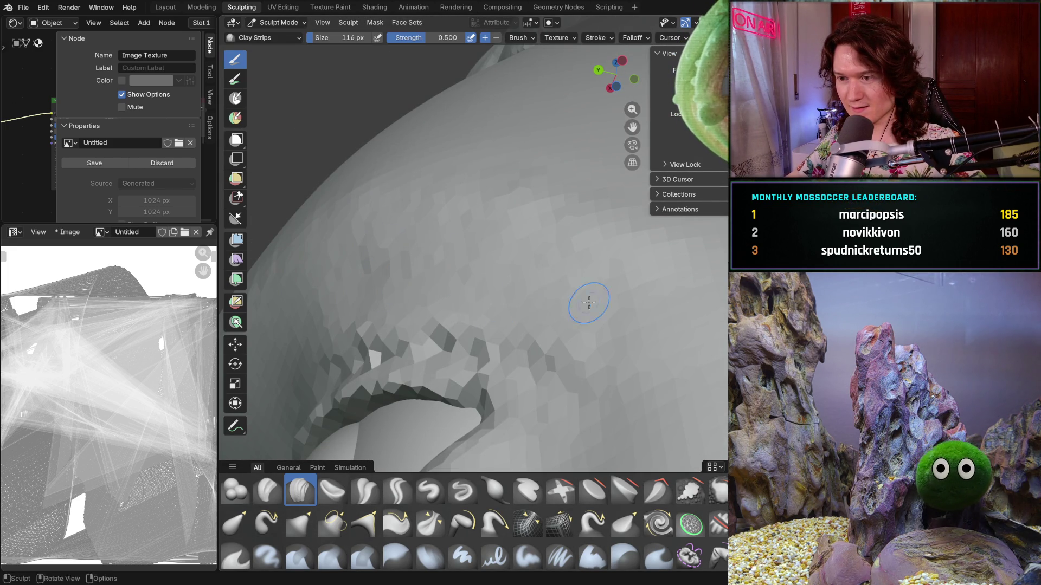
Snap to the front view, frame the whole eye, and set a 276 px smoothing brush.
key("ctrl+KP_1")
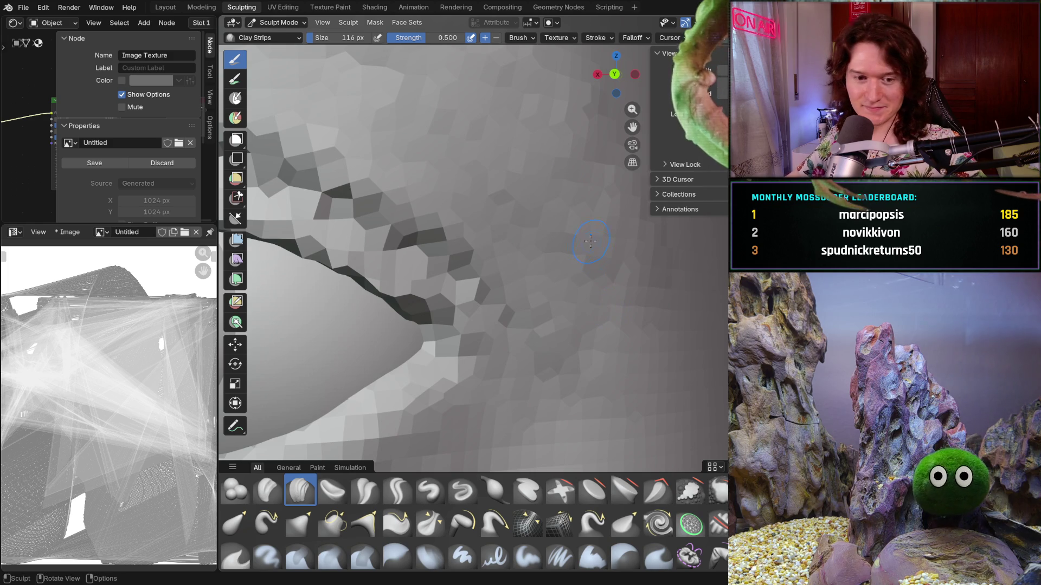
mouse_move(547, 157)
middle_mouse_down("shift")
mouse_move(580, 298)
mouse_move(520, 298)
mouse_move(462, 265)
mouse_move(455, 295)
middle_mouse_up("shift")
scroll(577, 264, "down", 4)
scroll(584, 332, "up", 4)
scroll(583, 332, "down", 3)
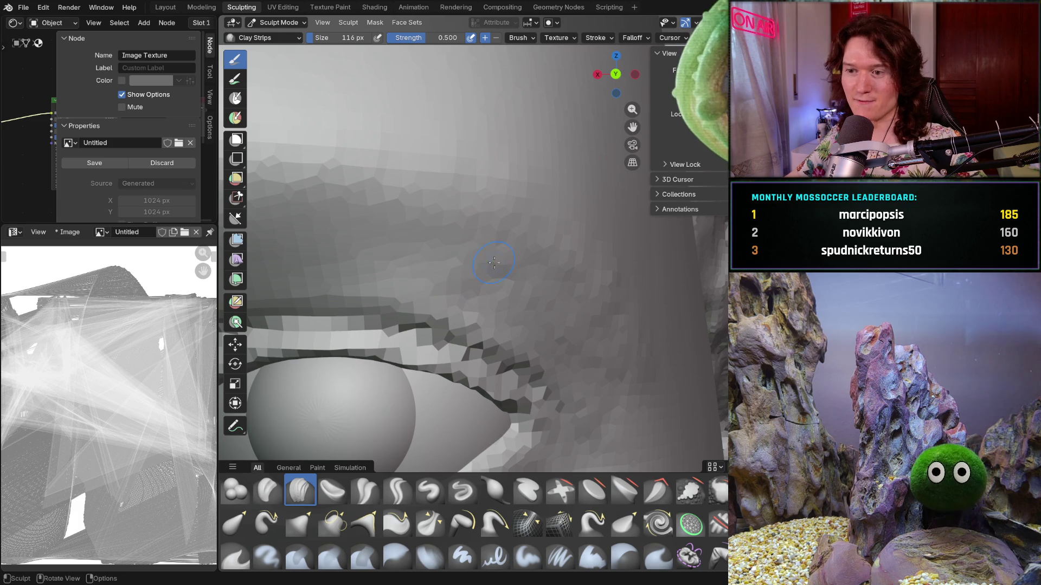
middle_click_drag(493, 262, 467, 228)
scroll(479, 257, "up", 2)
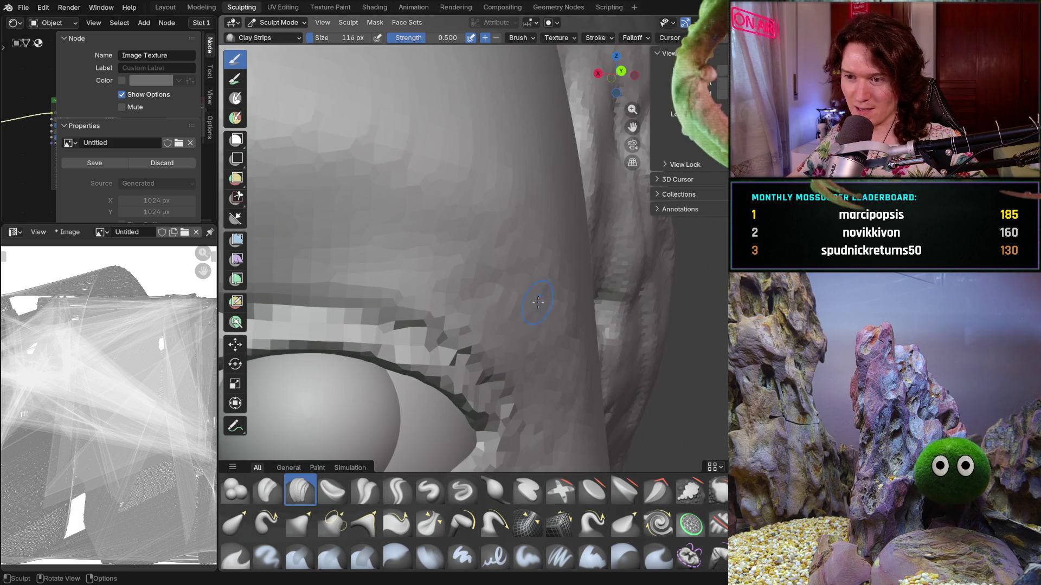
scroll(441, 267, "down", 2)
mouse_move(441, 268)
middle_mouse_down("ctrl")
mouse_move(416, 315)
mouse_move(420, 287)
mouse_move(448, 297)
mouse_move(551, 239)
middle_mouse_up("ctrl")
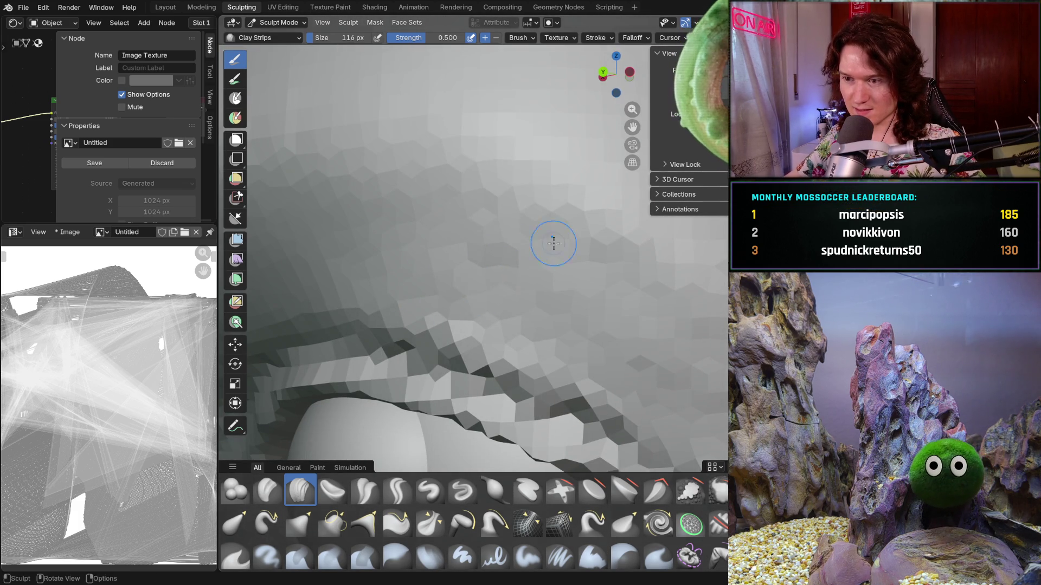
scroll(551, 239, "down", 6)
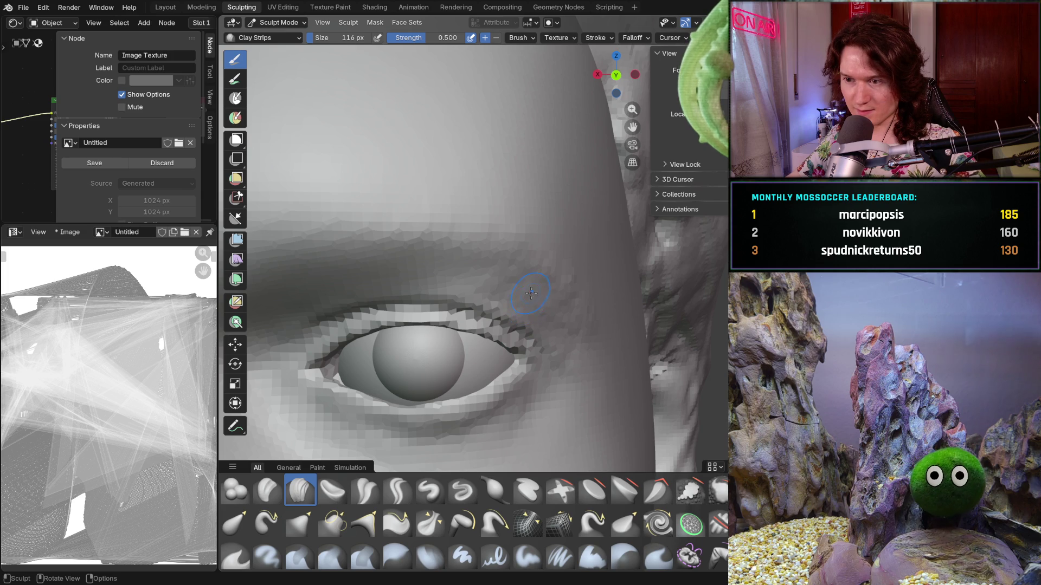
key("f")
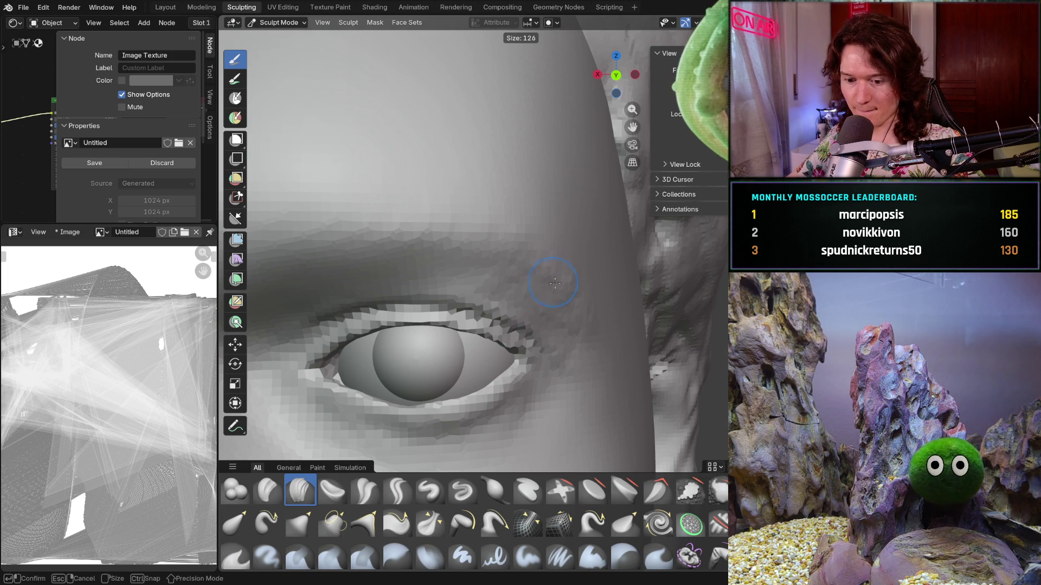
left_click(555, 282)
Switch to the Smooth brush with strength 0.261 and size 232 px.
key("shift+s")
middle_click_drag(583, 280, 612, 294)
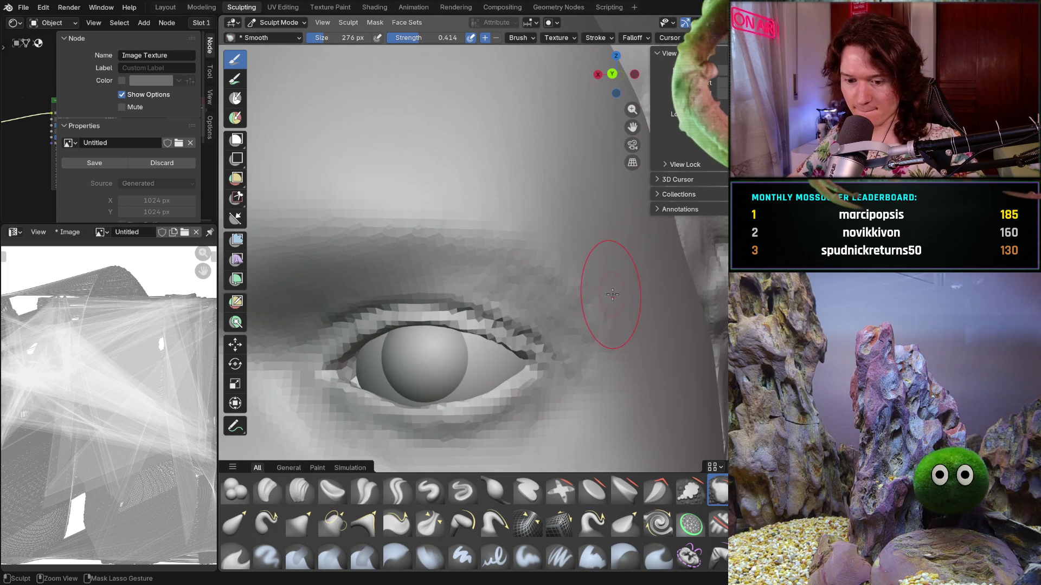
middle_click_drag(534, 336, 567, 337)
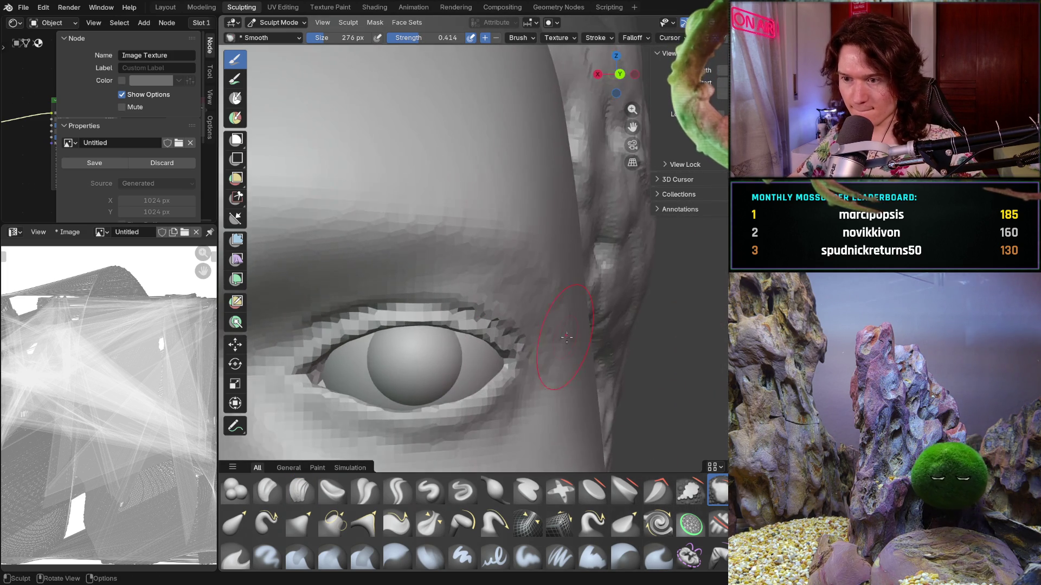
scroll(567, 337, "up", 3)
key("f")
left_click(516, 294)
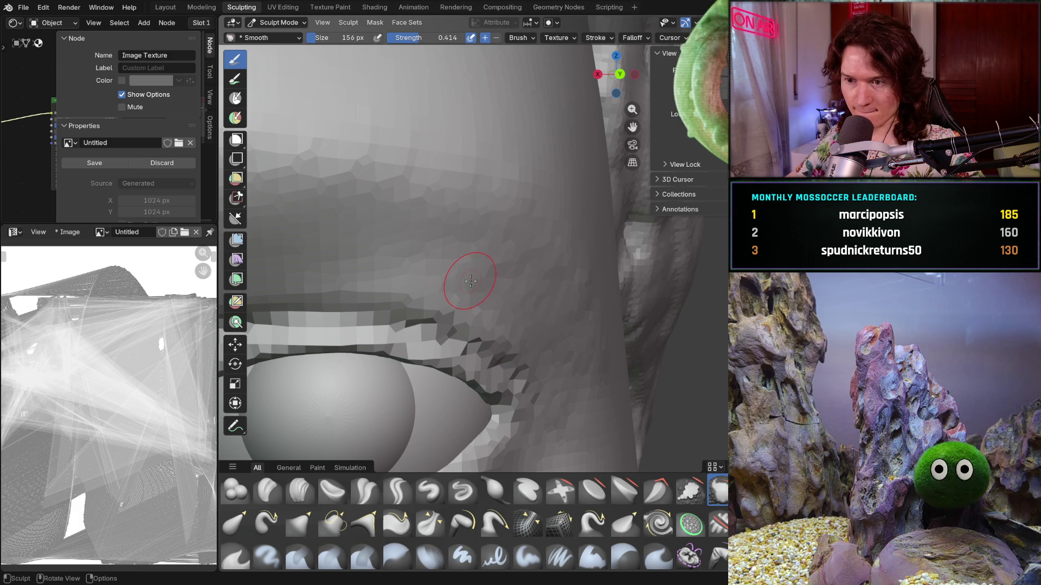
key("shift+f")
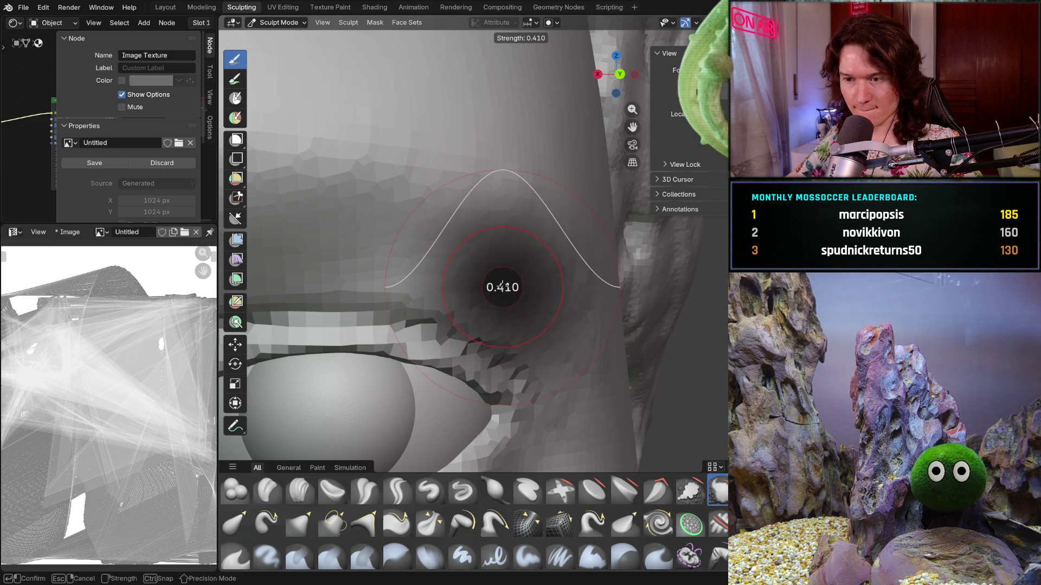
left_click(488, 287)
key("f")
left_click(510, 277)
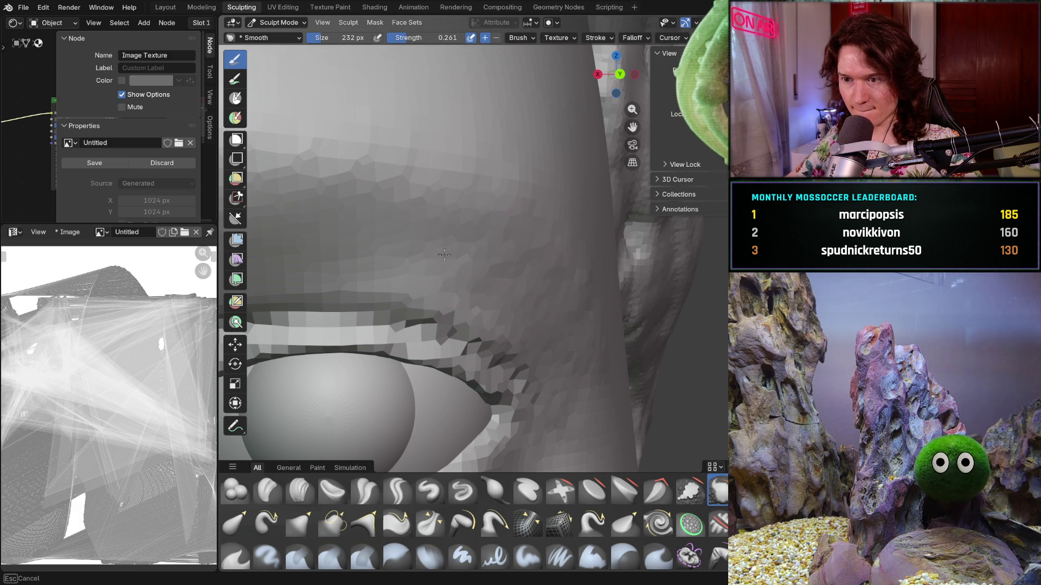
Smooth the skin beside the eye's outer corner, then return to Clay Strips.
left_click_drag(510, 277, 564, 338)
middle_click_drag(591, 342, 516, 267)
left_click_drag(516, 267, 561, 263)
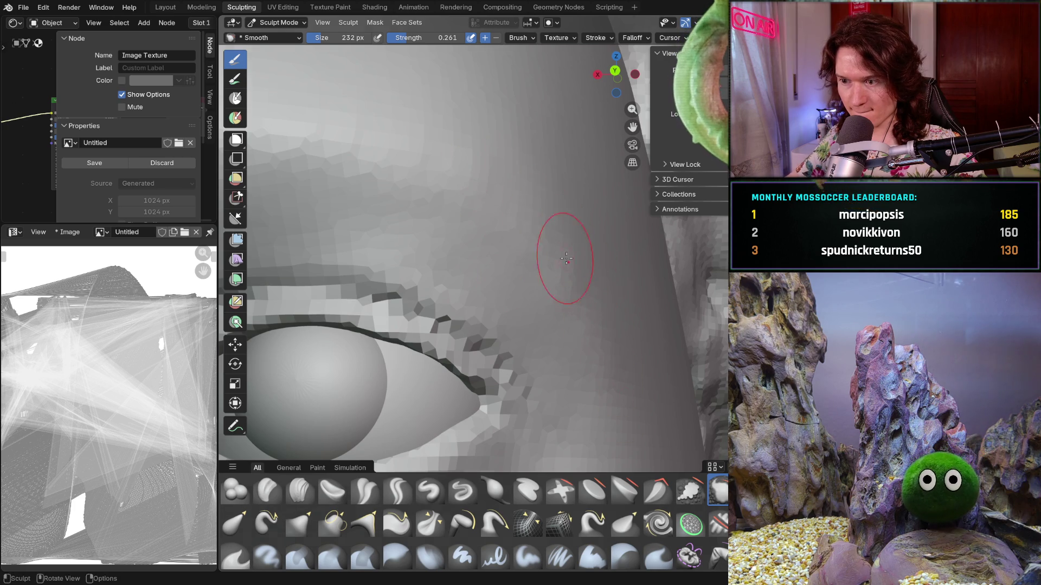
scroll(566, 259, "up", 3)
scroll(551, 197, "down", 4)
scroll(522, 279, "down", 2)
mouse_move(522, 279)
middle_mouse_down()
mouse_move(467, 220)
mouse_move(529, 344)
mouse_move(577, 392)
middle_mouse_up()
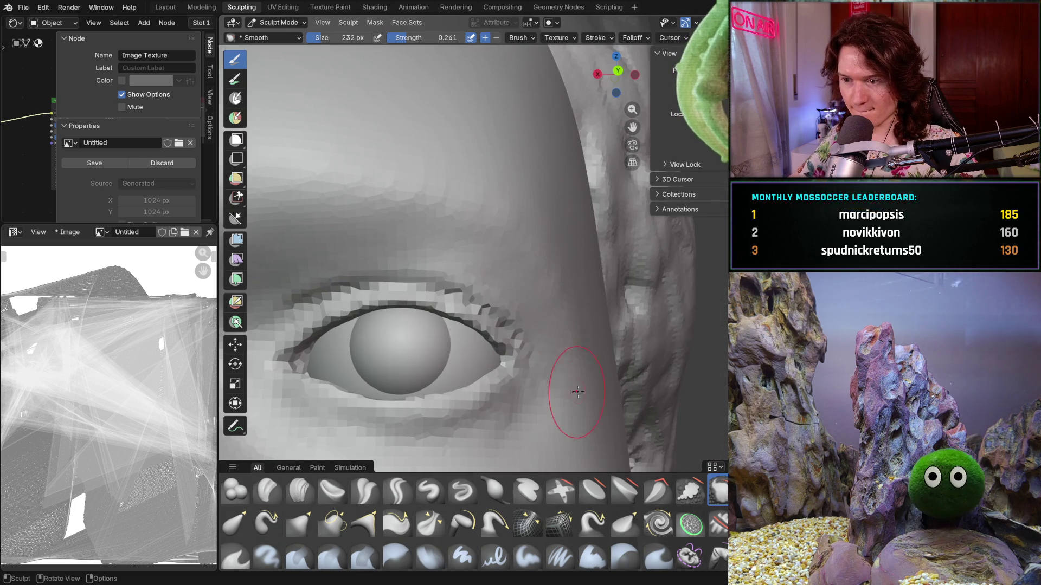
scroll(535, 343, "up", 5)
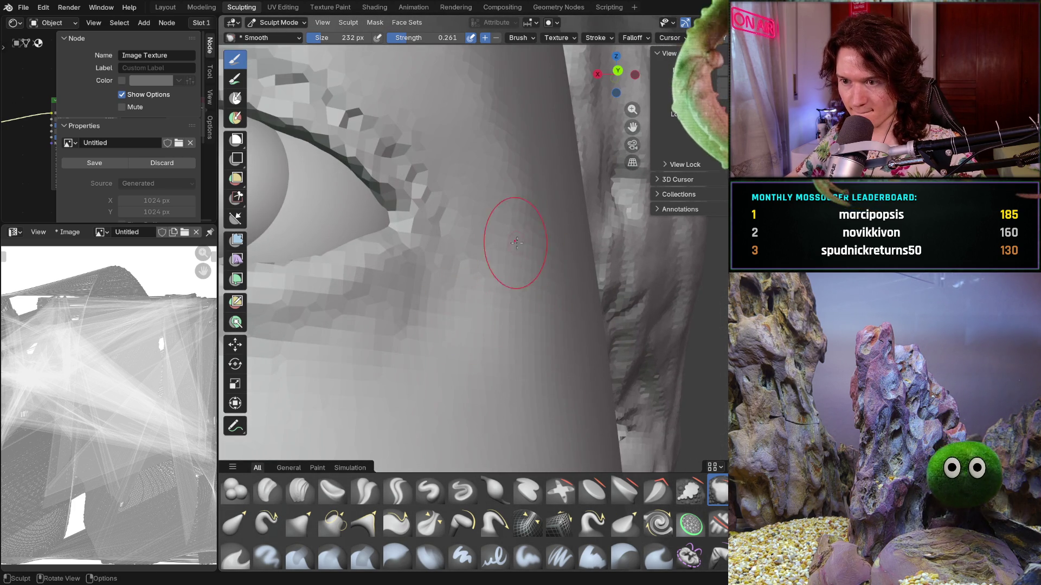
scroll(516, 242, "down", 6)
mouse_move(441, 291)
middle_mouse_down()
mouse_move(493, 363)
mouse_move(520, 232)
mouse_move(488, 252)
middle_mouse_up()
scroll(520, 232, "up", 4)
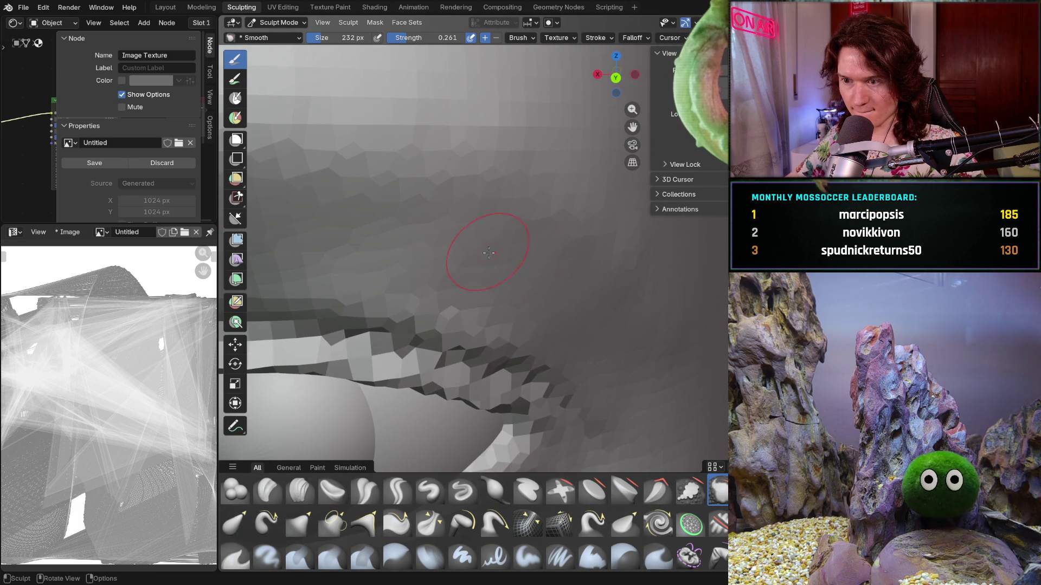
left_click(300, 491)
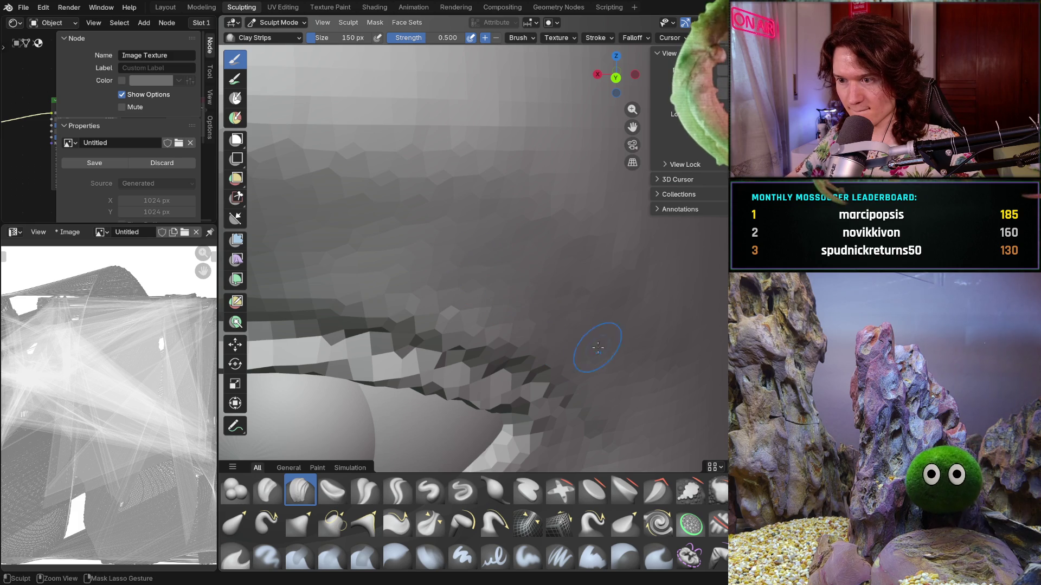
Build up the skin below the brow with Clay Strips, shrinking the brush to 76 px.
scroll(586, 235, "down", 4)
mouse_move(585, 235)
middle_mouse_down()
mouse_move(562, 343)
mouse_move(617, 351)
mouse_move(617, 326)
middle_mouse_up()
scroll(616, 320, "up", 5)
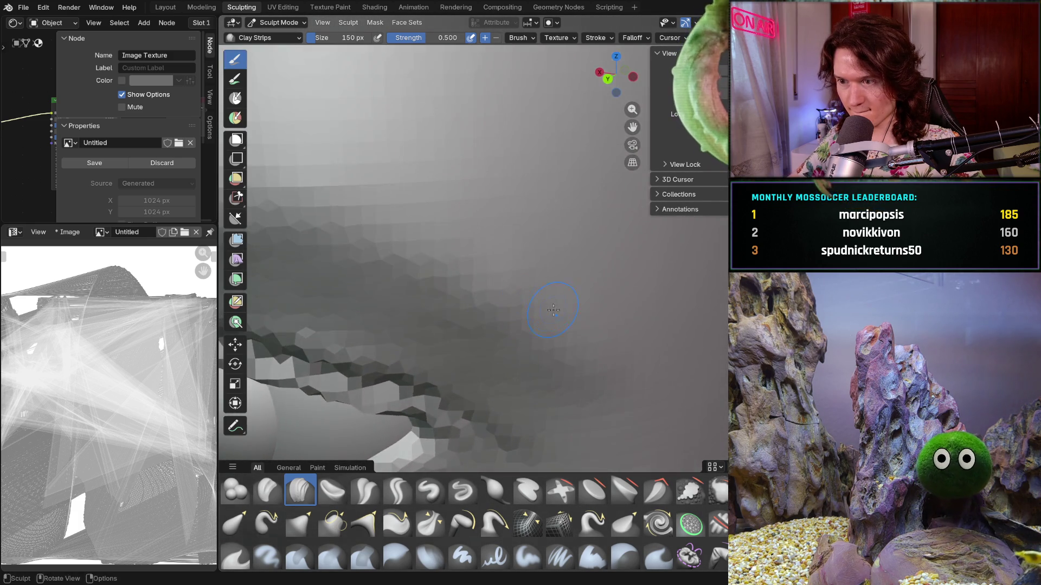
mouse_move(553, 310)
middle_mouse_down()
mouse_move(569, 225)
mouse_move(471, 213)
mouse_move(510, 232)
mouse_move(496, 390)
middle_mouse_up()
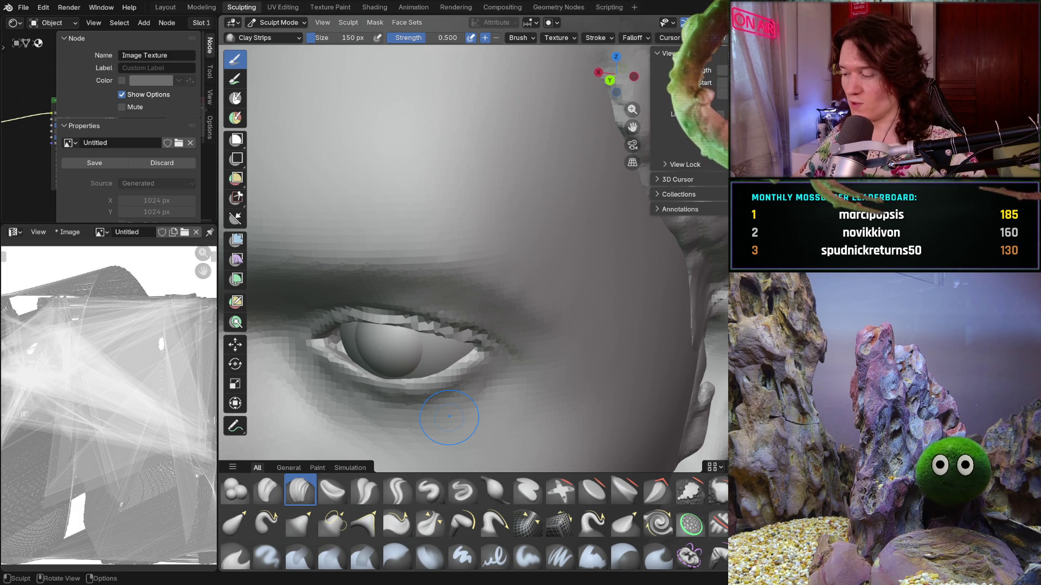
scroll(516, 340, "down", 3)
mouse_move(515, 325)
middle_mouse_down()
mouse_move(502, 269)
mouse_move(538, 365)
middle_mouse_up()
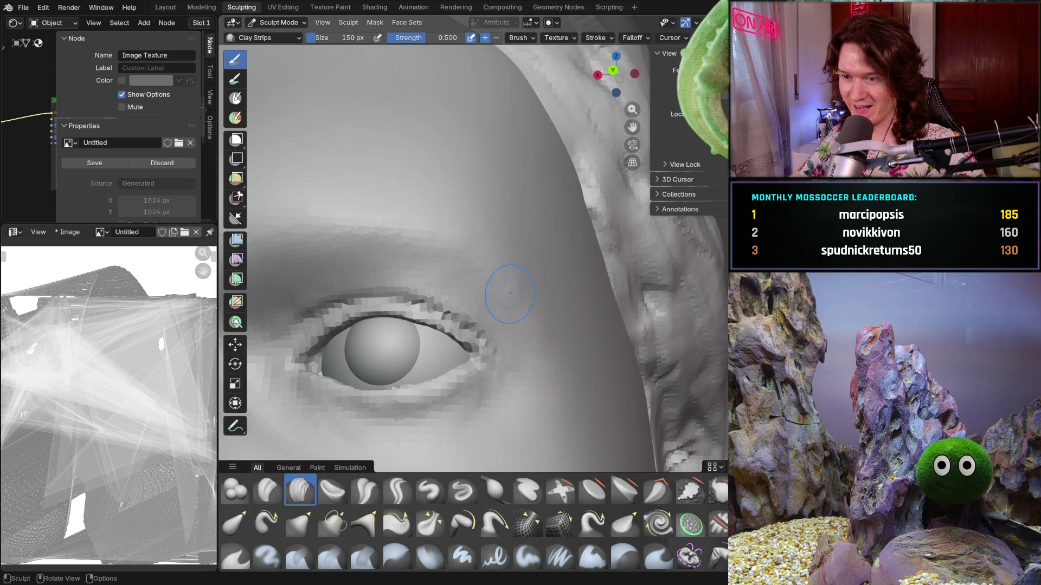
mouse_move(509, 293)
middle_mouse_down()
mouse_move(482, 236)
mouse_move(462, 305)
middle_mouse_up()
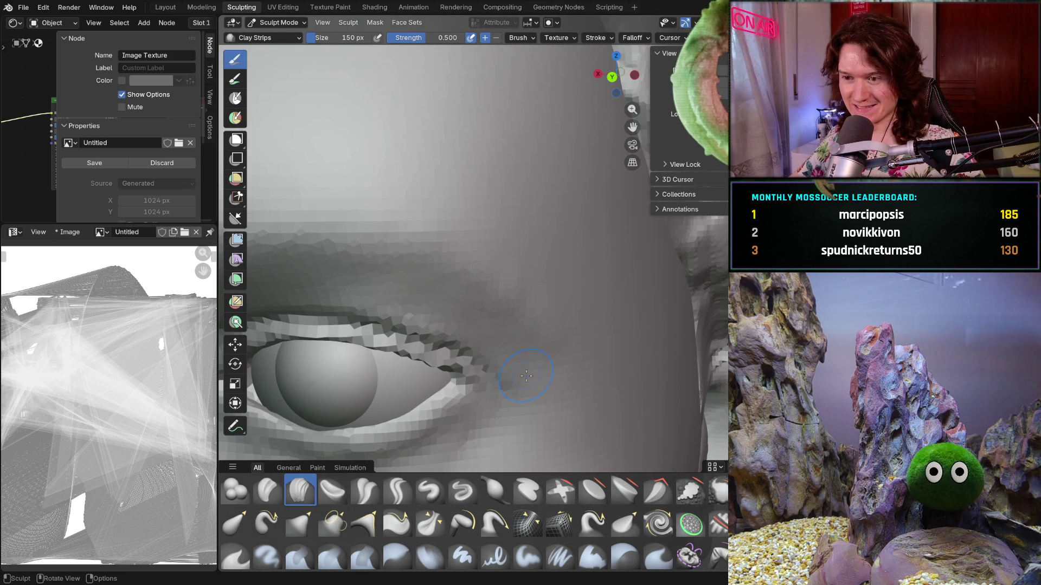
middle_click_drag(425, 429, 510, 326)
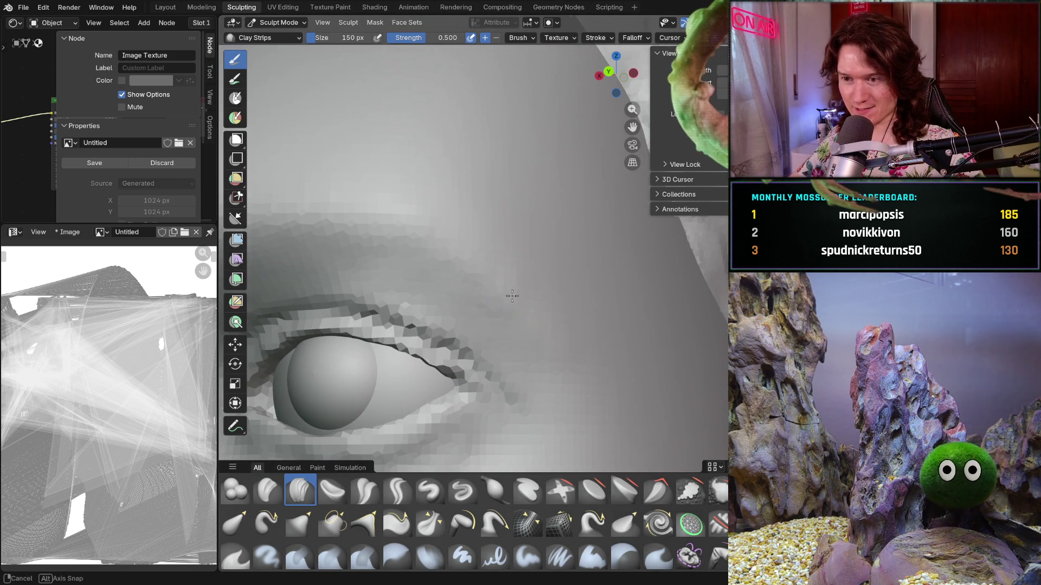
key("f")
left_click(499, 330)
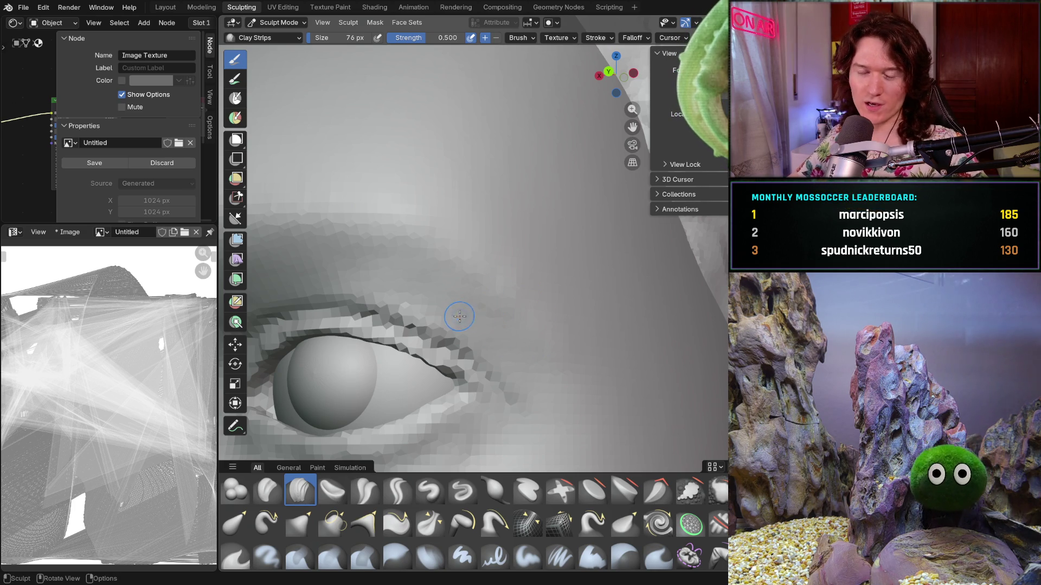
Continue sculpting the upper lid, then enlarge the brush to 188 px and switch to smoothing.
scroll(491, 334, "up", 4)
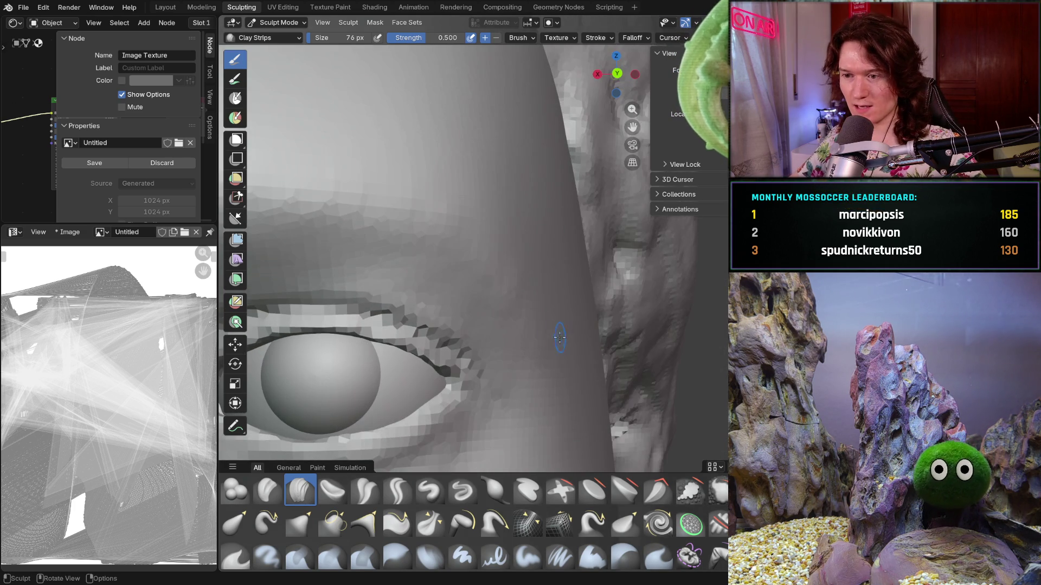
mouse_move(491, 325)
middle_mouse_down()
mouse_move(490, 298)
mouse_move(490, 322)
middle_mouse_up()
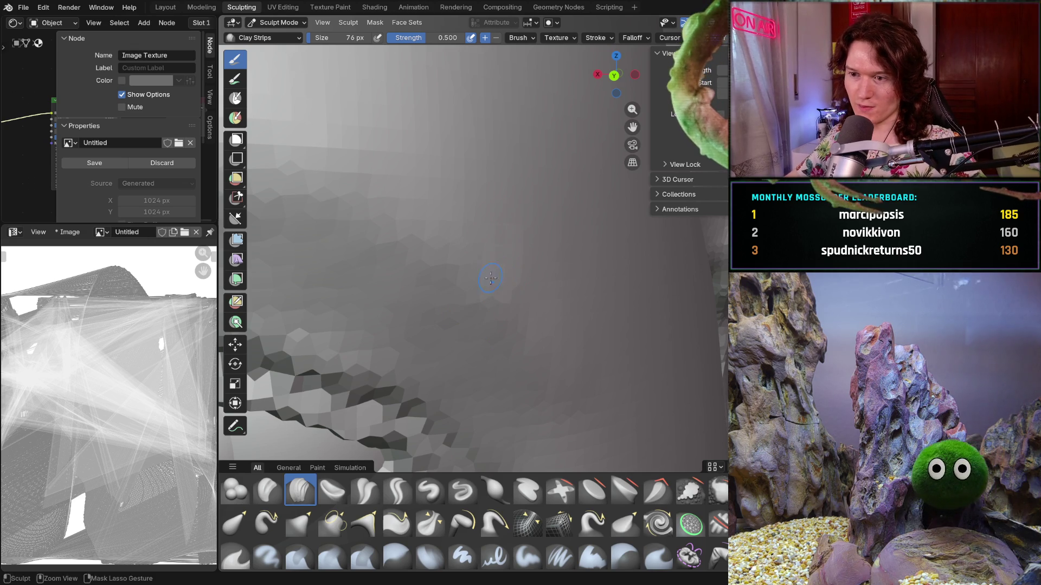
middle_click_drag(531, 255, 541, 260)
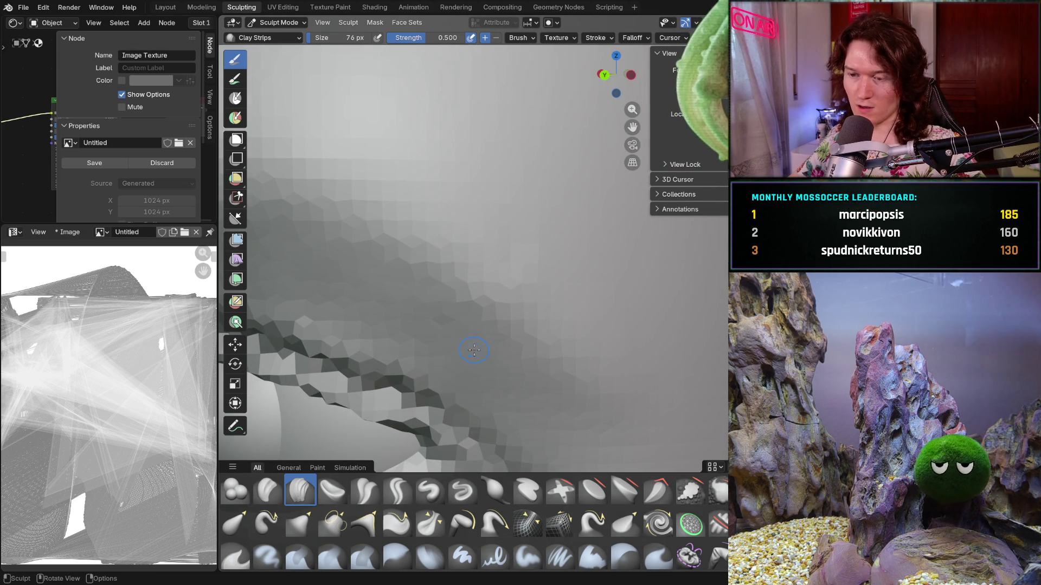
middle_click_drag(495, 344, 521, 302)
key("f")
left_click(535, 310)
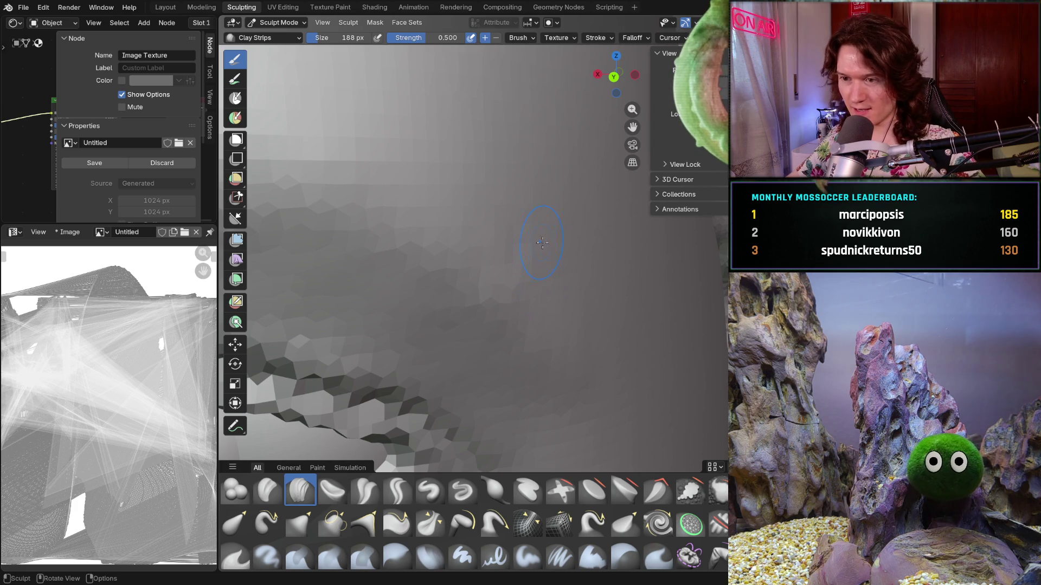
key("shift+f")
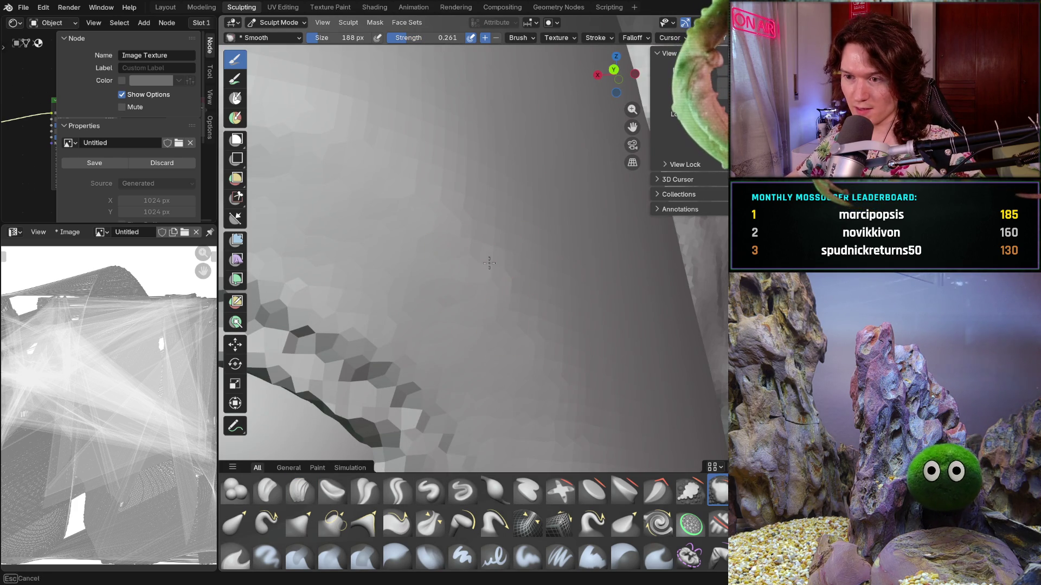
Smooth around the eyelid while orbiting and zooming around the eye.
middle_click_drag(564, 197, 502, 317)
scroll(488, 309, "up", 6)
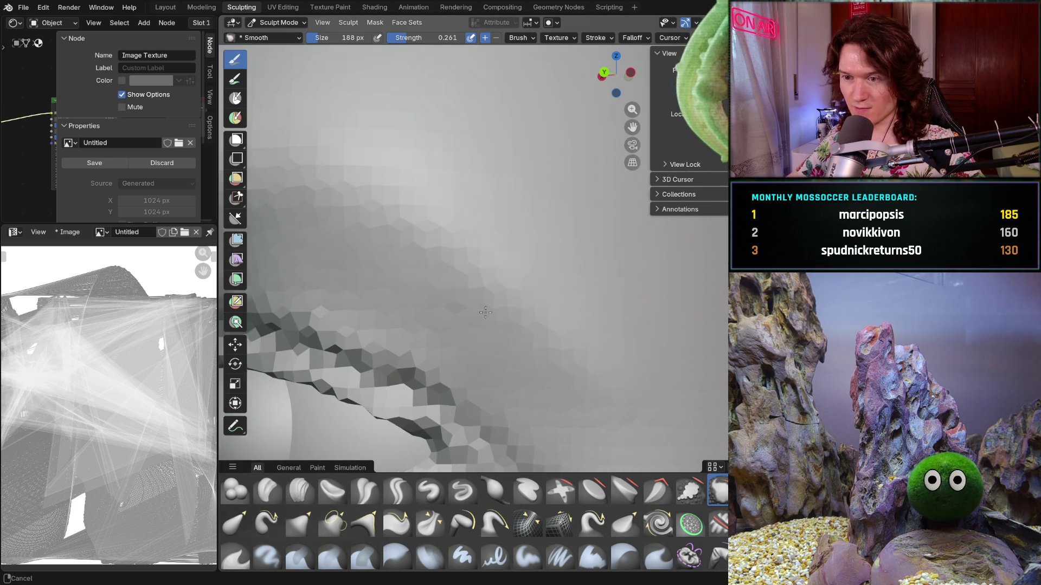
mouse_move(526, 352)
middle_mouse_down()
mouse_move(629, 291)
mouse_move(591, 282)
middle_mouse_up()
scroll(634, 292, "down", 5)
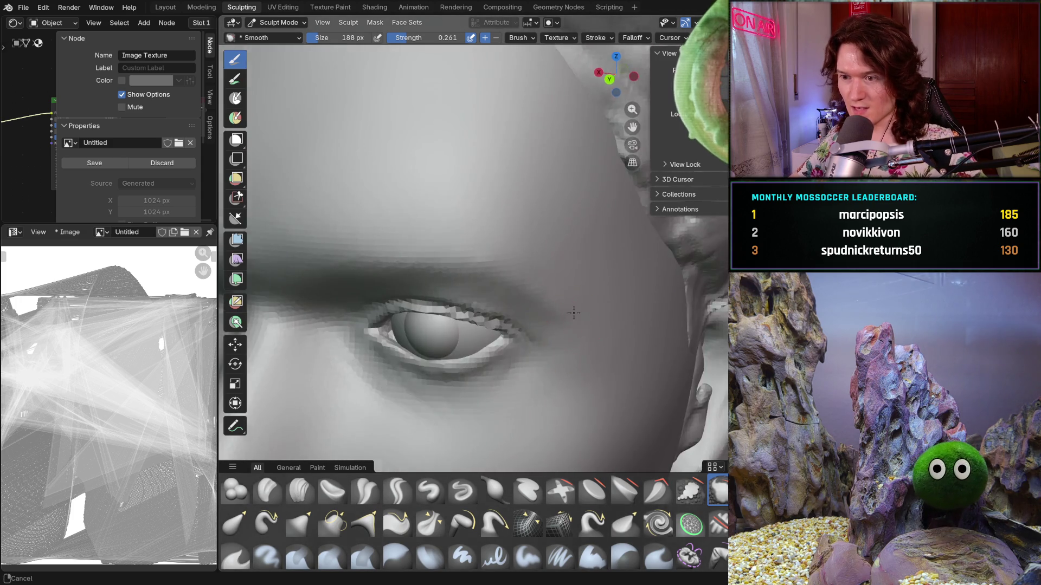
scroll(580, 279, "up", 4)
scroll(580, 280, "down", 5)
scroll(535, 325, "up", 5)
mouse_move(534, 326)
middle_mouse_down()
mouse_move(529, 395)
mouse_move(546, 285)
middle_mouse_up()
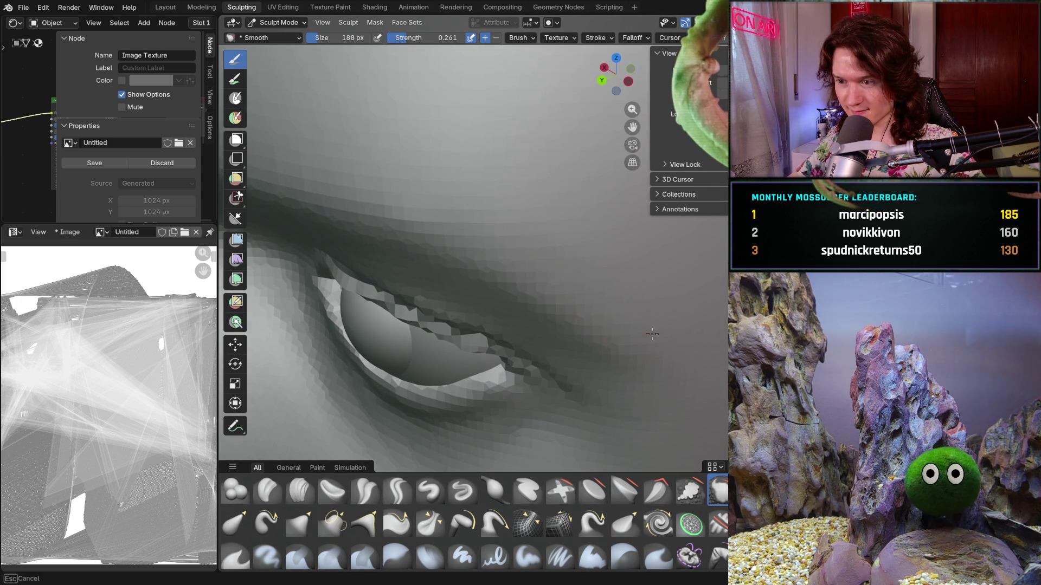
Check the eye from frontal and low angles, then return to Clay Strips at 72 px.
scroll(652, 334, "down", 5)
middle_click_drag(623, 325, 591, 306)
scroll(587, 304, "up", 5)
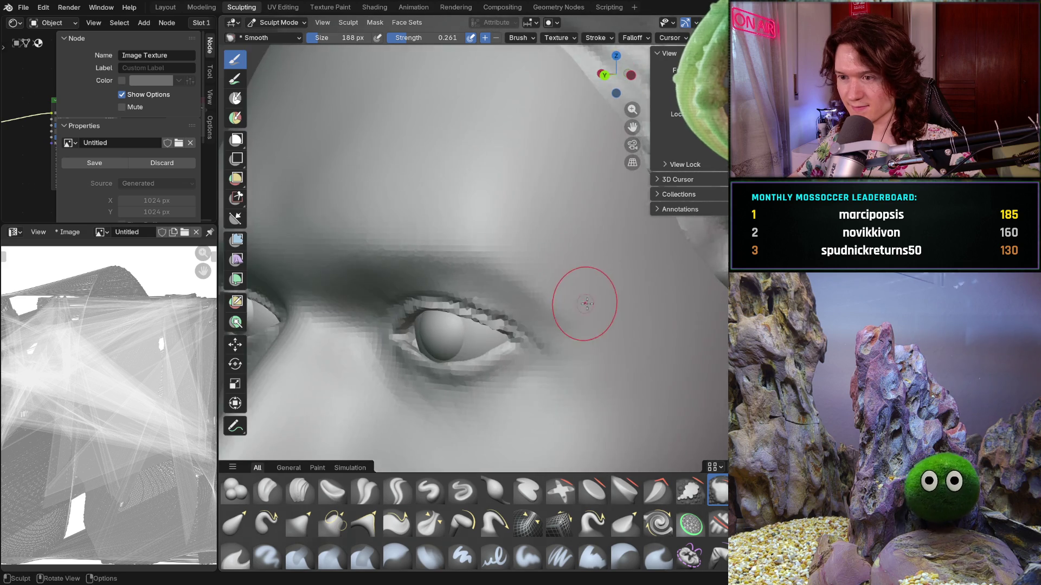
scroll(596, 277, "up", 3)
scroll(457, 325, "down", 6)
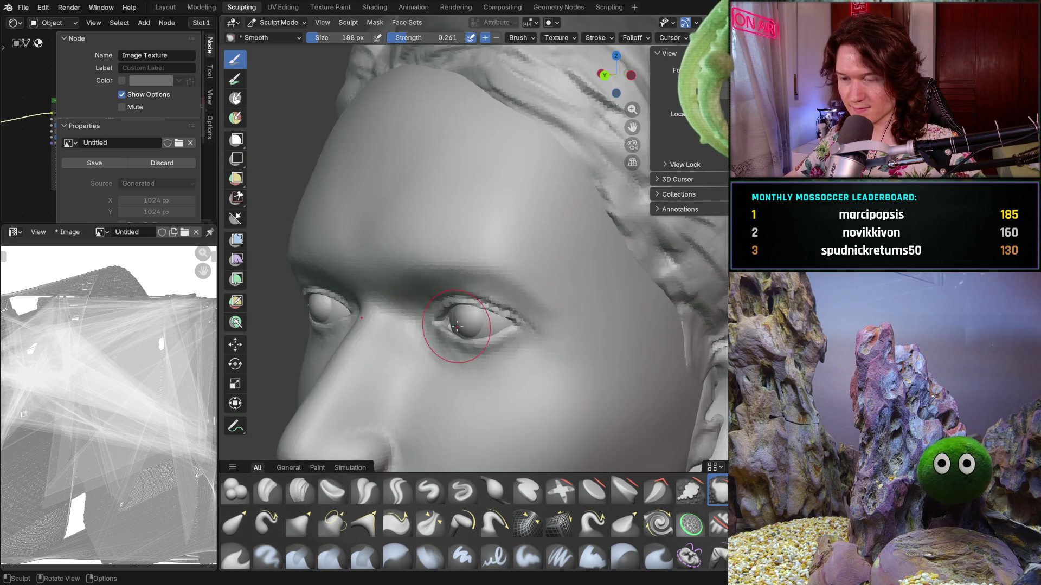
mouse_move(457, 326)
middle_mouse_down()
mouse_move(543, 193)
mouse_move(528, 265)
mouse_move(542, 287)
middle_mouse_up()
scroll(550, 303, "up", 5)
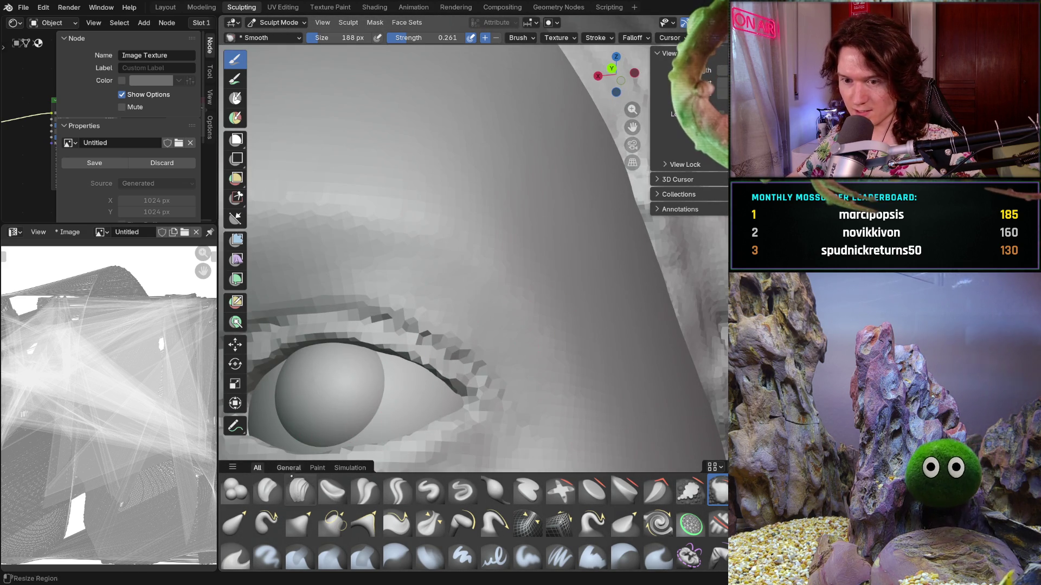
left_click(300, 491)
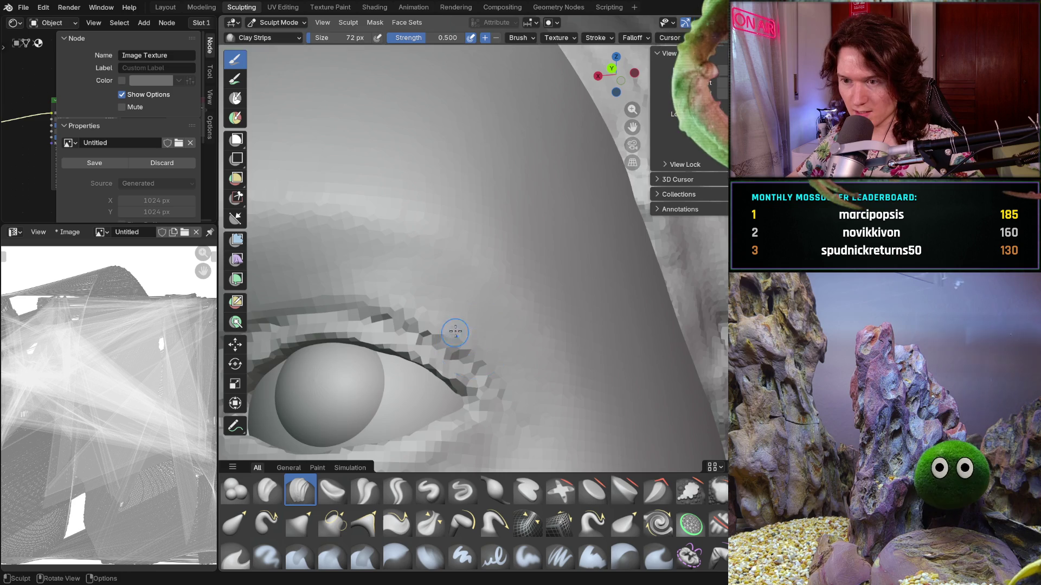
Resize the Clay Strips brush to 116 px, then 98 px, and add clay above the eye.
mouse_move(456, 331)
middle_mouse_down()
mouse_move(409, 282)
mouse_move(462, 274)
mouse_move(481, 309)
mouse_move(481, 248)
mouse_move(461, 246)
mouse_move(474, 228)
mouse_move(475, 247)
middle_mouse_up()
key("f")
left_click(463, 274)
key("f")
left_click(478, 255)
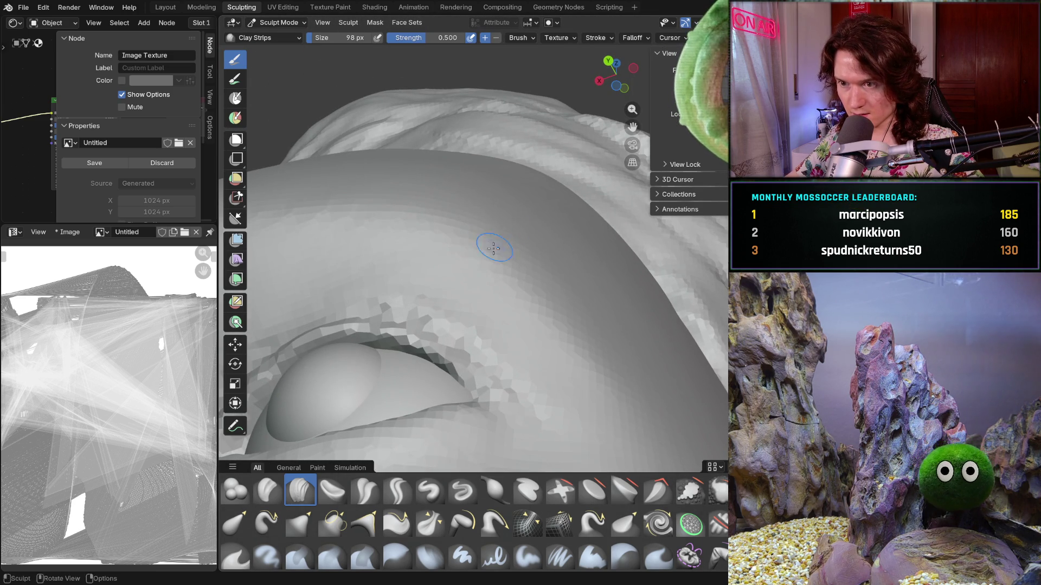
middle_click_drag(528, 273, 529, 274)
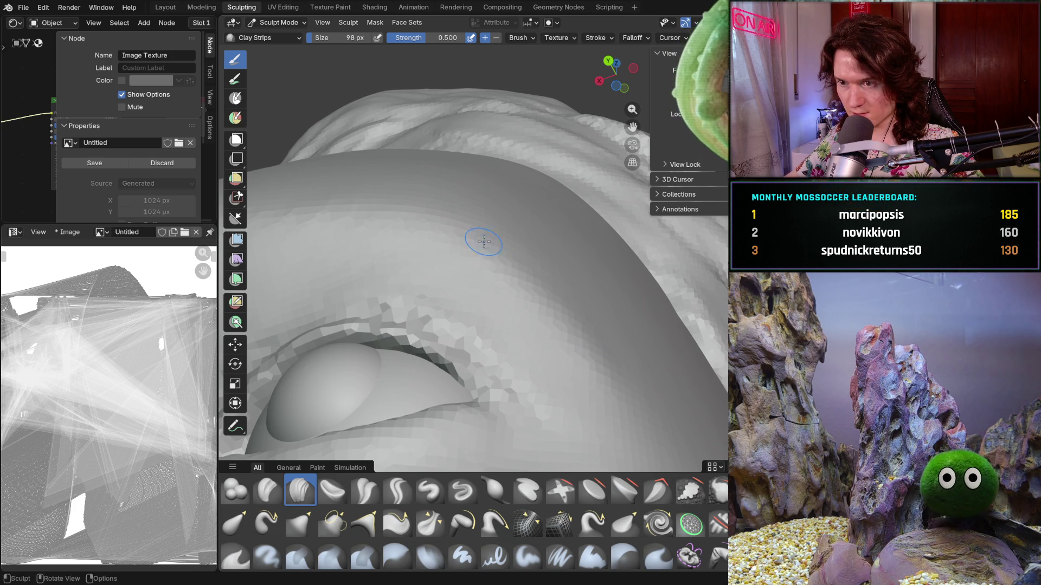
Orbit around both eyes to a near-front view to inspect the lid fold.
middle_click_drag(524, 264, 540, 284)
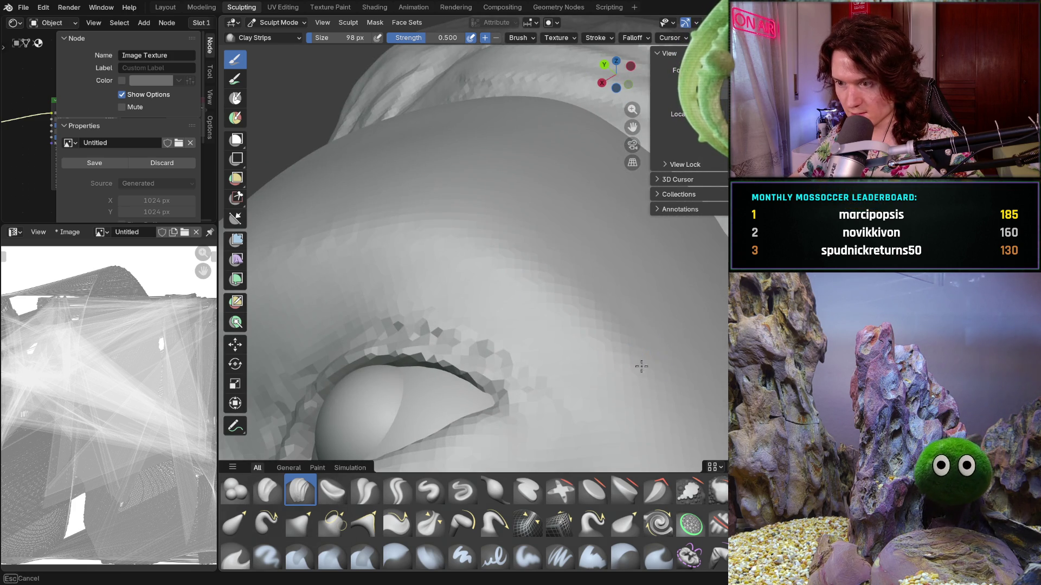
mouse_move(641, 367)
middle_mouse_down()
mouse_move(630, 360)
mouse_move(646, 365)
mouse_move(632, 362)
mouse_move(672, 307)
mouse_move(671, 276)
mouse_move(583, 341)
middle_mouse_up()
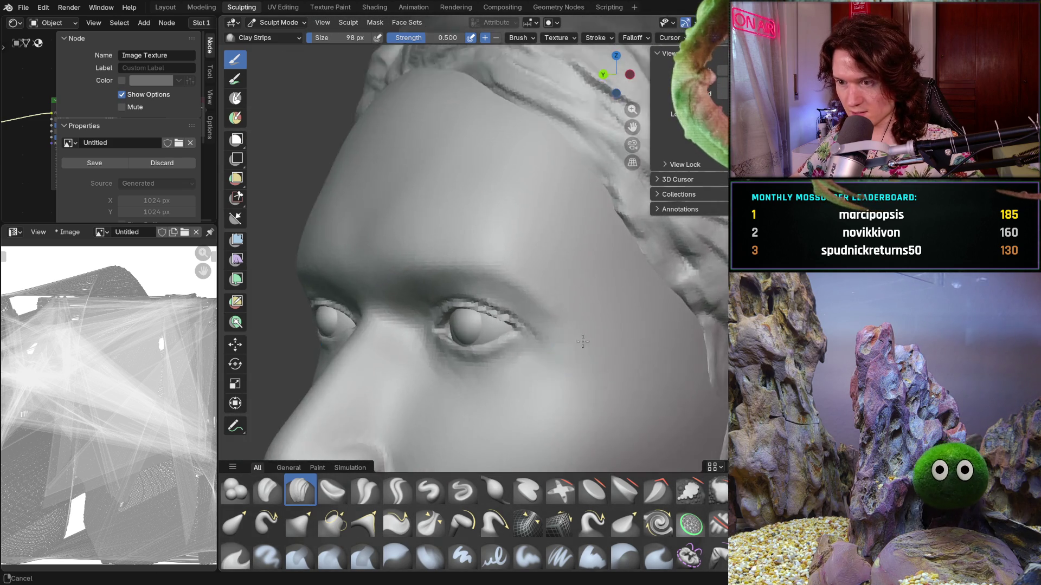
scroll(634, 295, "up", 5)
mouse_move(634, 294)
middle_mouse_down()
mouse_move(643, 295)
mouse_move(627, 349)
middle_mouse_up()
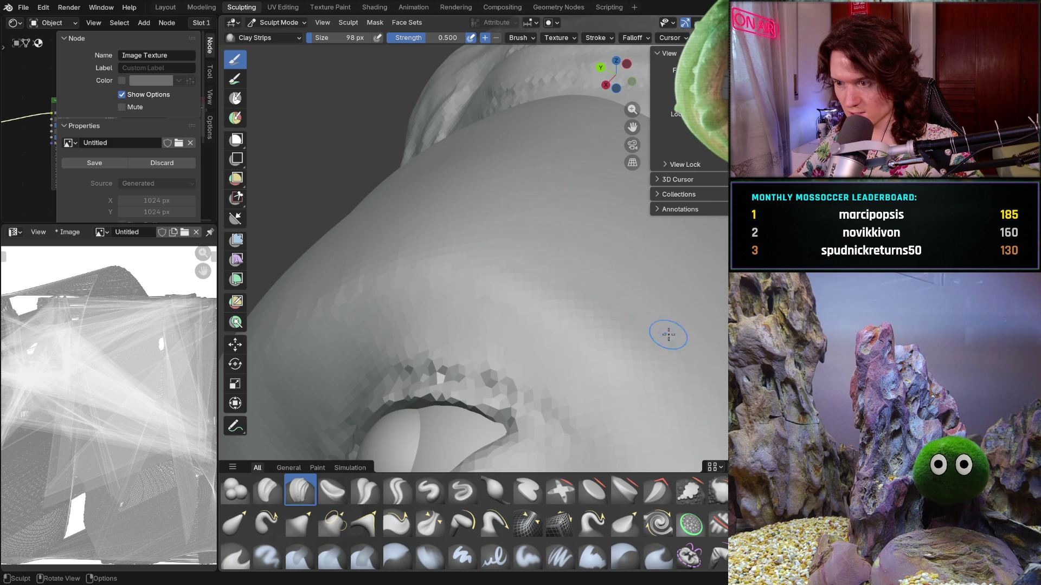
middle_click_drag(666, 332, 646, 367)
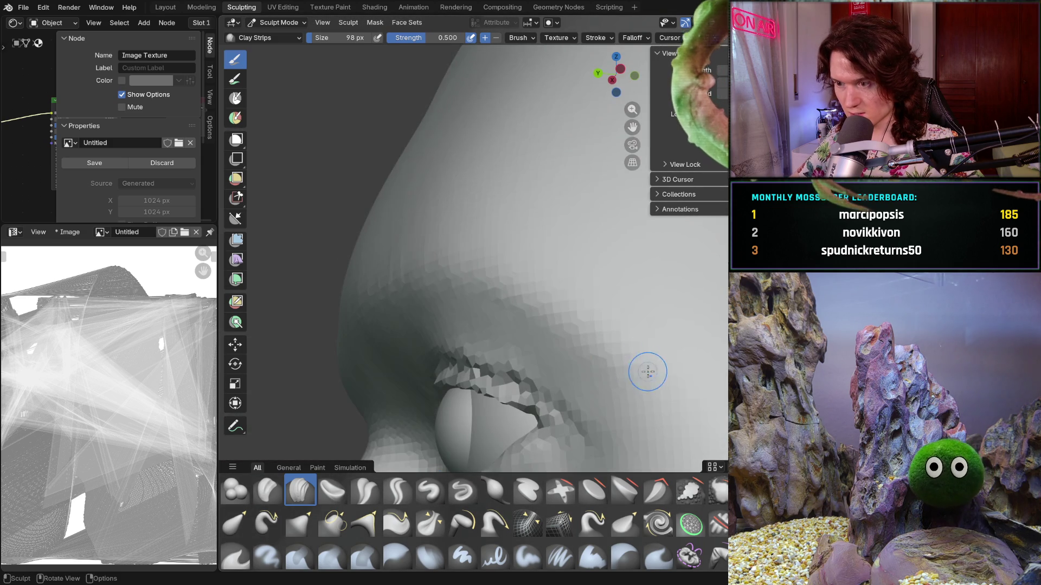
mouse_move(646, 327)
middle_mouse_down()
mouse_move(651, 287)
mouse_move(669, 372)
mouse_move(621, 349)
middle_mouse_up()
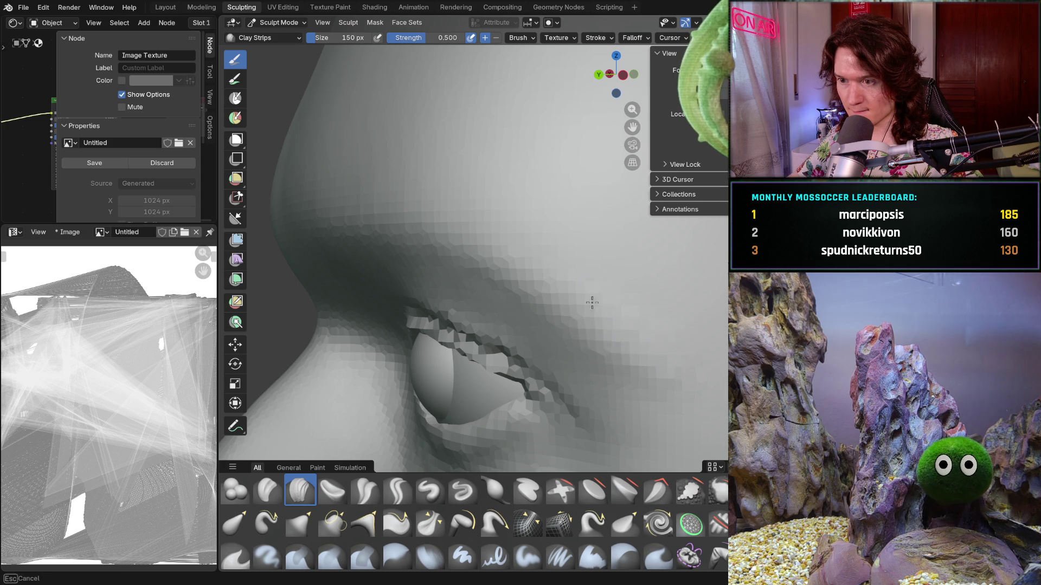
mouse_move(532, 225)
middle_mouse_down("ctrl")
mouse_move(549, 296)
mouse_move(604, 317)
mouse_move(594, 253)
middle_mouse_up("ctrl")
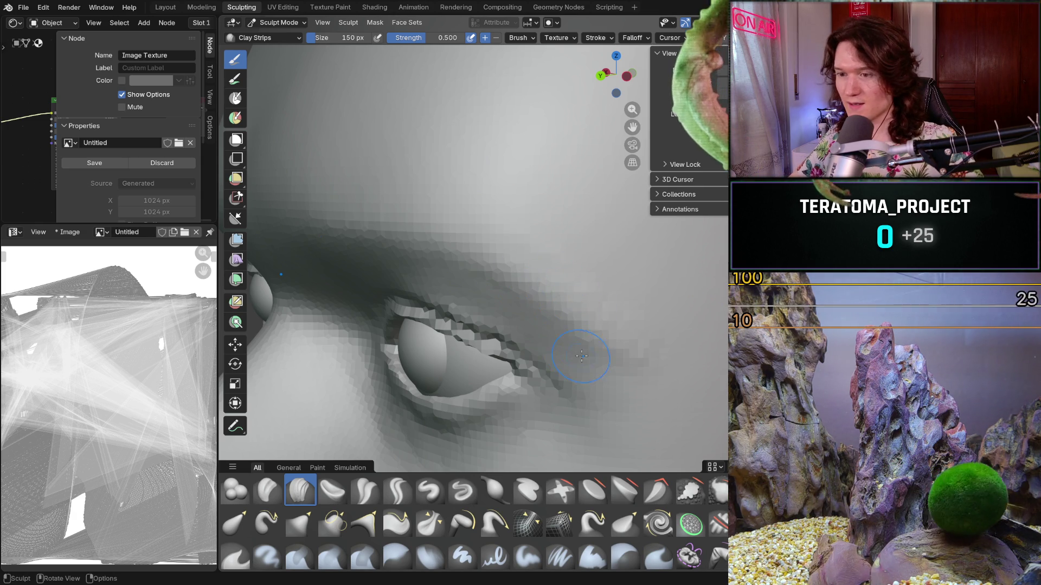
Shrink the Clay Strips brush to 90 px and sculpt the eyelid area.
mouse_move(544, 296)
middle_mouse_down()
mouse_move(603, 314)
mouse_move(606, 365)
middle_mouse_up()
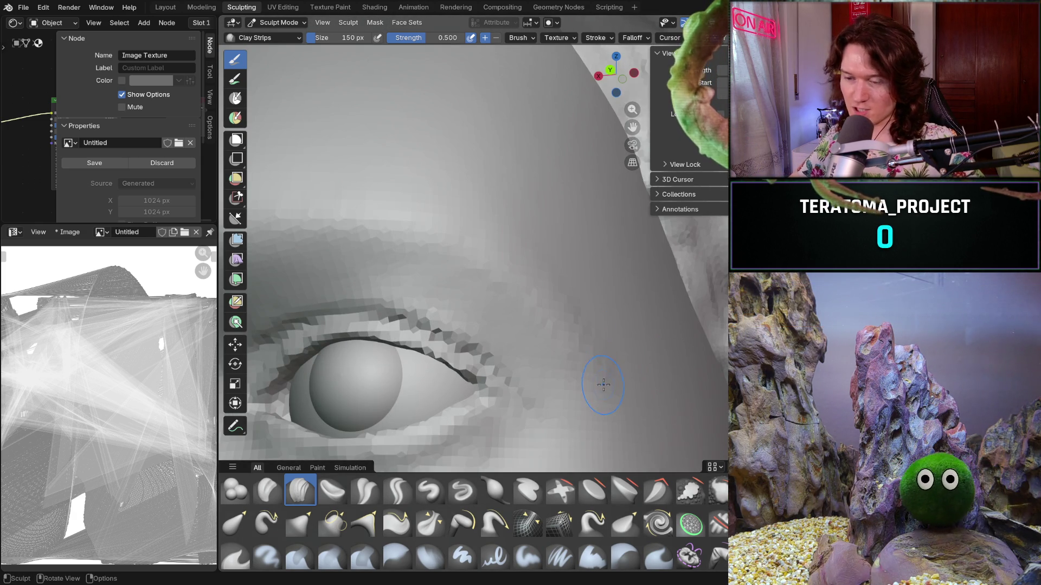
mouse_move(590, 334)
middle_mouse_down()
mouse_move(572, 362)
mouse_move(576, 325)
middle_mouse_up()
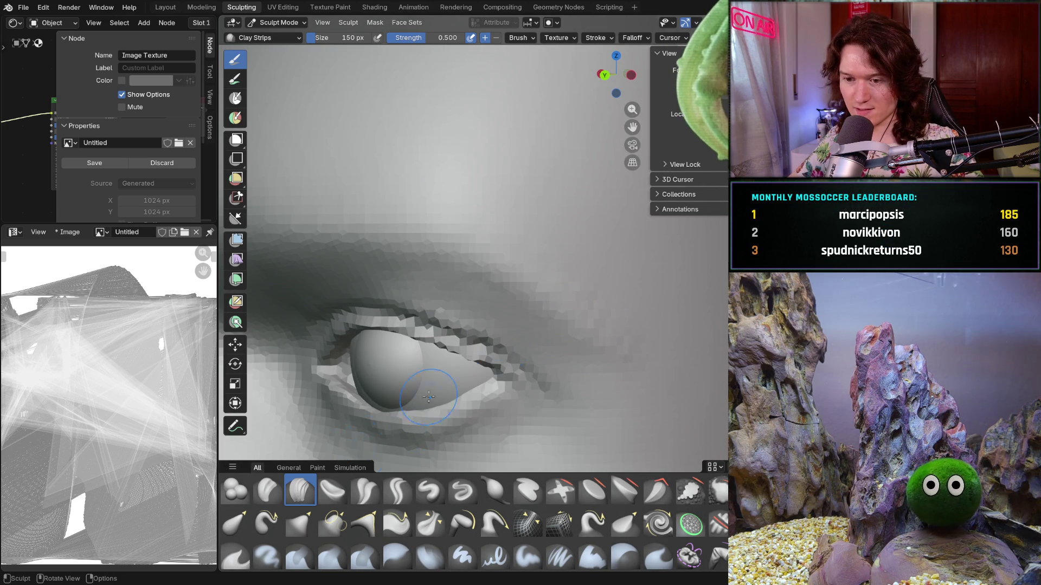
mouse_move(548, 311)
middle_mouse_down()
mouse_move(558, 280)
mouse_move(492, 249)
middle_mouse_up()
key("f")
left_click(528, 297)
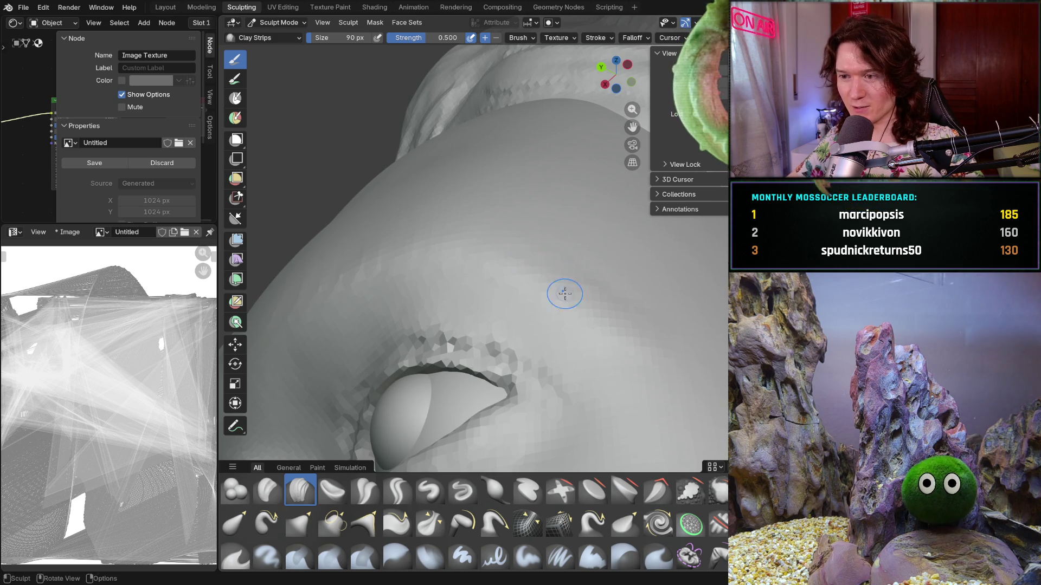
Enlarge the brush to 210 px and switch to the Smooth brush.
mouse_move(639, 335)
middle_mouse_down()
mouse_move(645, 394)
mouse_move(710, 363)
mouse_move(697, 287)
mouse_move(600, 293)
mouse_move(636, 316)
mouse_move(596, 296)
mouse_move(702, 320)
middle_mouse_up()
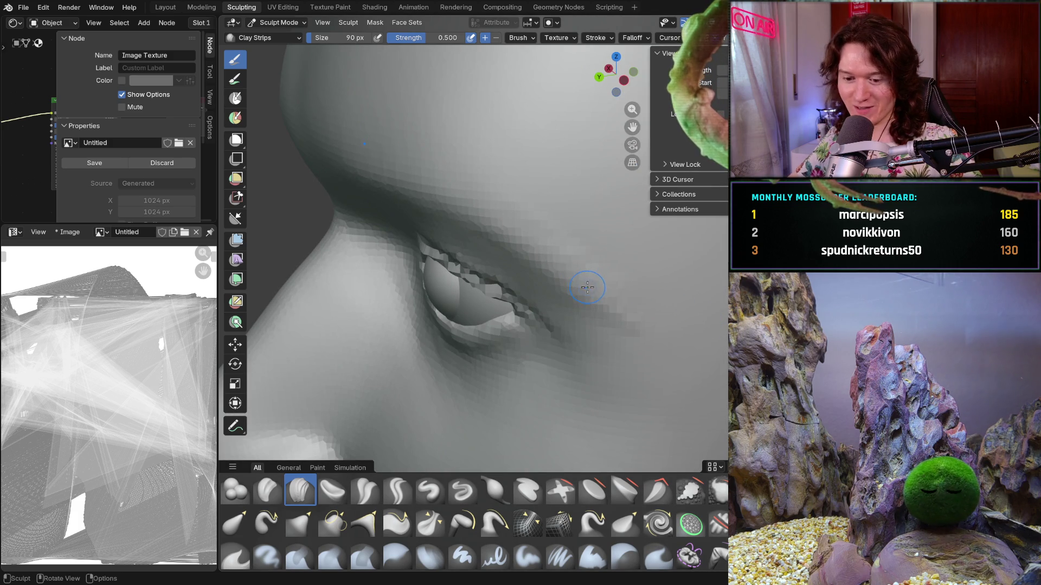
key("f")
left_click(604, 279)
mouse_move(539, 232)
middle_mouse_down()
mouse_move(645, 255)
mouse_move(612, 265)
middle_mouse_up()
key("shift")
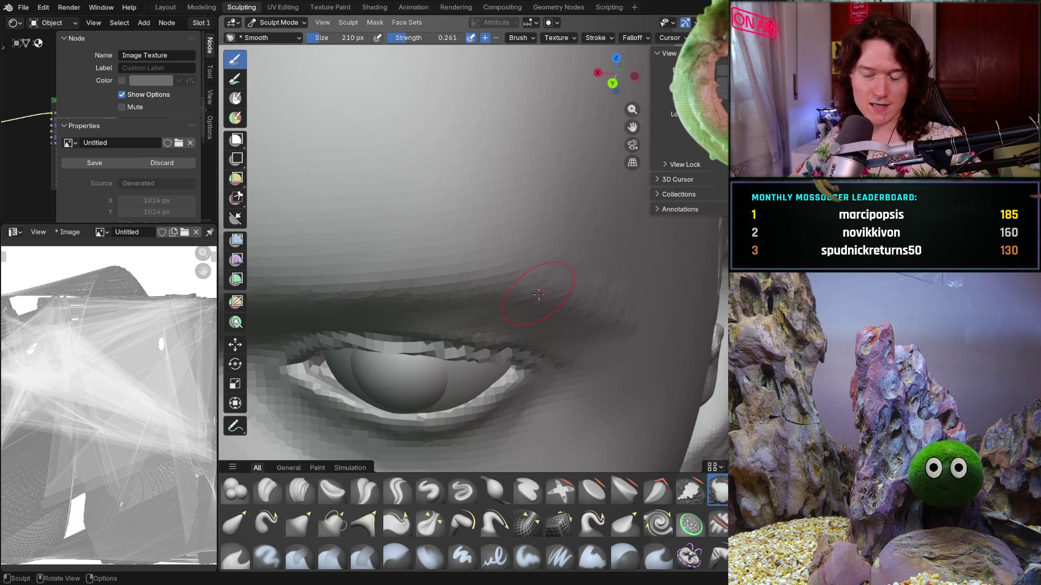
Set the Smooth brush to strength 0.414 and size 130 px.
middle_click_drag(624, 291, 597, 278)
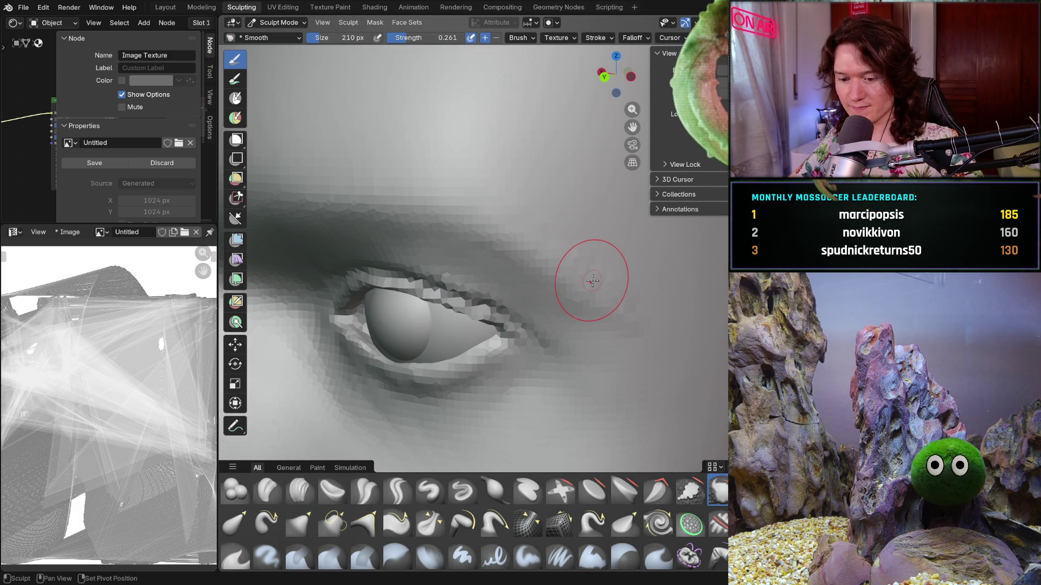
key("shift+f")
left_click(606, 277)
key("f")
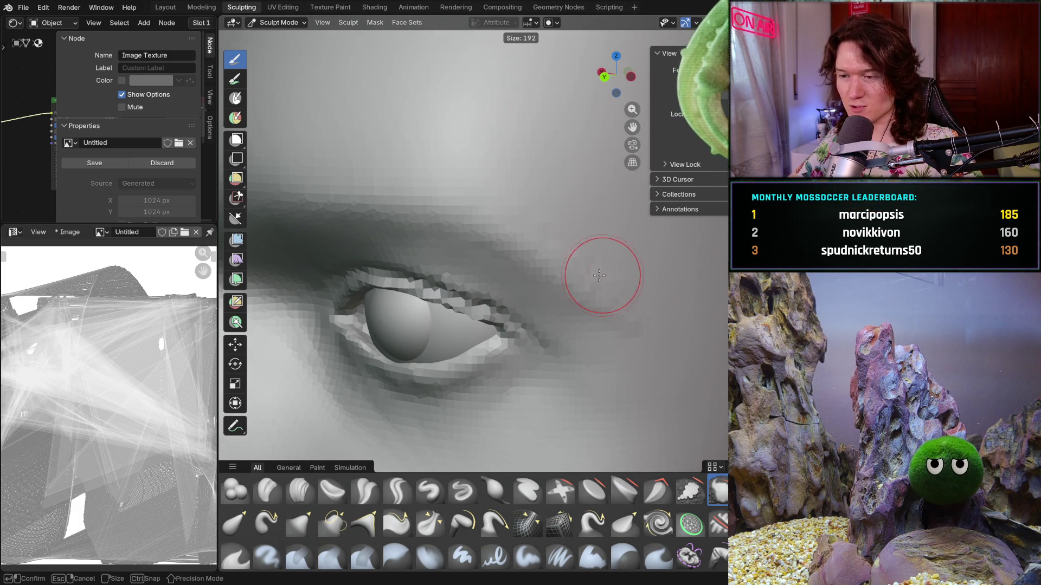
left_click(546, 241)
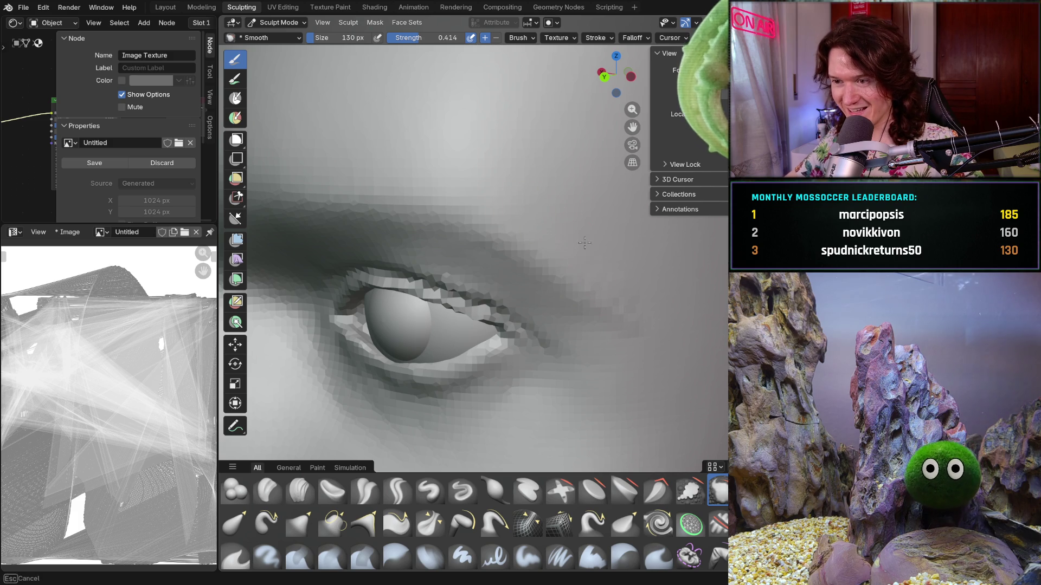
Orbit and zoom in to a near-frontal close-up of the eye.
mouse_move(689, 306)
middle_mouse_down()
mouse_move(651, 244)
mouse_move(606, 213)
middle_mouse_up()
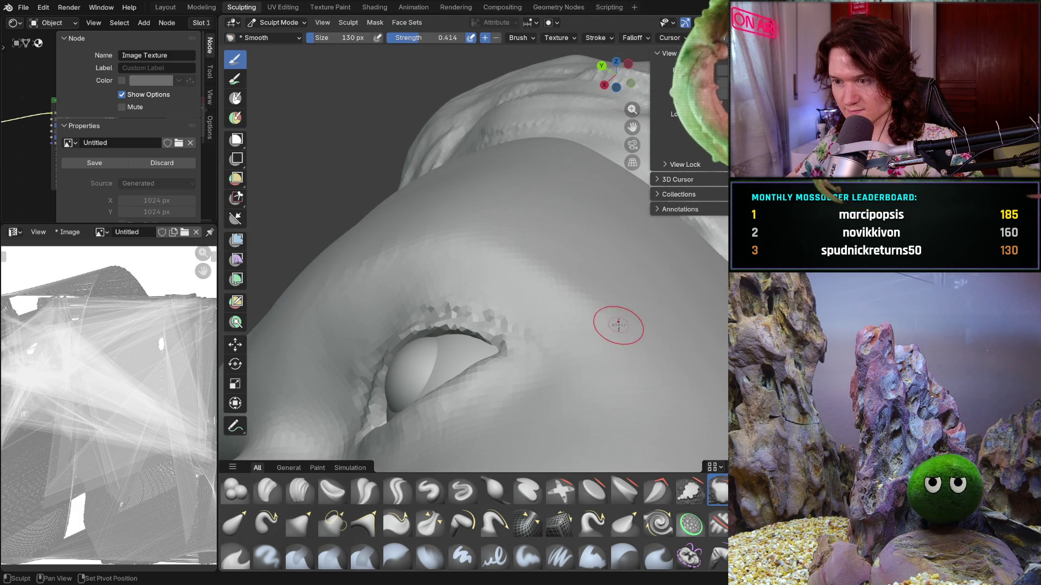
middle_click_drag(619, 325, 611, 309)
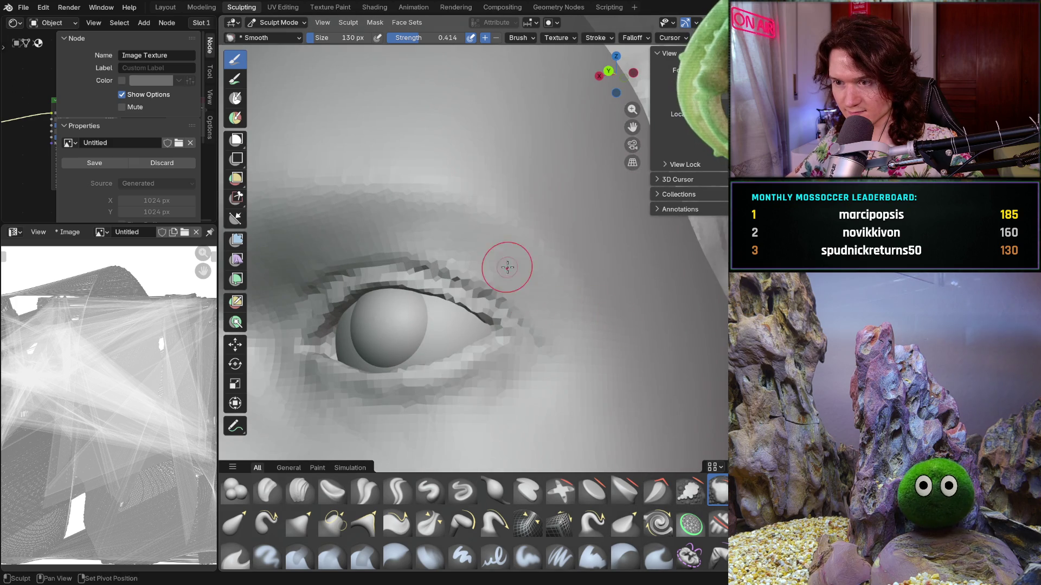
mouse_move(507, 267)
middle_mouse_down()
mouse_move(502, 249)
mouse_move(540, 296)
mouse_move(506, 240)
middle_mouse_up()
scroll(558, 332, "up", 6)
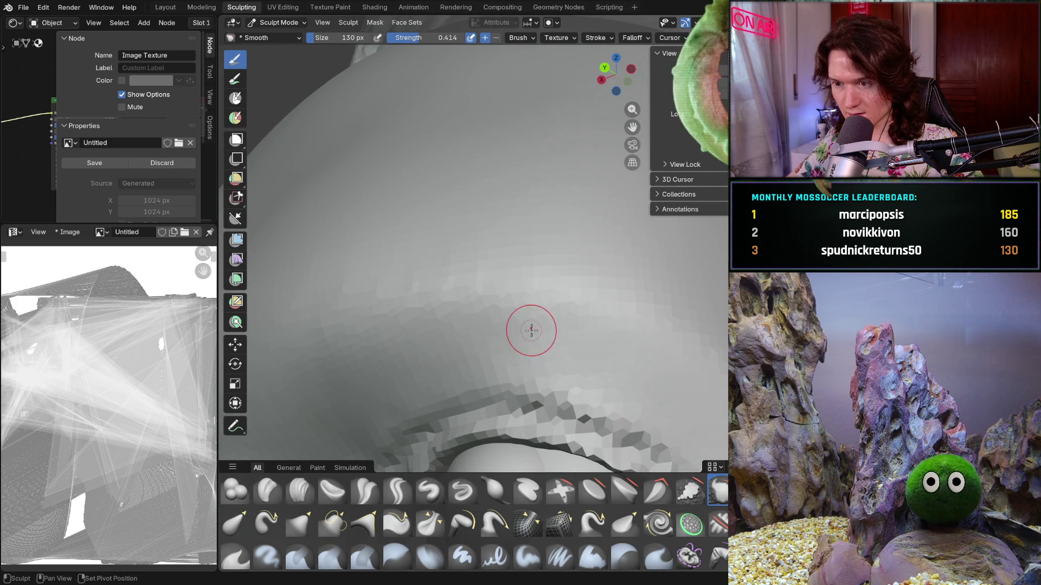
middle_click_drag(594, 299, 666, 304)
scroll(488, 325, "up", 4)
Switch back to Clay Strips and set the brush size to 74 px.
left_click(299, 490)
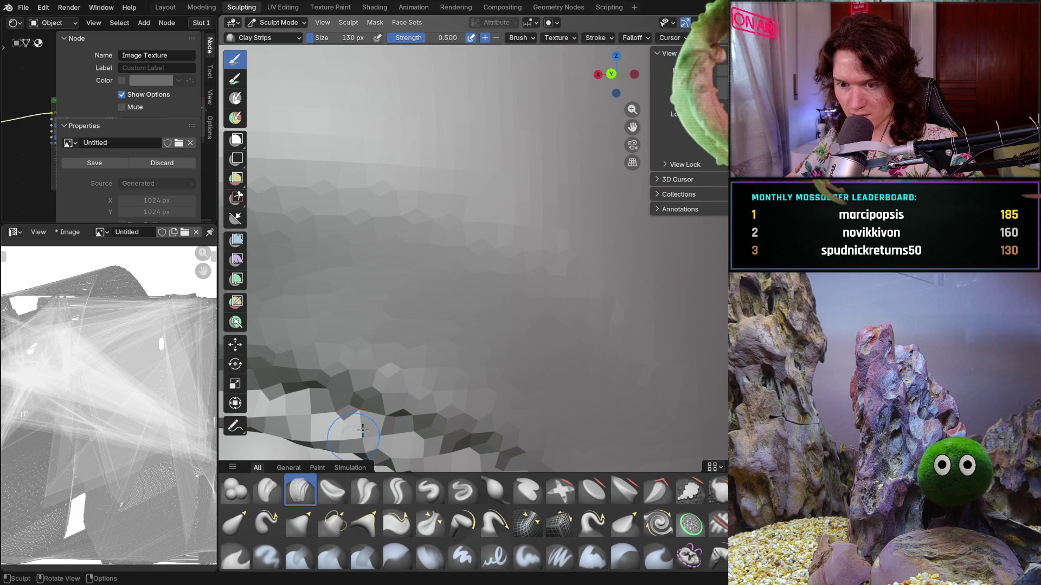
key("f")
left_click(396, 334)
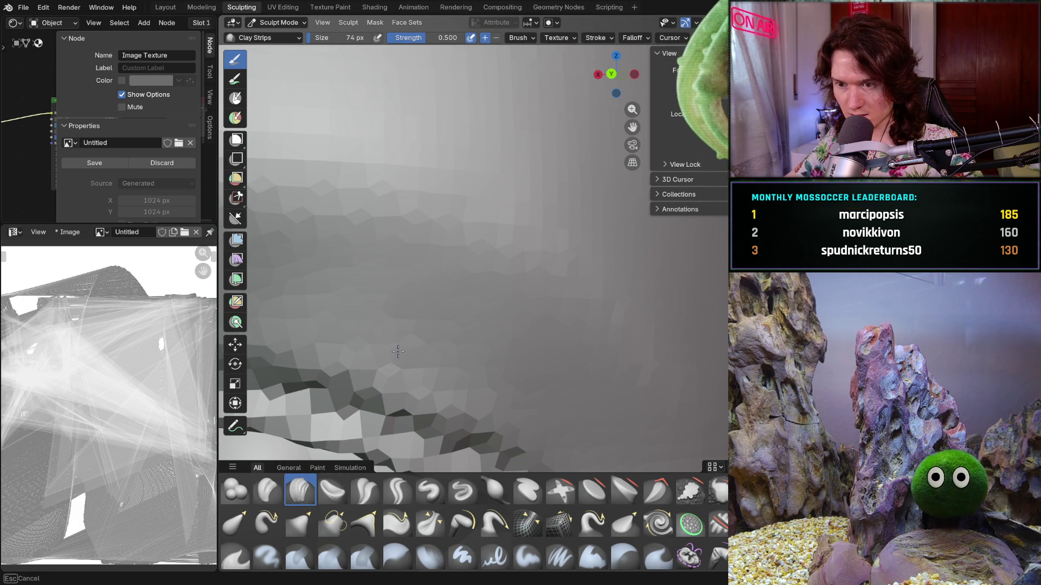
Orbit and zoom around the eye to frame the eyeball and upper eyelid.
mouse_move(432, 319)
middle_mouse_down()
mouse_move(425, 298)
mouse_move(471, 298)
mouse_move(422, 344)
mouse_move(436, 331)
middle_mouse_up()
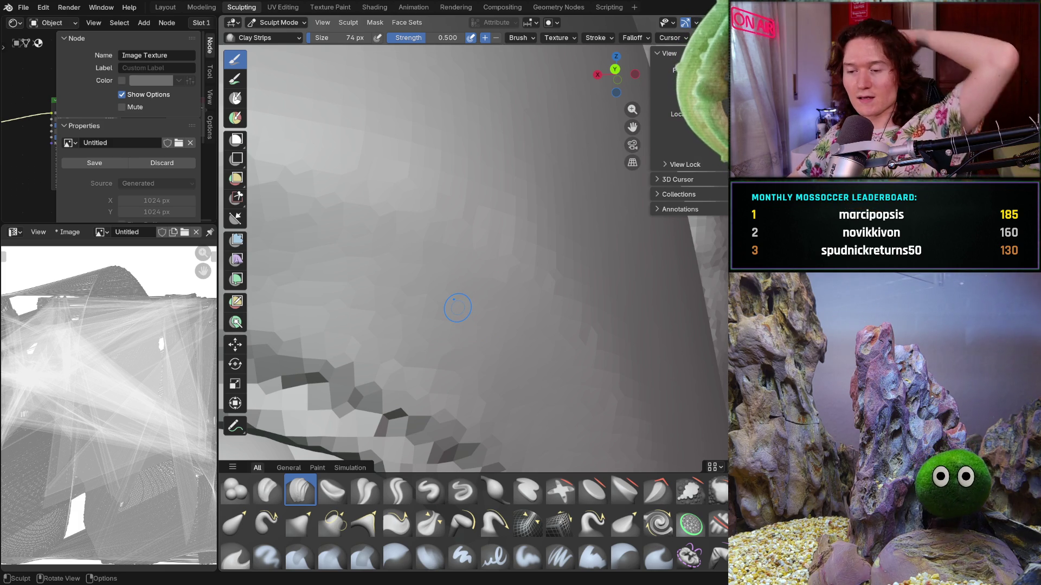
scroll(458, 383, "down", 5)
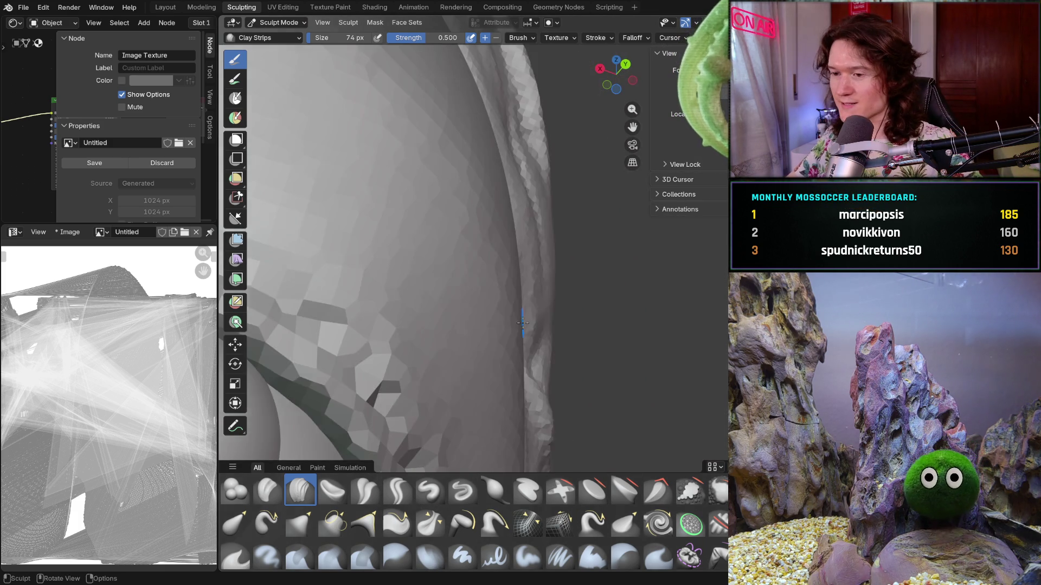
middle_click_drag(458, 383, 433, 401)
scroll(413, 412, "up", 5)
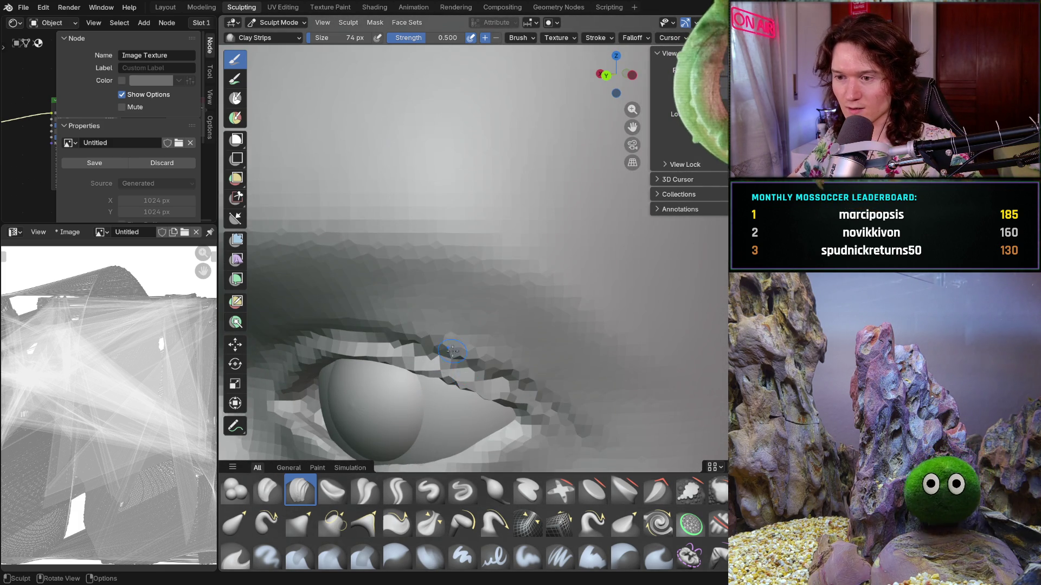
scroll(452, 352, "up", 5)
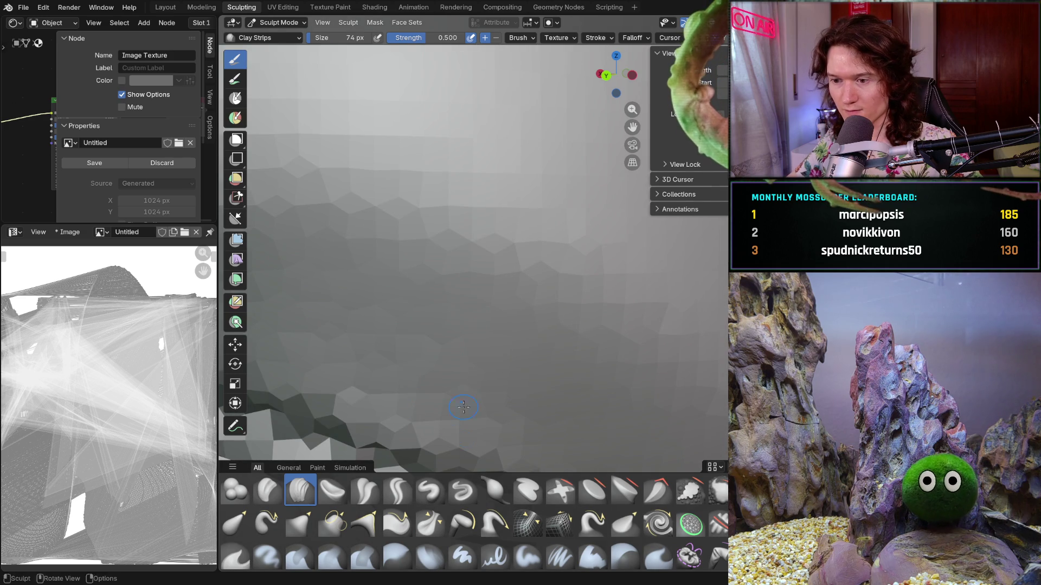
scroll(487, 351, "down", 3)
middle_click_drag(487, 351, 520, 324)
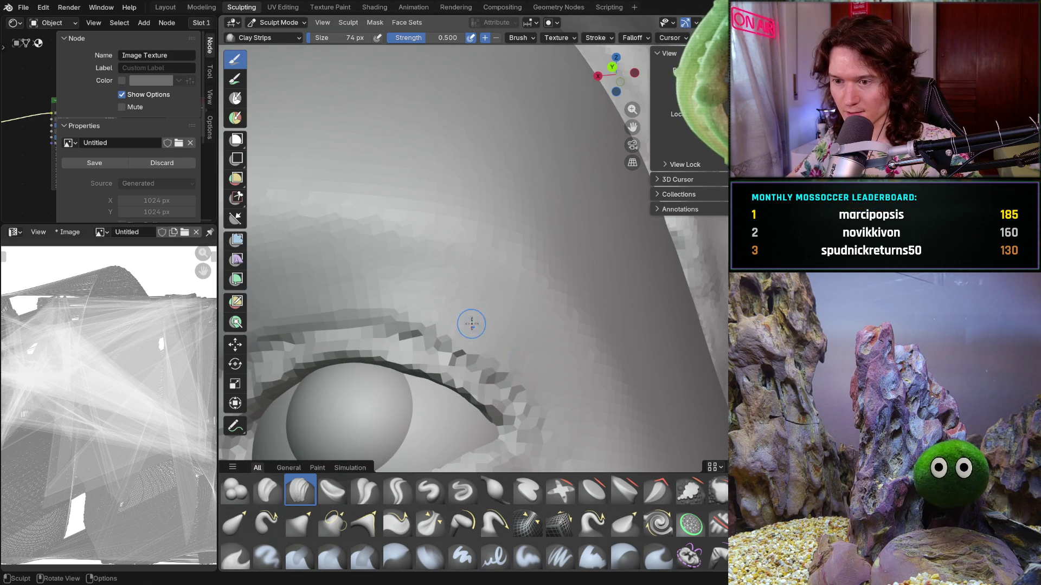
mouse_move(471, 324)
middle_mouse_down()
mouse_move(544, 365)
mouse_move(520, 374)
middle_mouse_up()
scroll(487, 373, "up", 4)
scroll(406, 367, "up", 3)
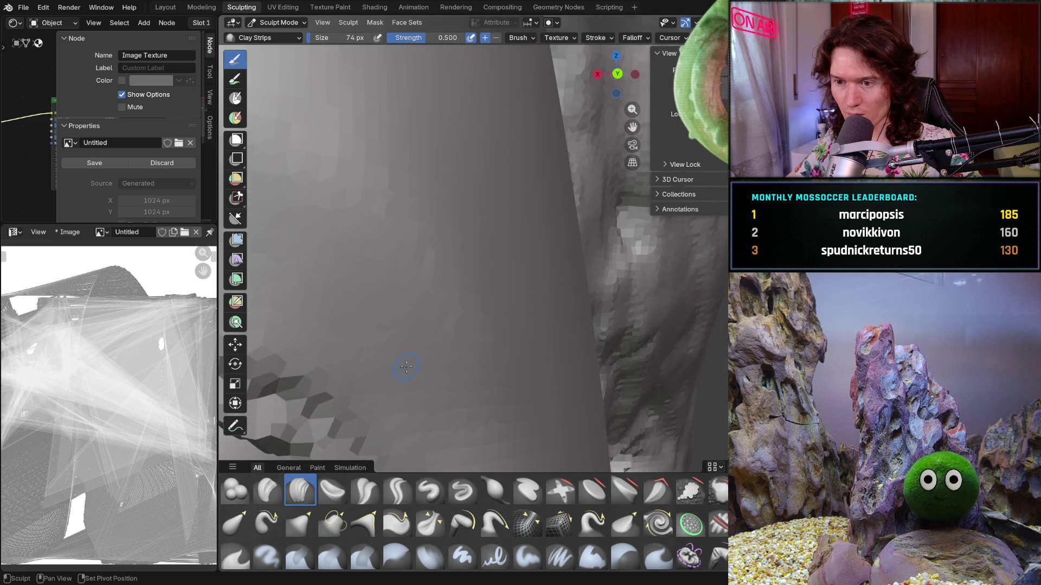
middle_click_drag(406, 367, 476, 391)
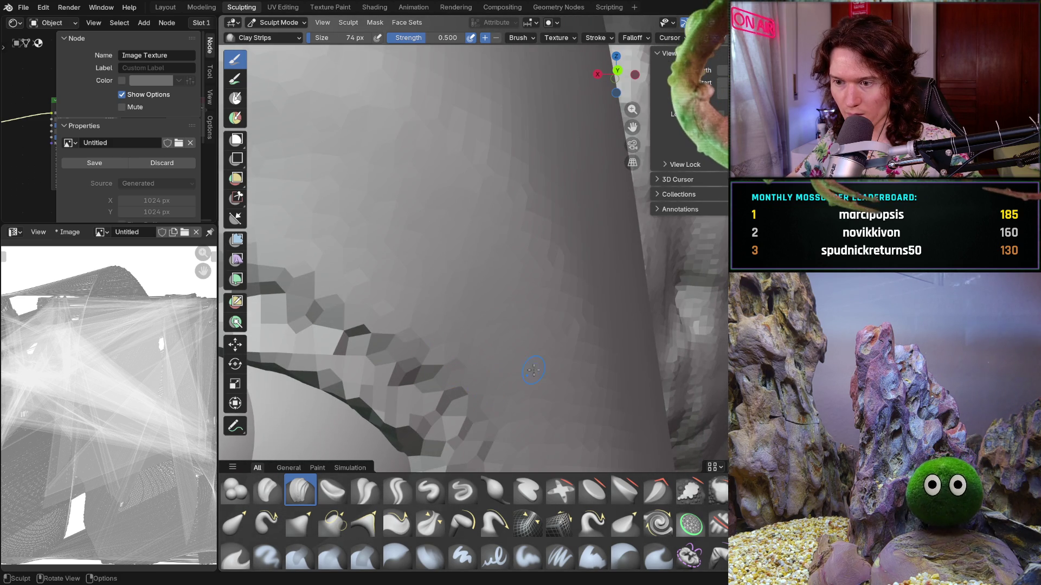
middle_click_drag(533, 370, 427, 408)
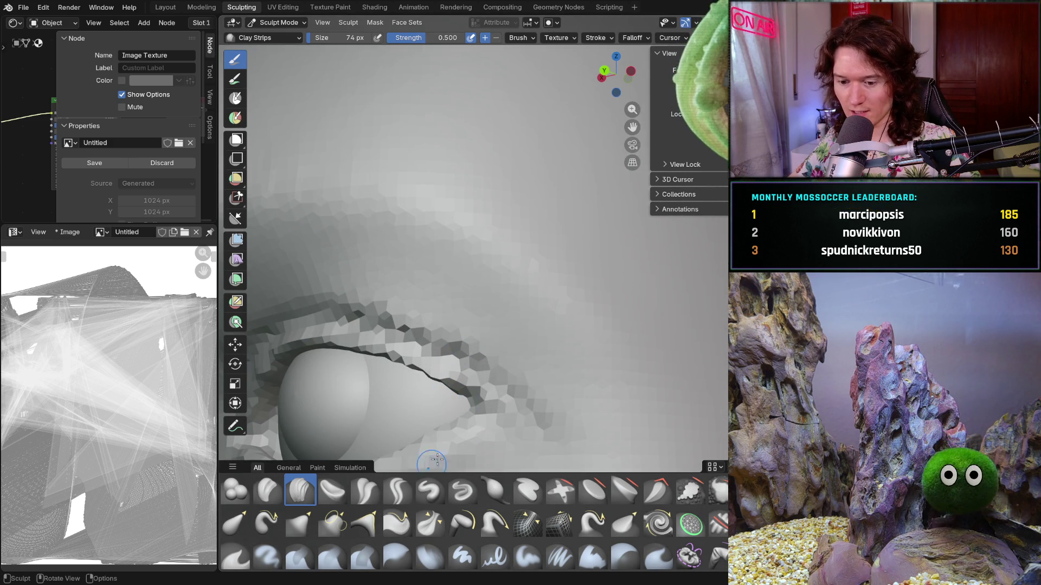
Switch to the Smooth brush at 244 px with strength 0.552.
key("s")
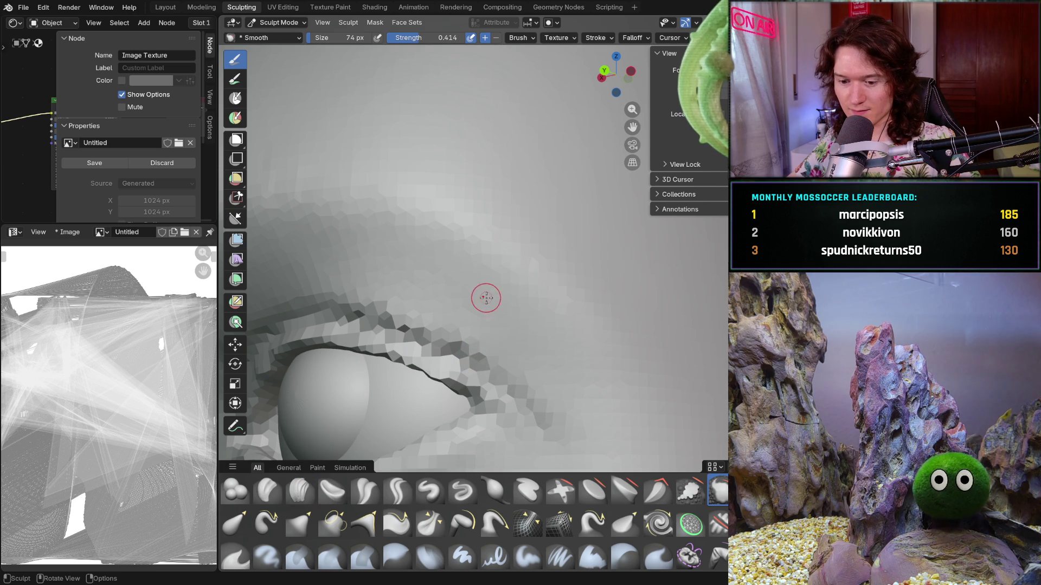
key("f")
left_click(536, 310)
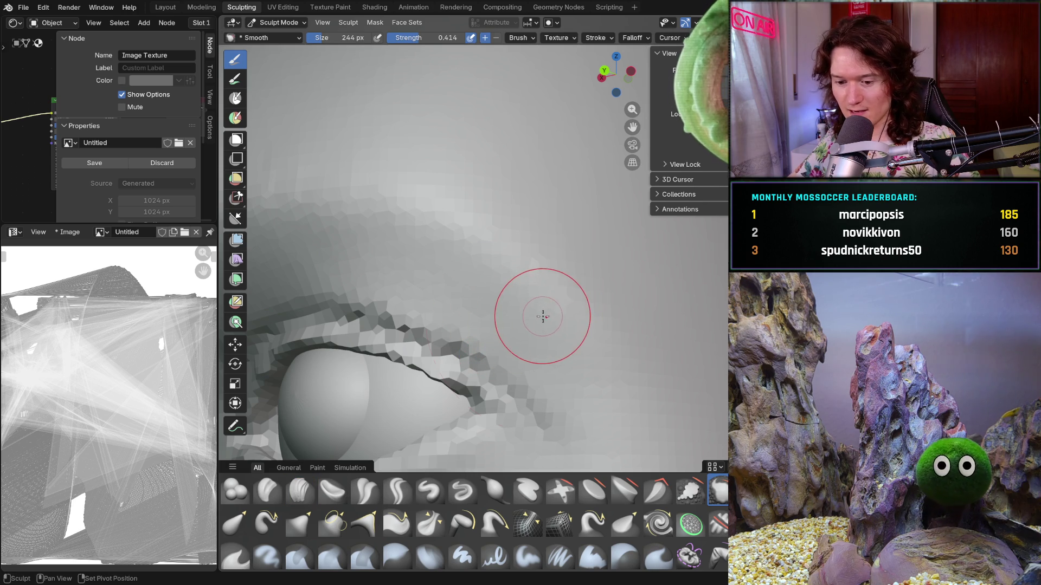
key("shift+f")
left_click(563, 325)
Shrink the brush to 148 px and smooth the faceted skin beside the eyelid corner.
mouse_move(562, 325)
middle_mouse_down()
mouse_move(525, 304)
mouse_move(582, 350)
mouse_move(553, 360)
middle_mouse_up()
middle_click_drag(539, 320, 529, 351)
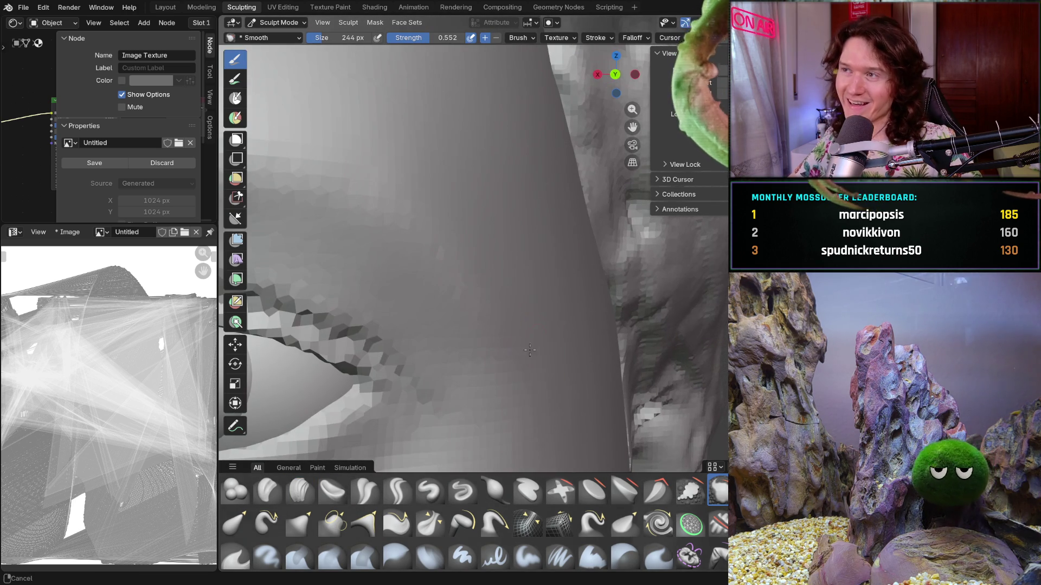
key("f")
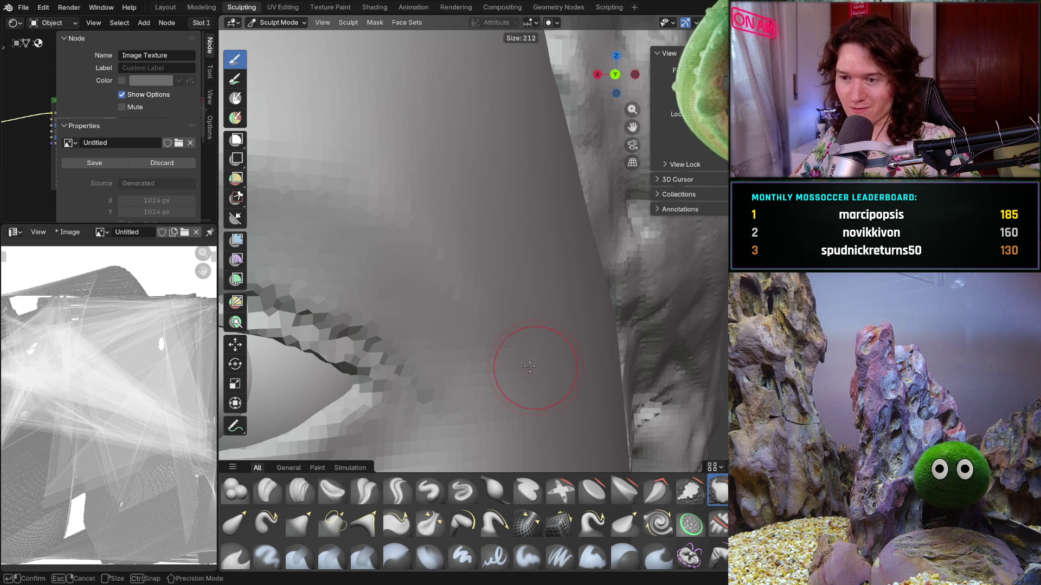
left_click(504, 354)
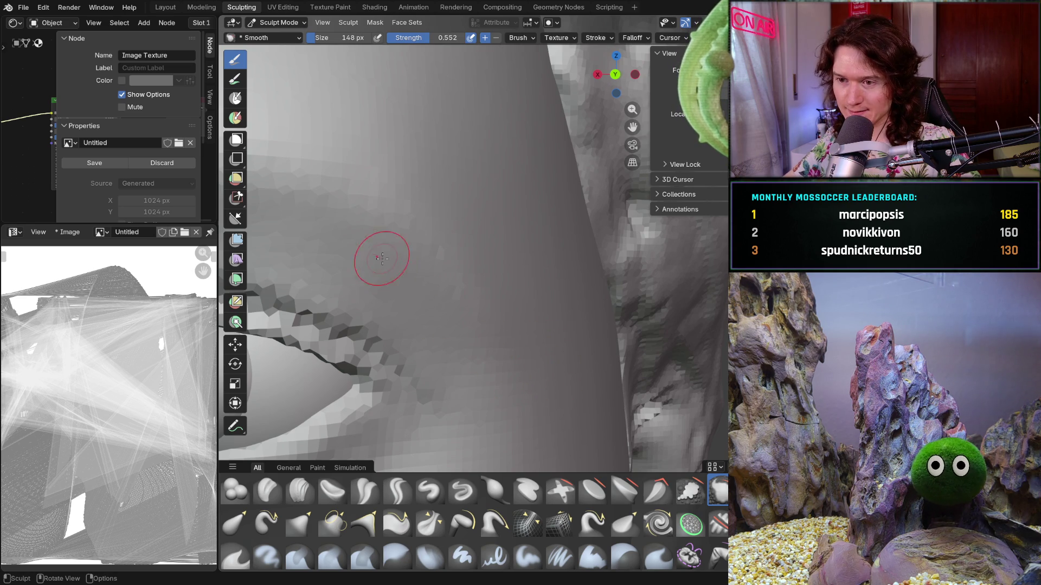
left_click_drag(411, 264, 434, 301)
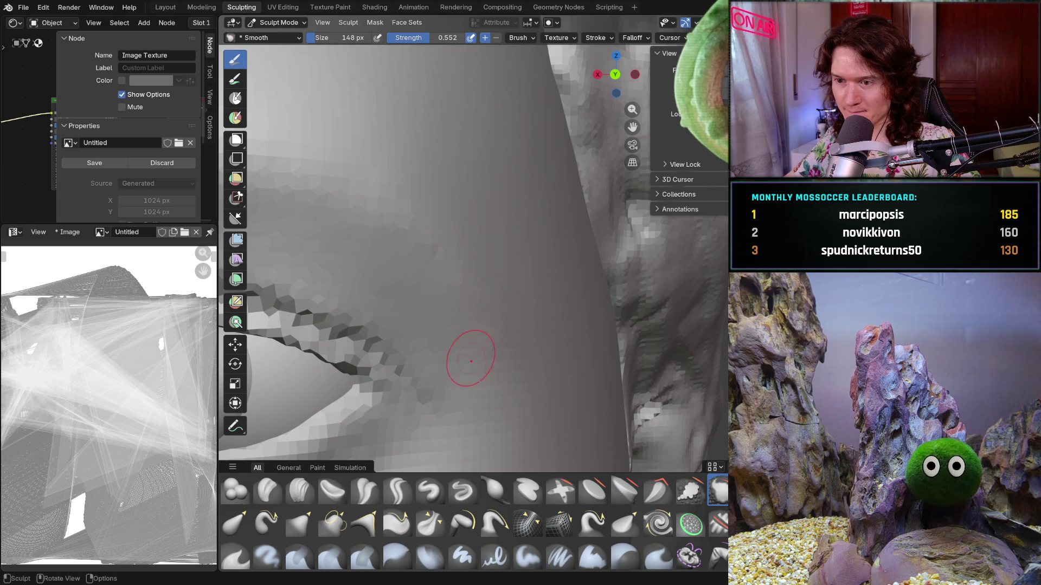
Orbit from the cheek to the eye and brow, then switch back to Clay Strips.
mouse_move(495, 360)
middle_mouse_down()
mouse_move(464, 342)
mouse_move(477, 365)
mouse_move(499, 376)
mouse_move(470, 360)
middle_mouse_up()
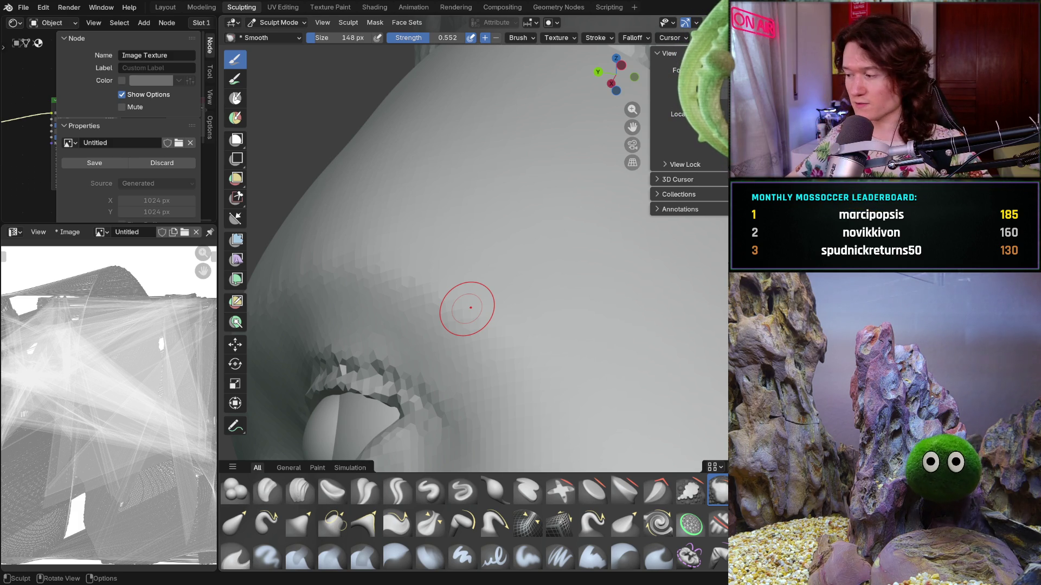
middle_click_drag(488, 302, 601, 363)
mouse_move(588, 302)
middle_mouse_down()
mouse_move(546, 333)
mouse_move(511, 329)
mouse_move(490, 318)
mouse_move(515, 271)
middle_mouse_up()
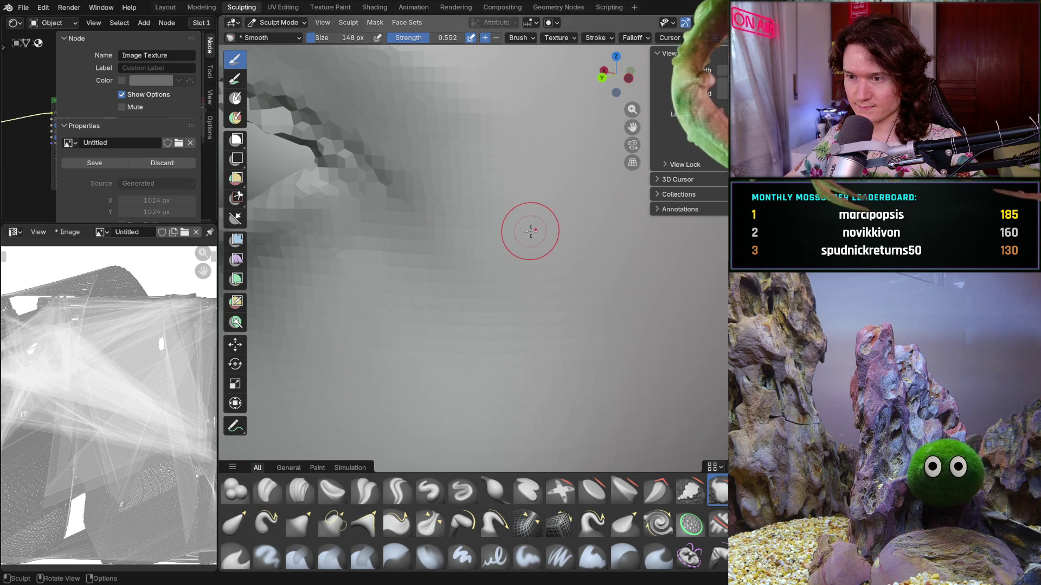
scroll(531, 231, "down", 5)
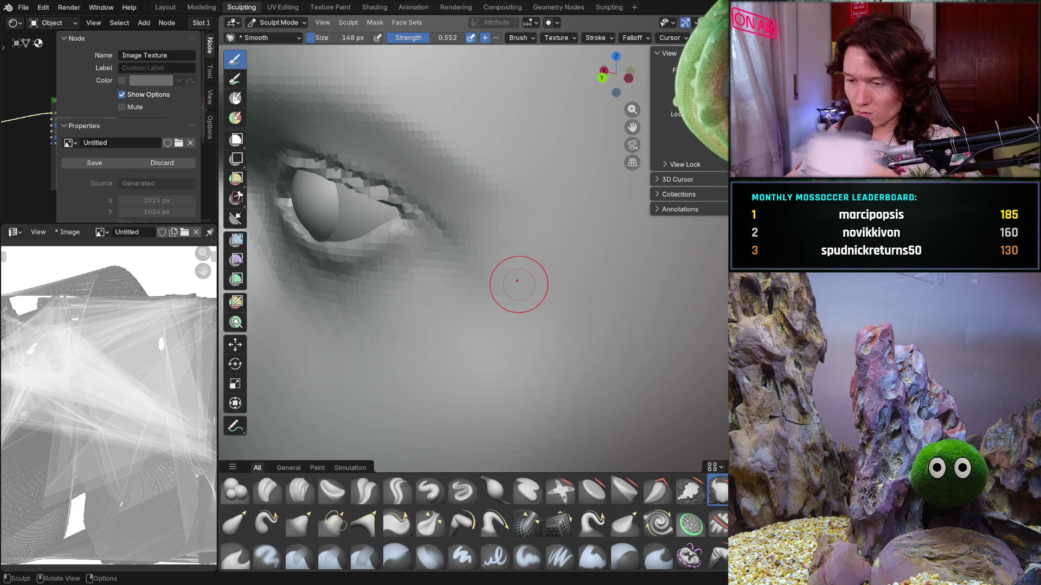
middle_click_drag(517, 280, 353, 431)
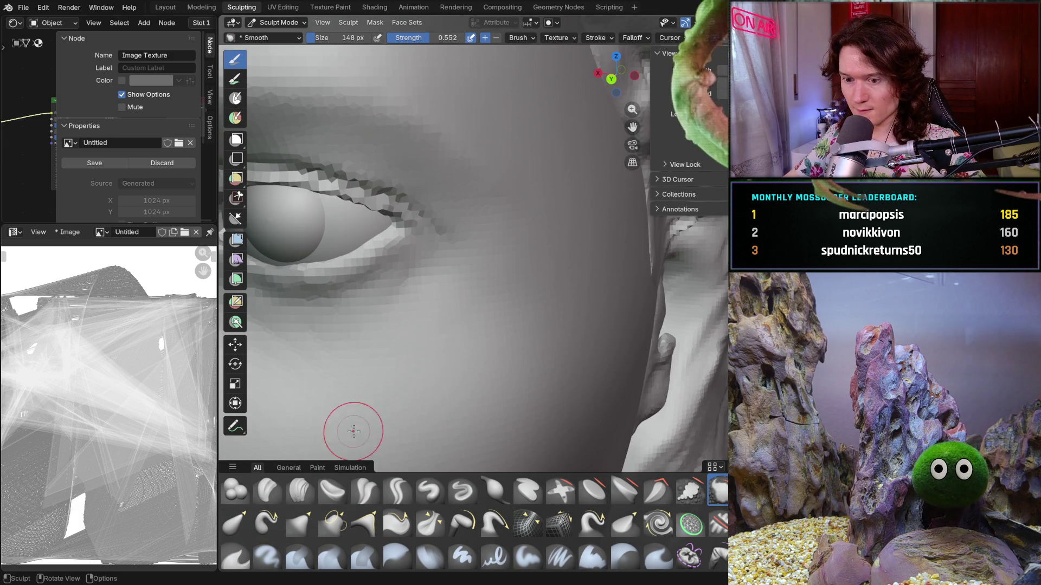
left_click(300, 490)
middle_click_drag(440, 330, 414, 313)
Set the Clay Strips brush size to 94 px.
key("f")
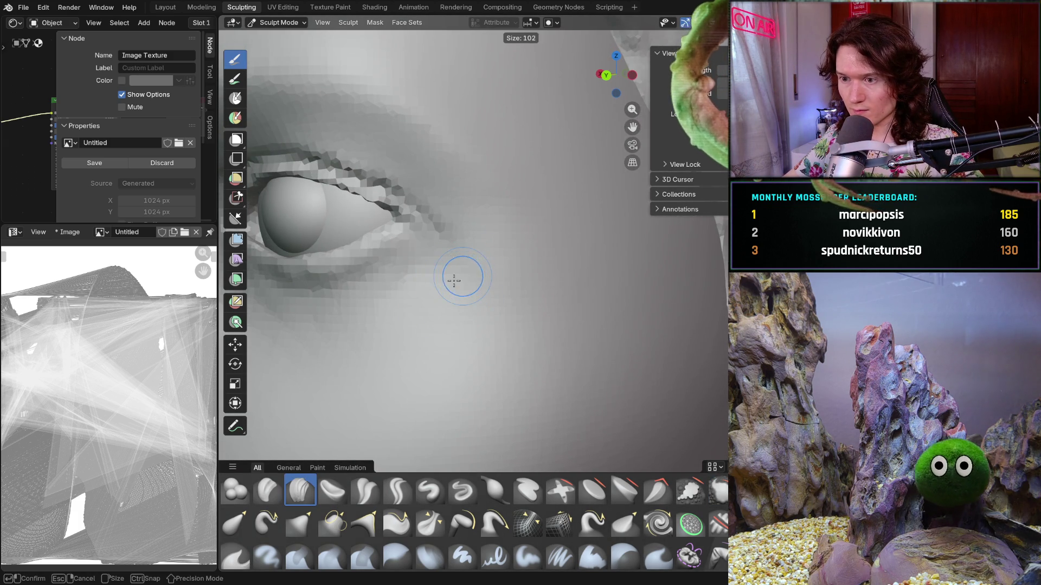
left_click(454, 280)
middle_click_drag(467, 244, 477, 205)
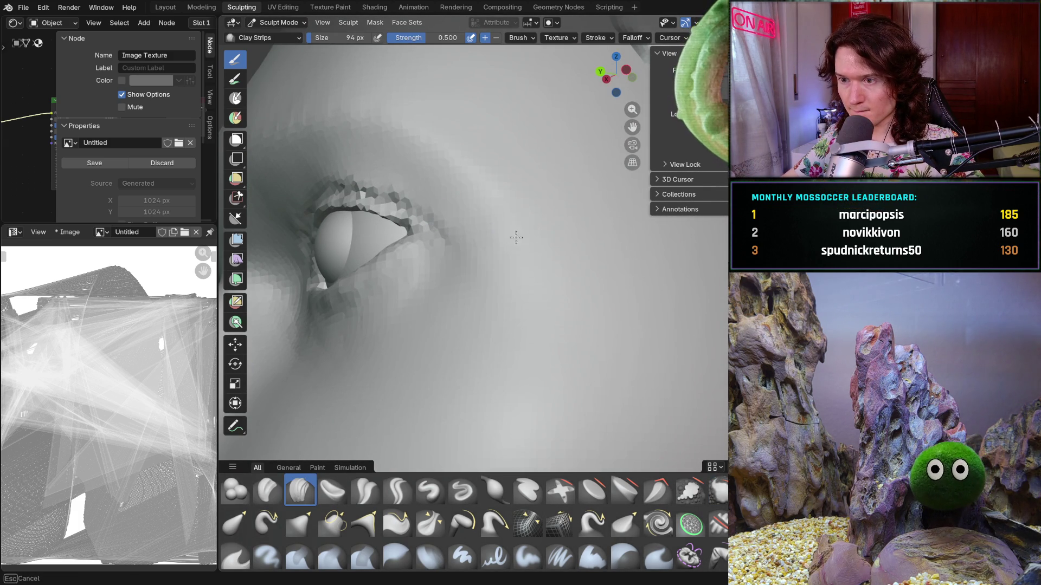
mouse_move(539, 271)
middle_mouse_down()
mouse_move(587, 269)
mouse_move(566, 243)
middle_mouse_up()
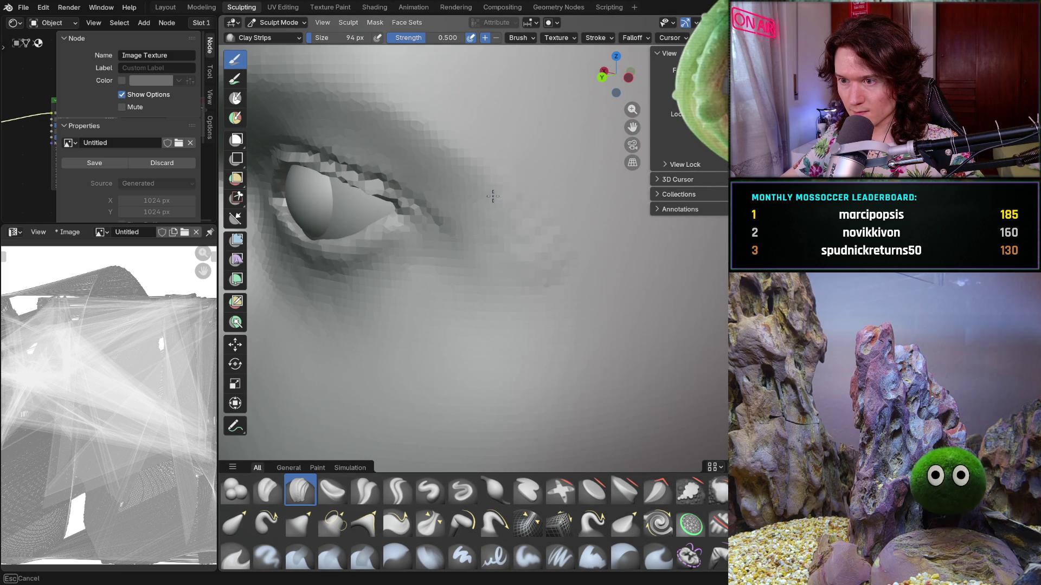
Box-zoom into the eye and orbit to a more oblique angle.
key("b")
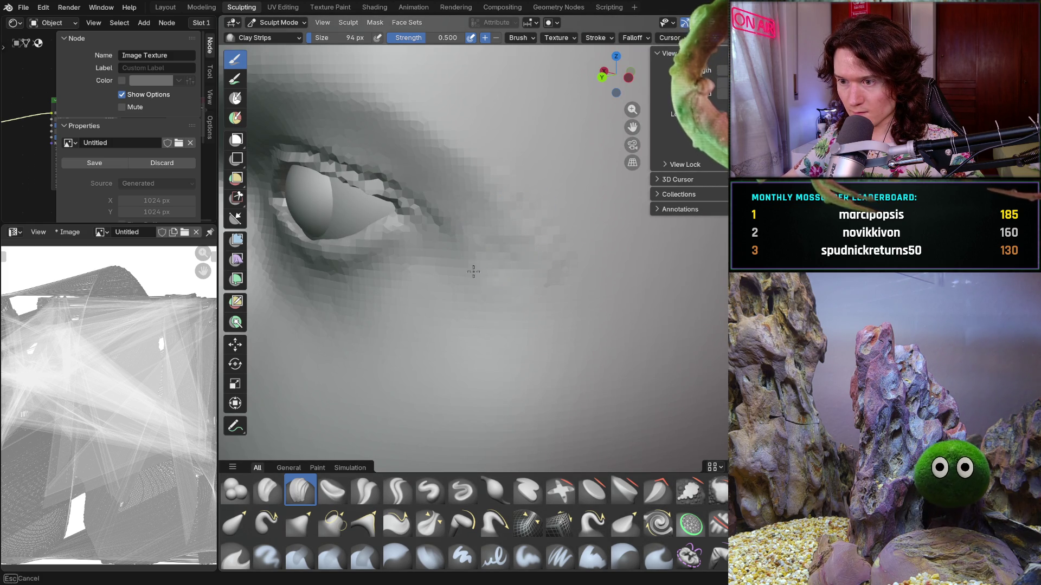
left_click_drag(473, 271, 282, 157)
mouse_move(455, 227)
middle_mouse_down()
mouse_move(461, 214)
mouse_move(529, 223)
mouse_move(522, 178)
middle_mouse_up()
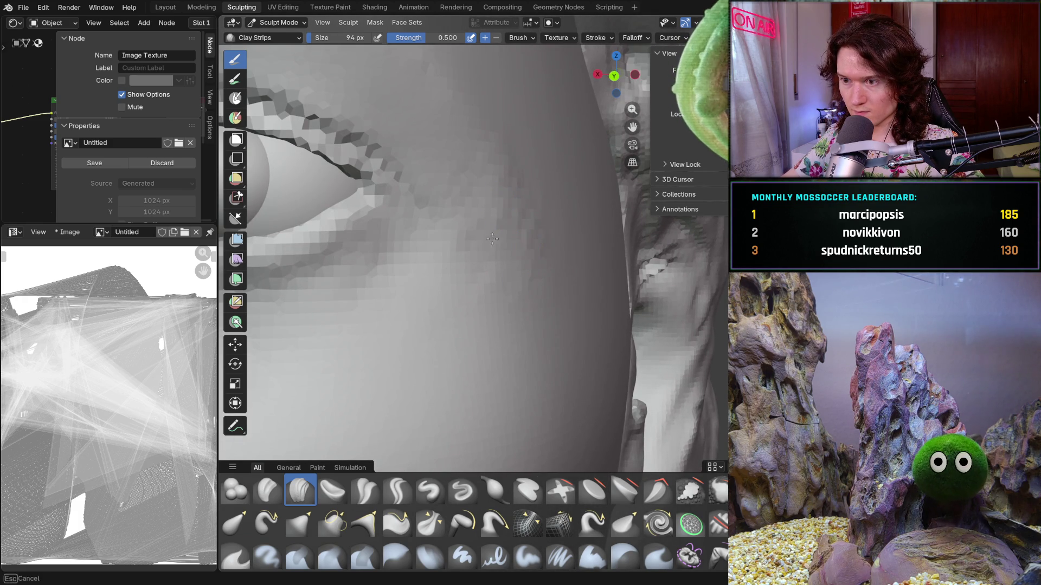
middle_click_drag(527, 261, 483, 293)
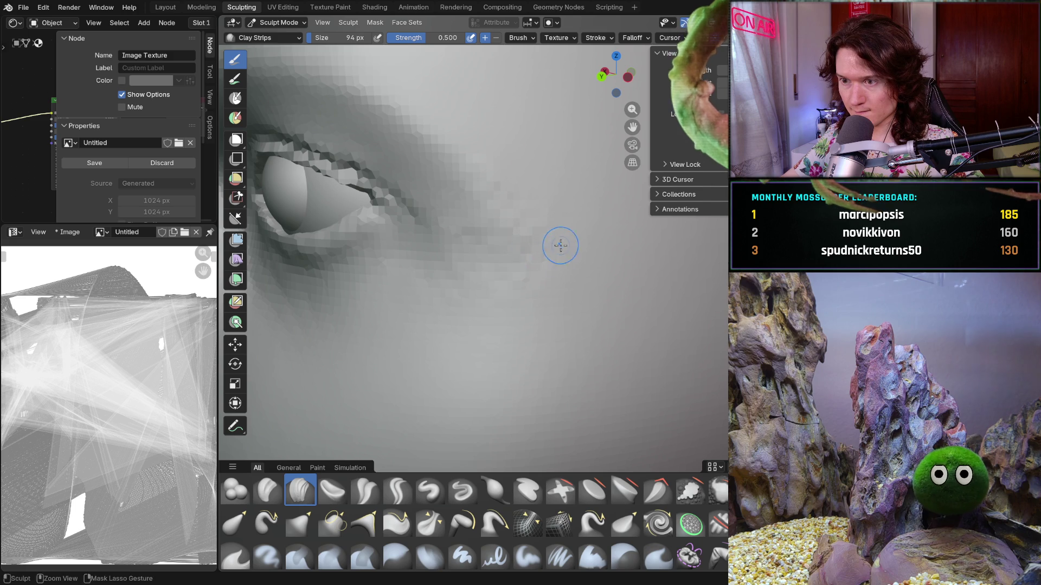
Pull back to a near-frontal view of the whole face.
scroll(564, 163, "down", 5)
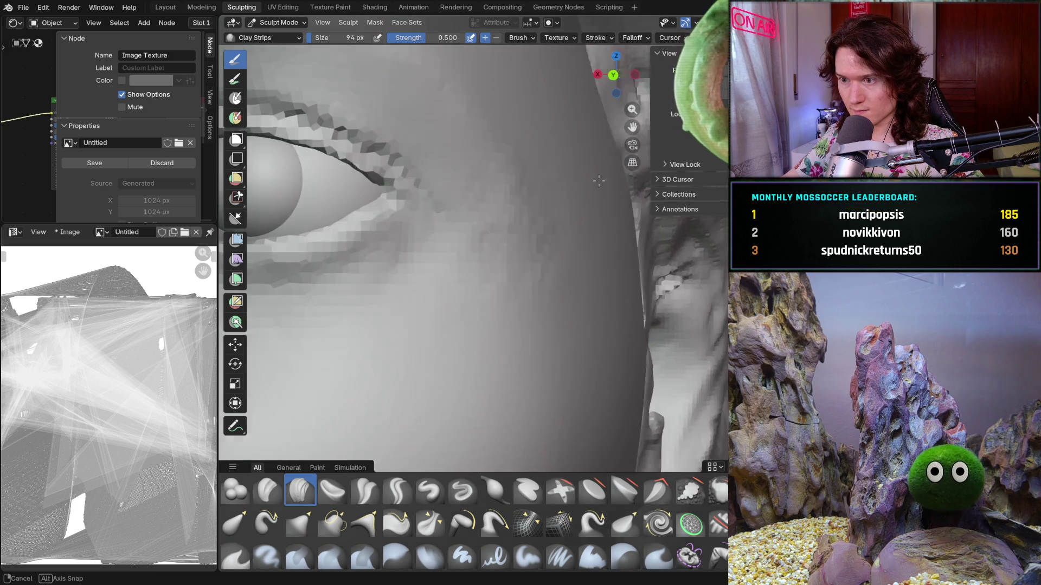
middle_click_drag(575, 227, 581, 248)
scroll(581, 247, "down", 3)
scroll(531, 271, "up", 3)
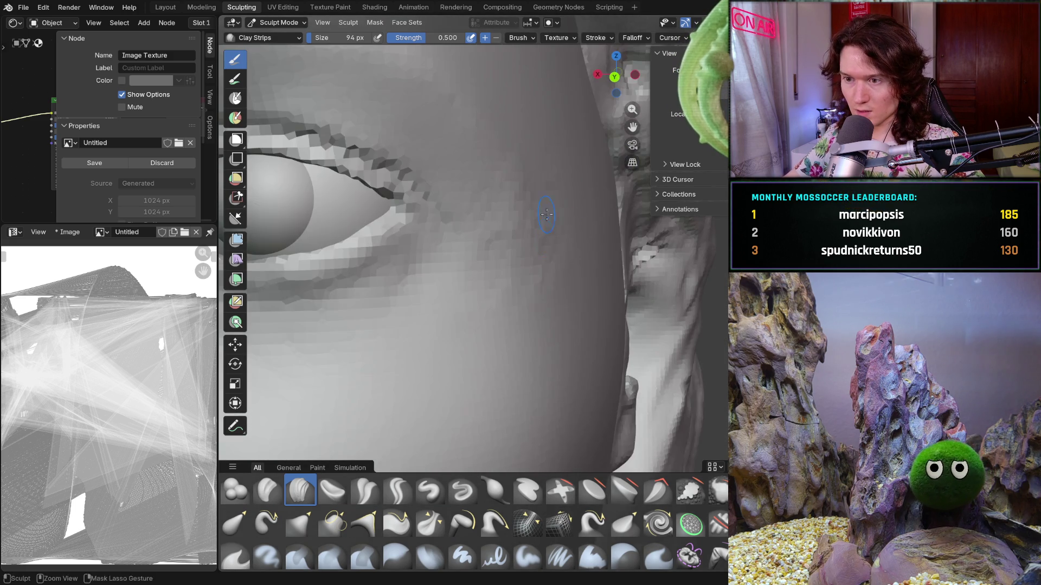
scroll(483, 297, "down", 5)
middle_click_drag(449, 350, 509, 303)
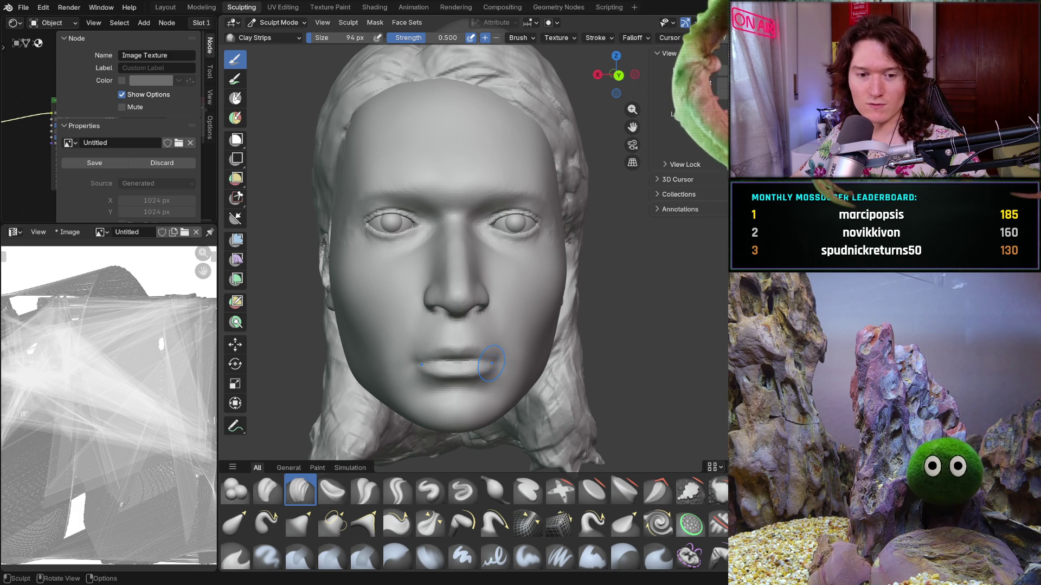
Zoom to a three-quarter view of the eye and switch to a 276 px Smooth brush.
middle_click_drag(611, 295, 523, 347)
scroll(530, 373, "up", 3)
scroll(527, 339, "up", 4)
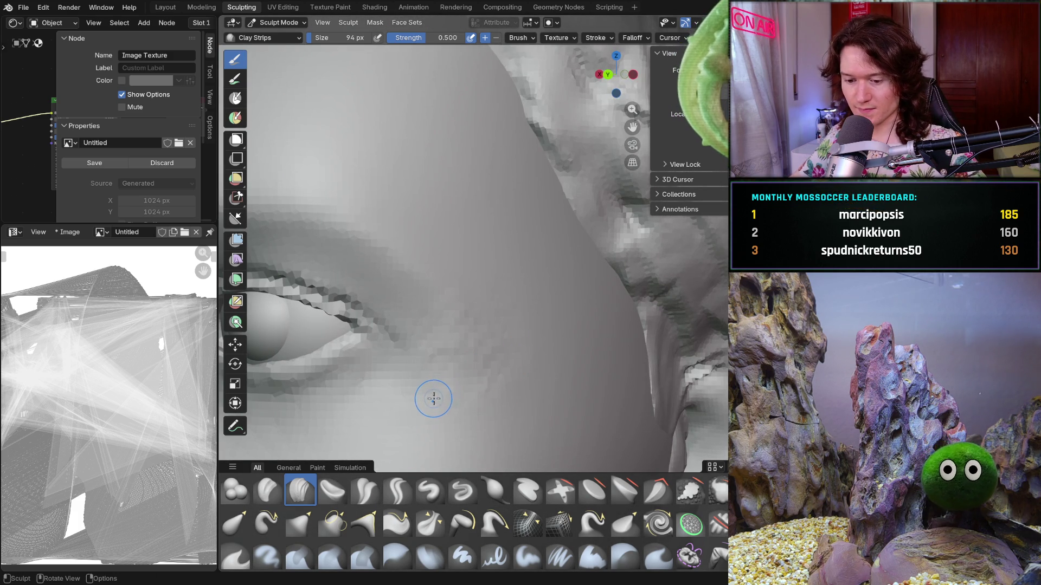
key("shift")
key("f")
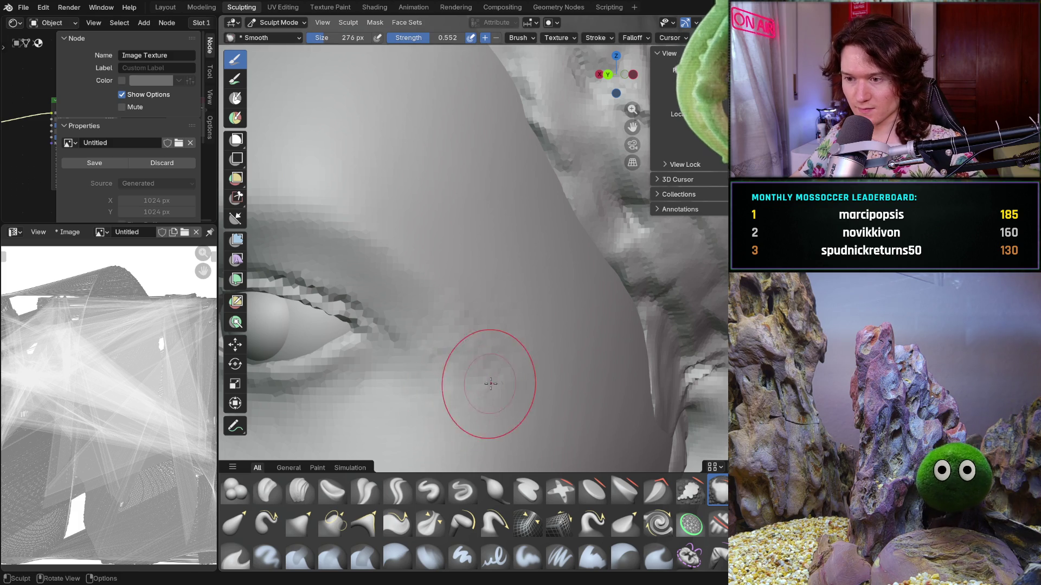
scroll(456, 376, "up", 4)
scroll(465, 350, "up", 2)
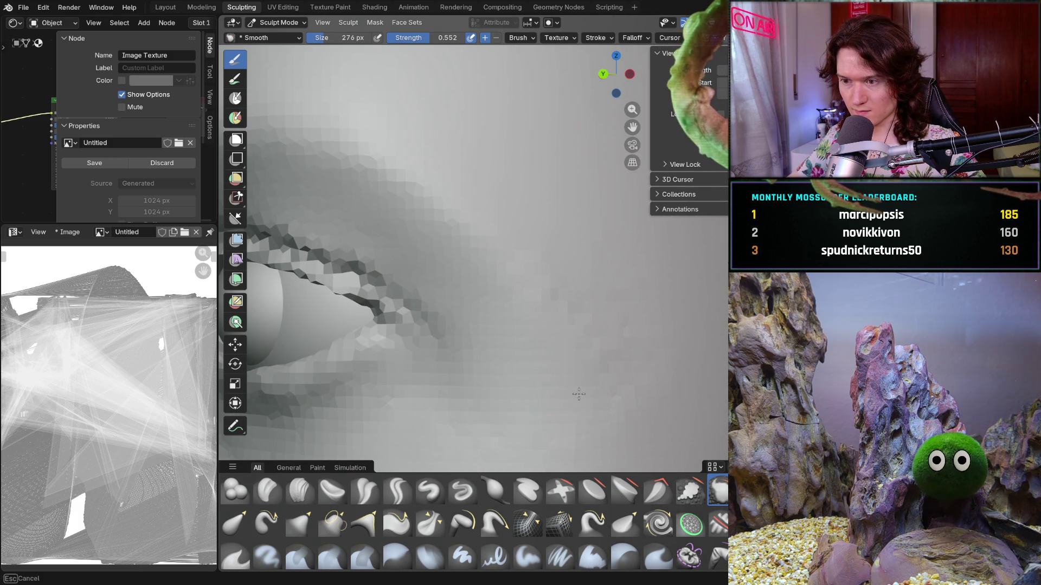
key("b")
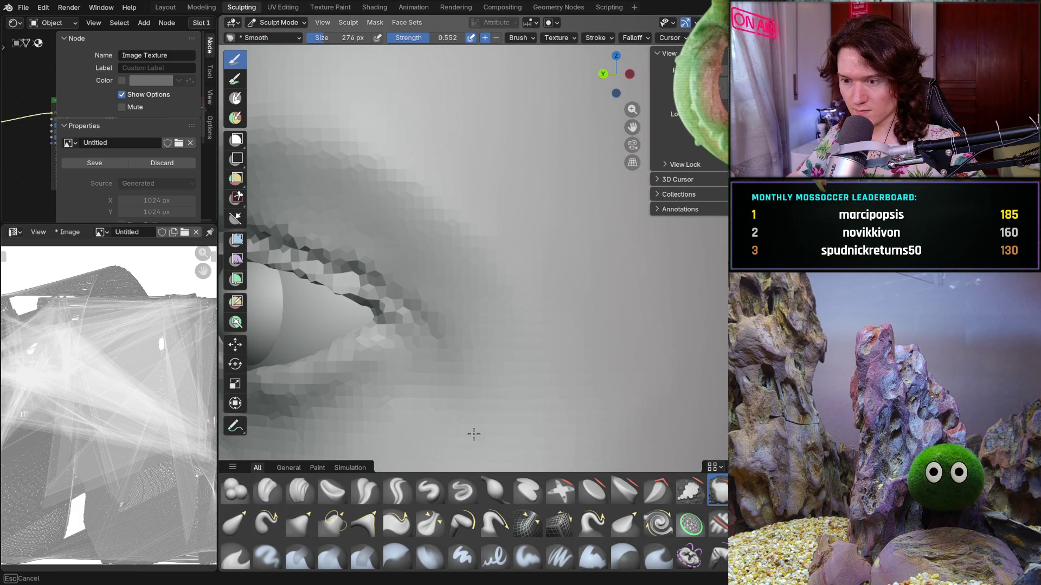
key("Escape")
scroll(477, 388, "down", 6)
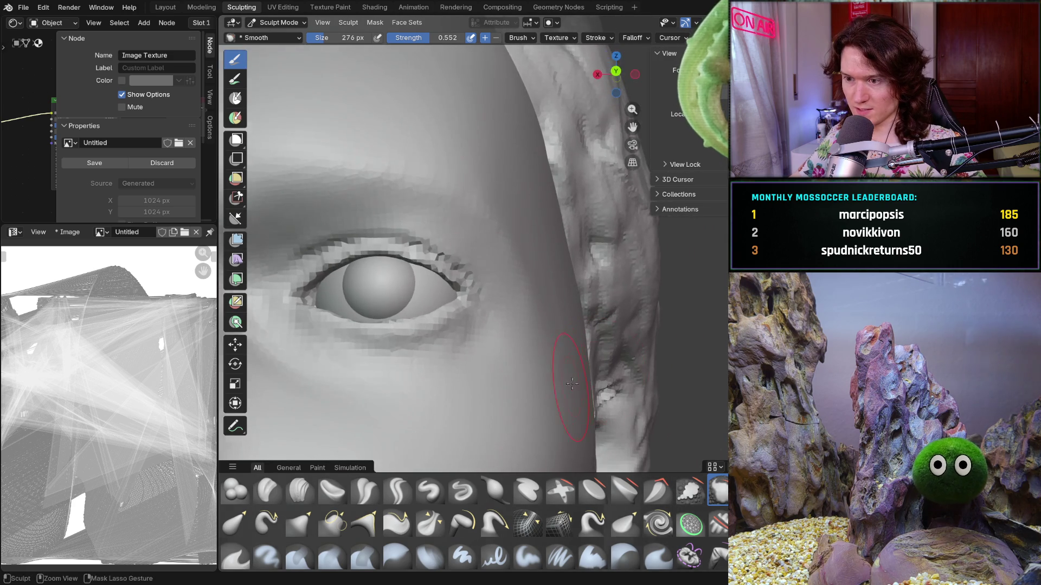
scroll(572, 384, "up", 4)
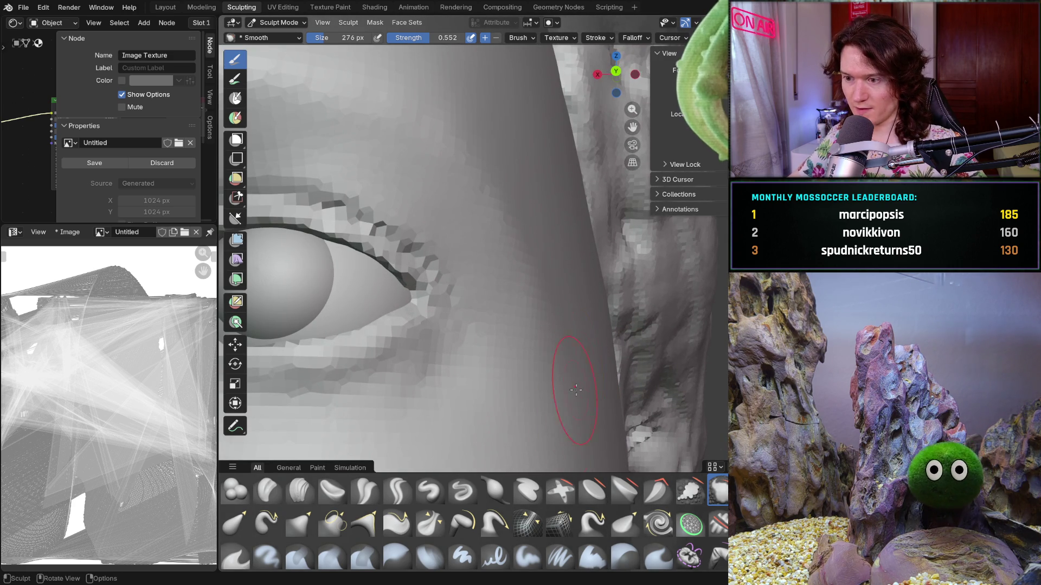
scroll(575, 389, "up", 3)
key("shift+b")
key("Escape")
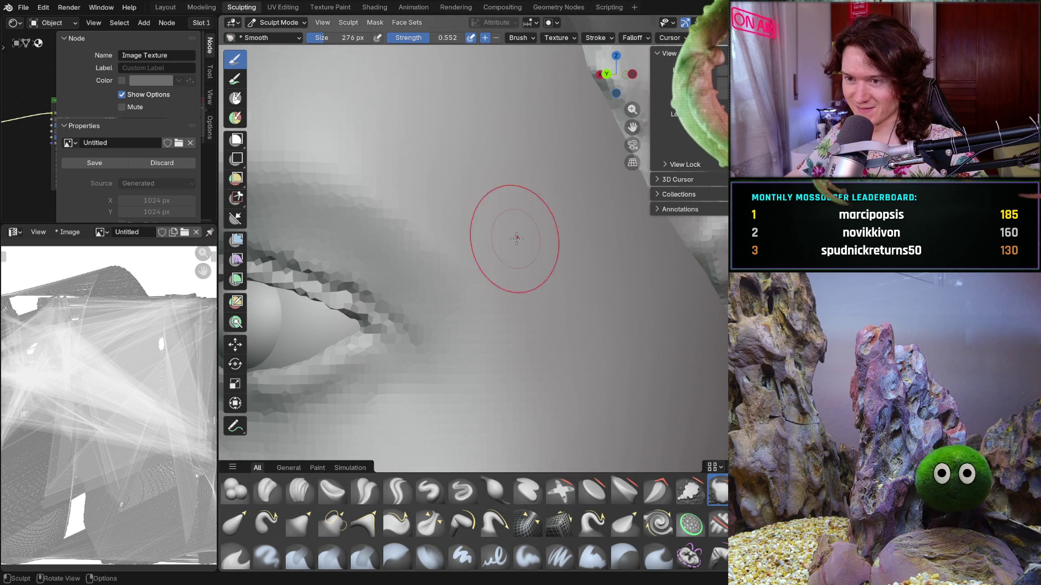
mouse_move(516, 240)
middle_mouse_down()
mouse_move(551, 284)
mouse_move(503, 298)
mouse_move(578, 310)
middle_mouse_up()
scroll(578, 310, "down", 4)
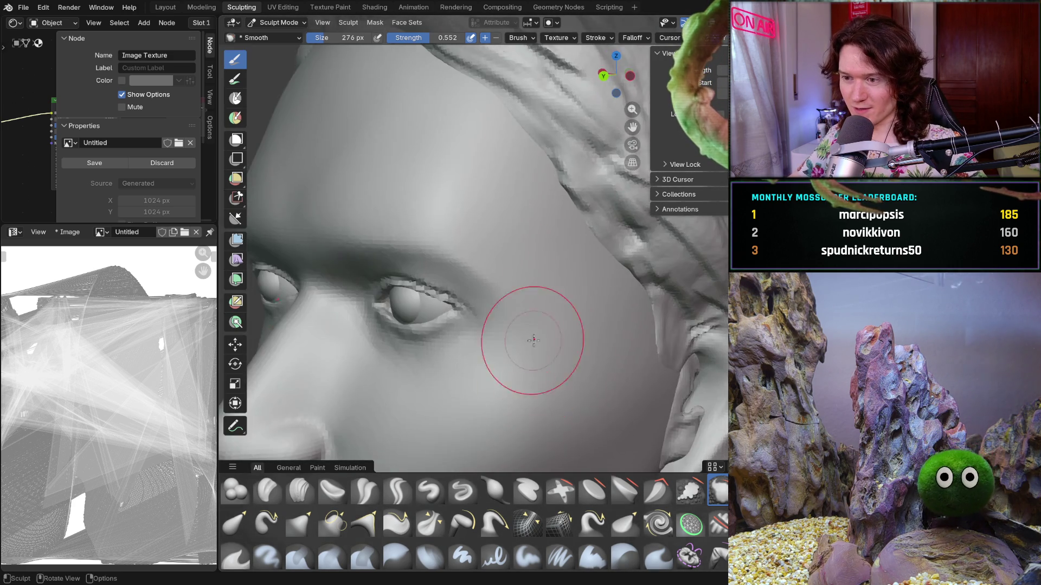
middle_click_drag(529, 337, 623, 315)
scroll(555, 378, "up", 4)
scroll(555, 378, "up", 3)
middle_click_drag(555, 378, 548, 325)
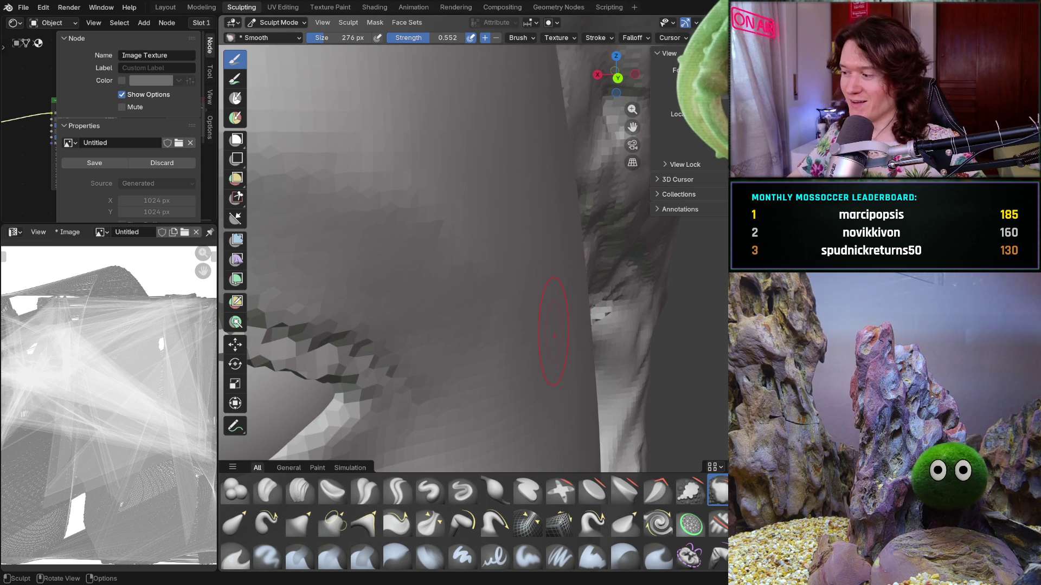
mouse_move(450, 408)
middle_mouse_down()
mouse_move(504, 344)
mouse_move(411, 362)
mouse_move(423, 372)
mouse_move(388, 329)
middle_mouse_up()
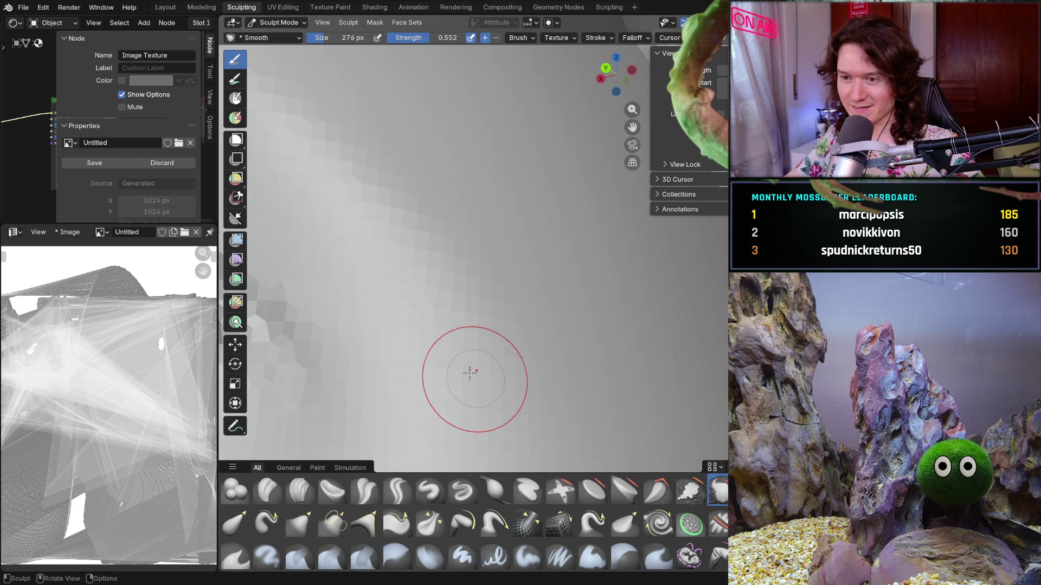
mouse_move(557, 376)
middle_mouse_down()
mouse_move(488, 437)
mouse_move(552, 372)
mouse_move(444, 279)
middle_mouse_up()
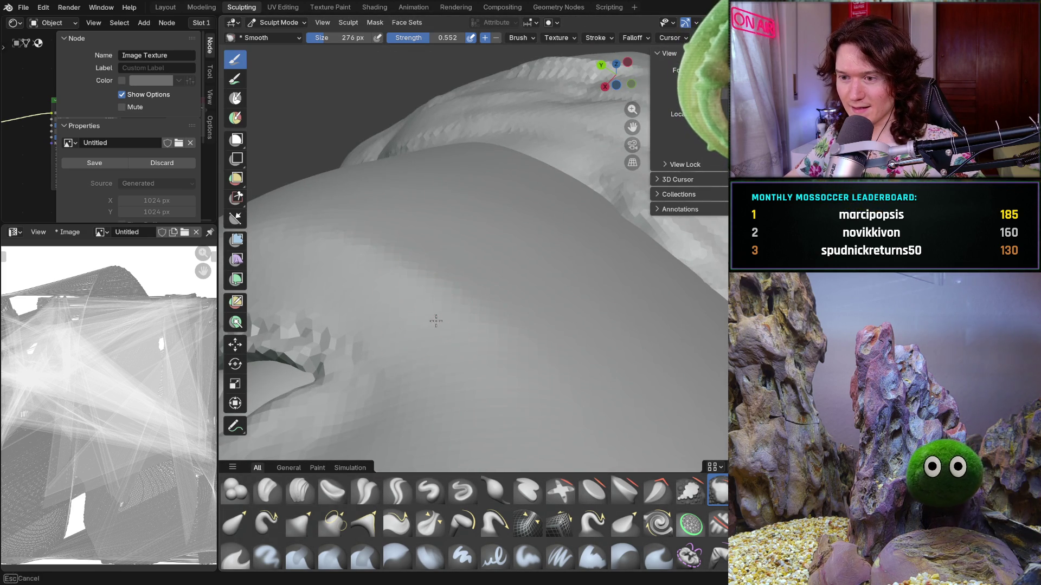
mouse_move(448, 344)
middle_mouse_down()
mouse_move(461, 417)
mouse_move(418, 429)
mouse_move(465, 290)
mouse_move(360, 279)
middle_mouse_up()
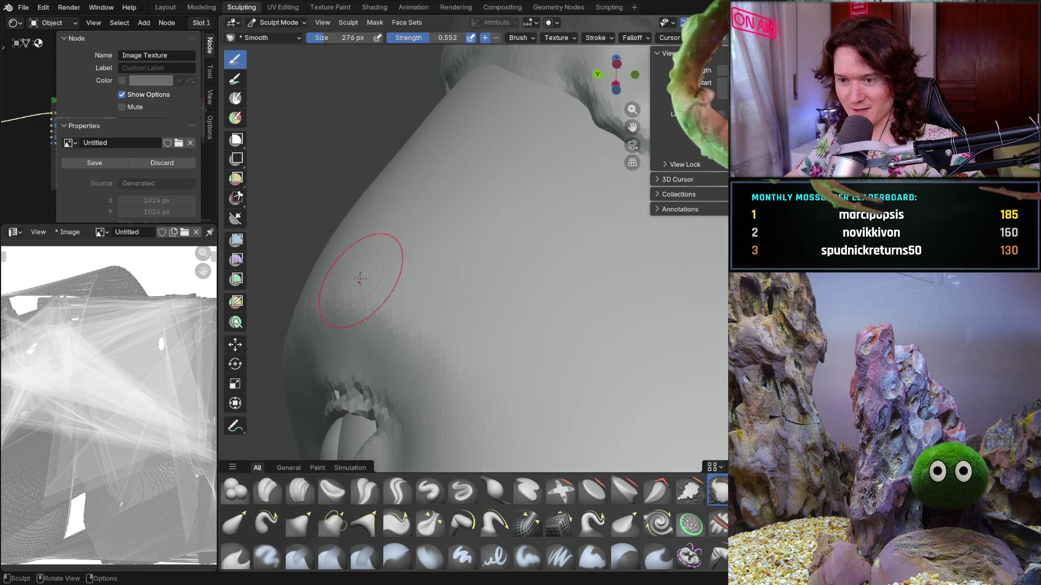
middle_click_drag(453, 353, 529, 413)
scroll(533, 353, "up", 3)
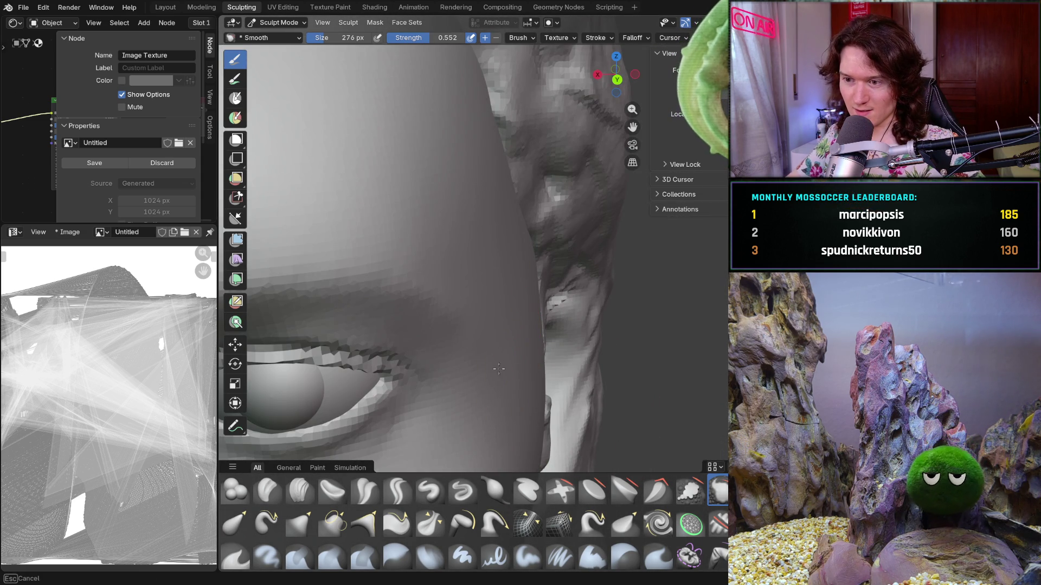
middle_click_drag(479, 341, 477, 356)
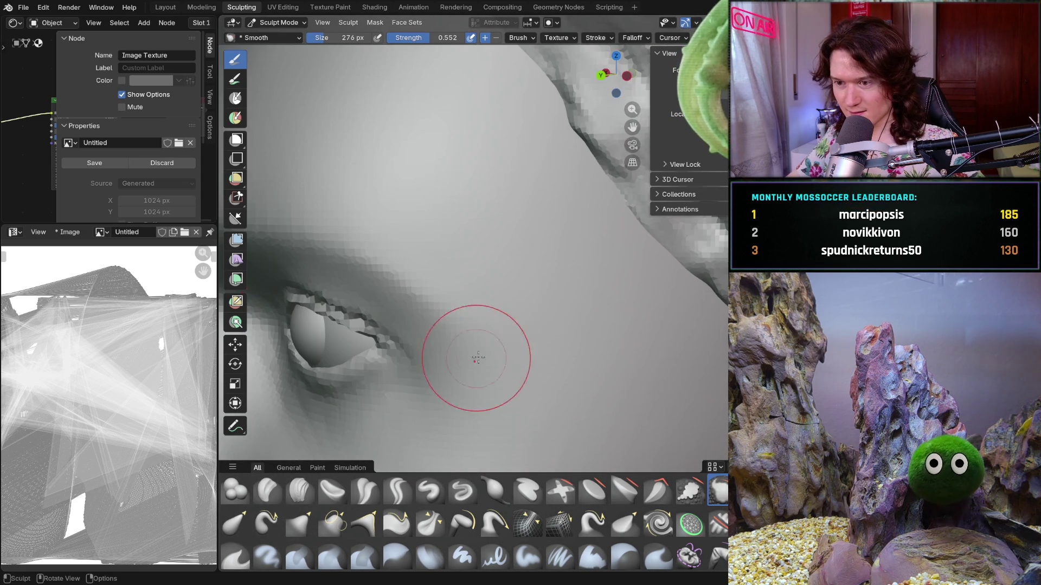
mouse_move(570, 349)
middle_mouse_down()
mouse_move(518, 353)
mouse_move(563, 389)
middle_mouse_up()
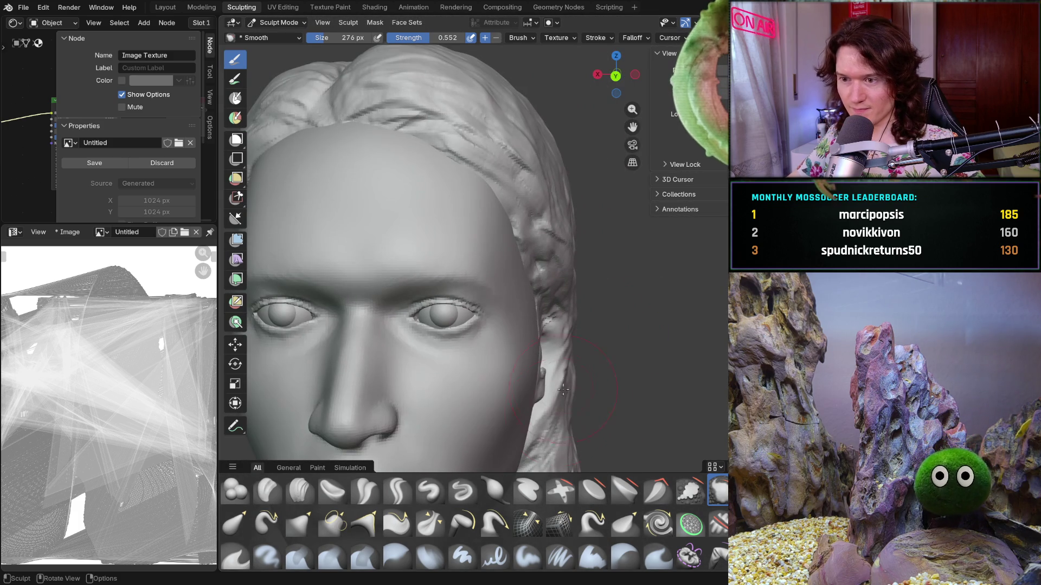
Close in on the eye and smooth the brow above it.
scroll(570, 374, "up", 6)
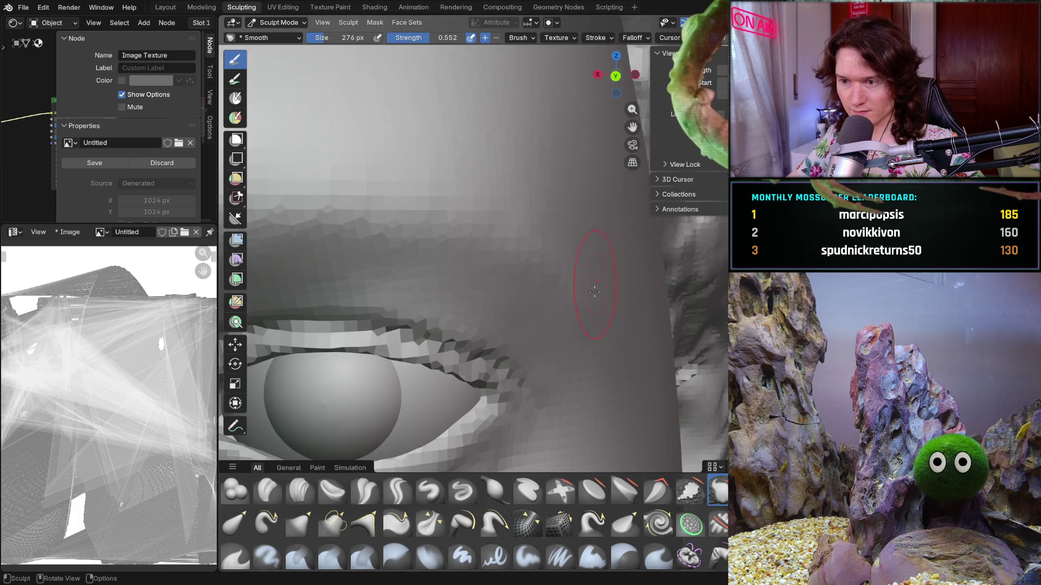
middle_click_drag(564, 304, 607, 341)
scroll(585, 325, "down", 3)
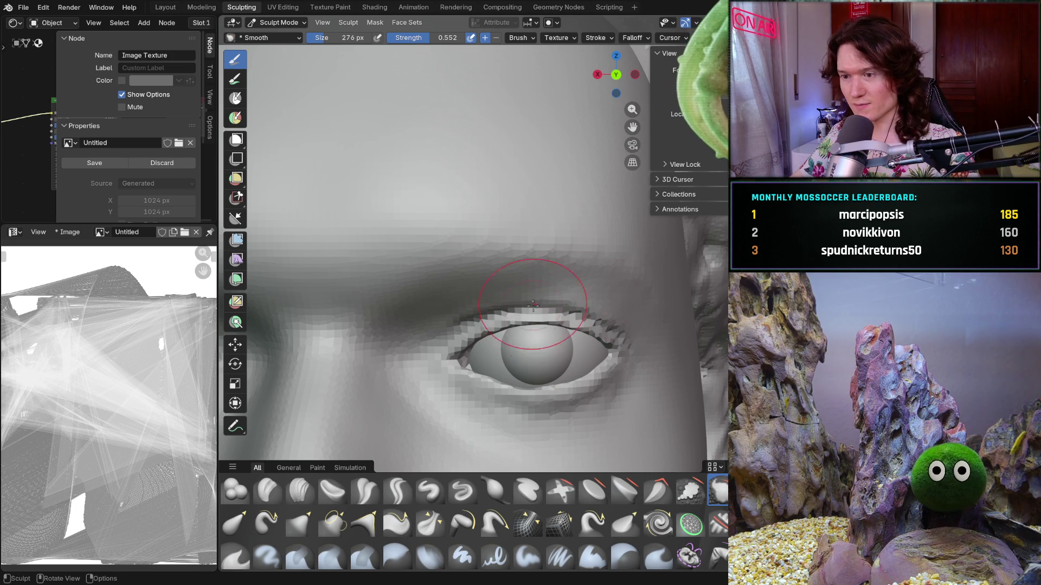
mouse_move(612, 351)
middle_mouse_down()
mouse_move(581, 314)
mouse_move(532, 317)
middle_mouse_up()
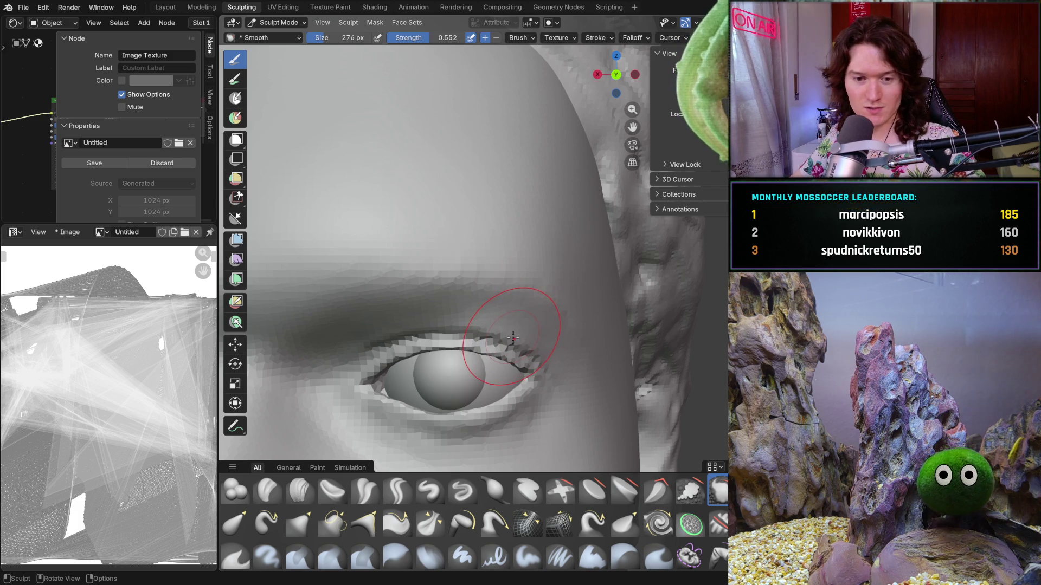
mouse_move(549, 314)
left_mouse_down()
mouse_move(406, 279)
mouse_move(508, 309)
left_mouse_up()
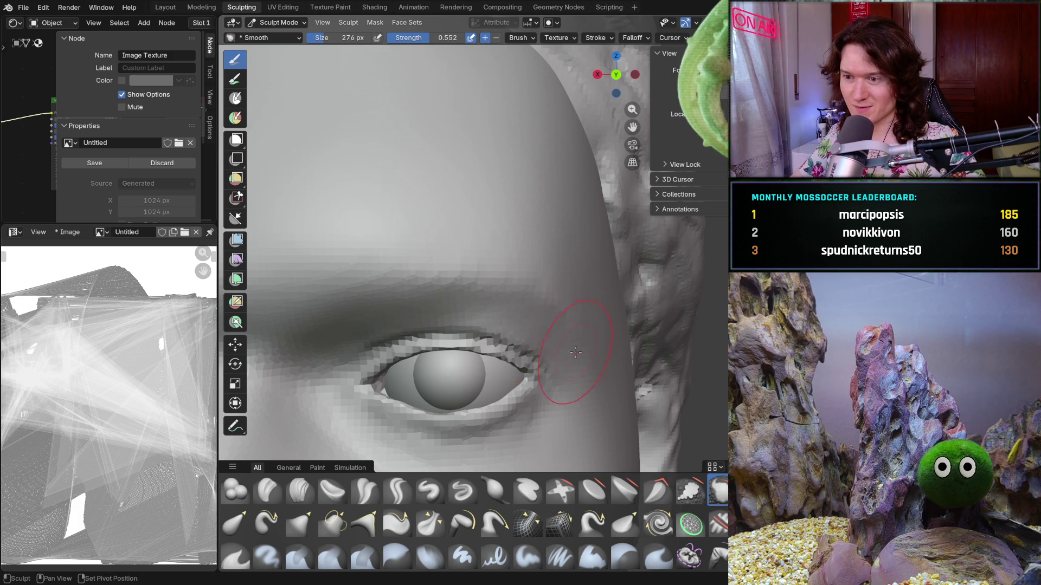
middle_click_drag(576, 352, 542, 346)
scroll(524, 344, "up", 5)
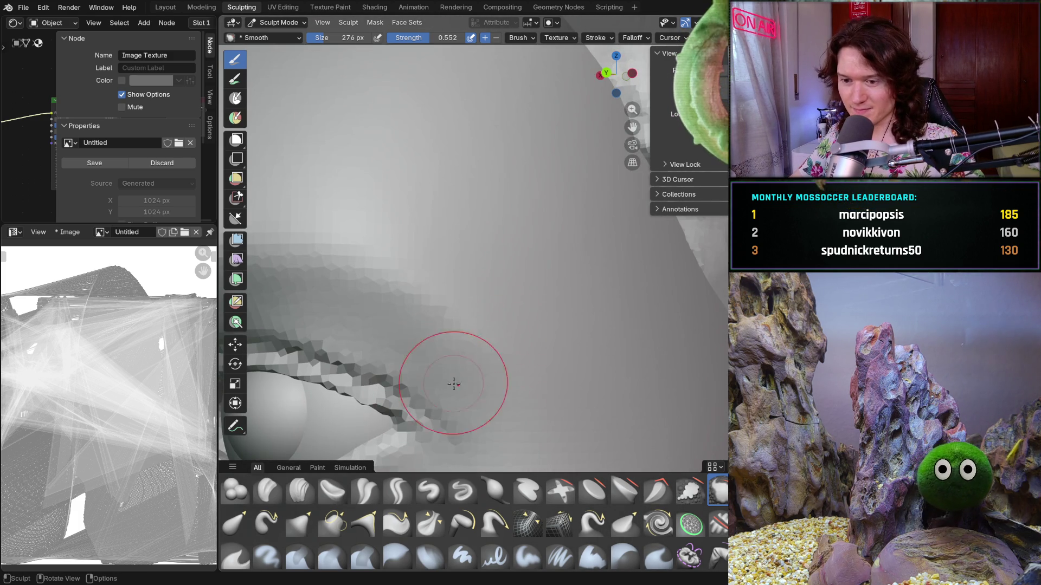
Shrink the Smooth brush to 226 px and pick the third brush in the shelf.
key("f")
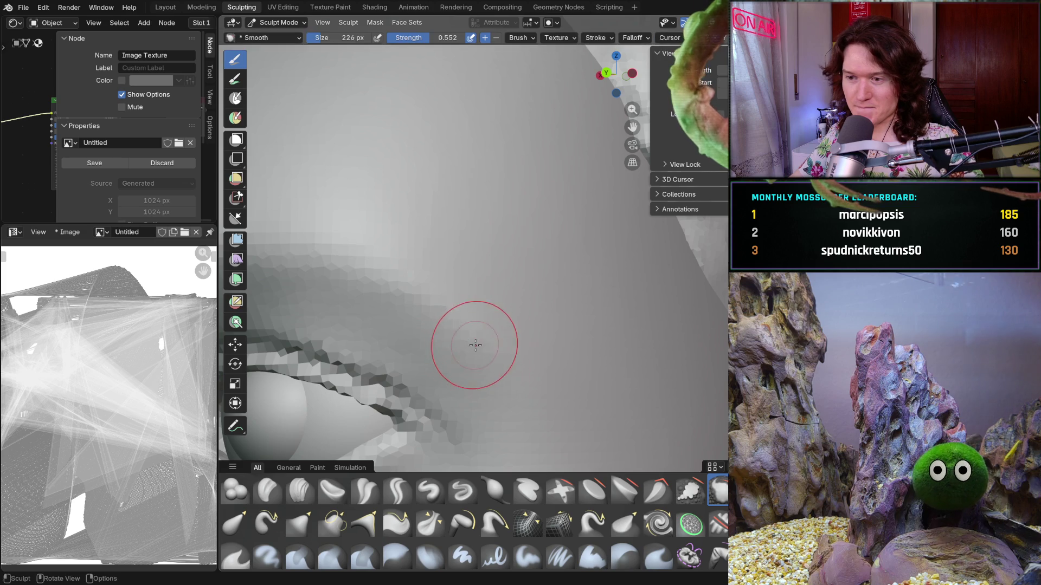
mouse_move(476, 344)
middle_mouse_down()
mouse_move(518, 366)
mouse_move(466, 347)
mouse_move(378, 346)
mouse_move(444, 412)
mouse_move(477, 473)
middle_mouse_up()
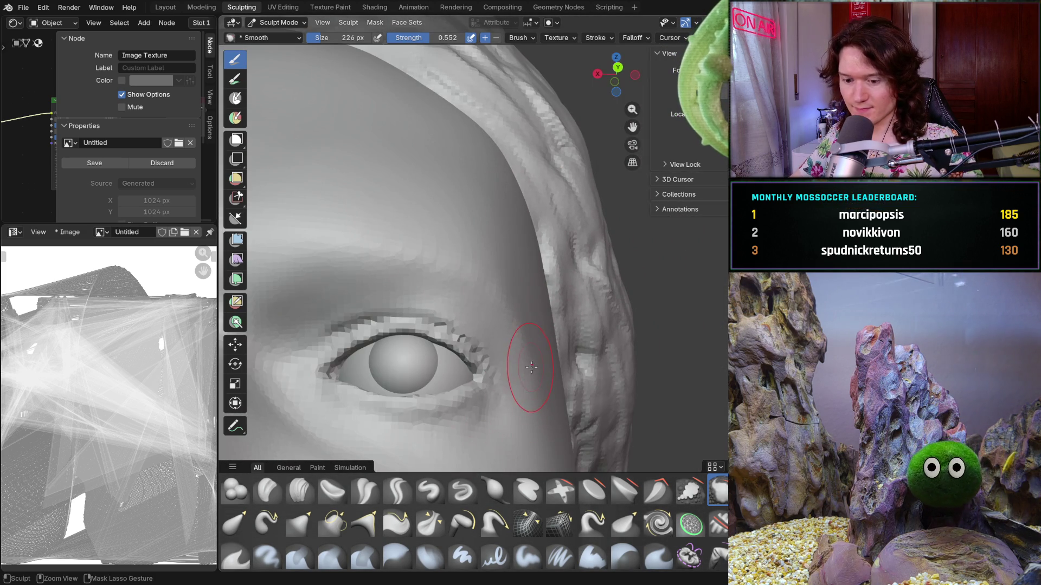
scroll(606, 326, "down", 5)
scroll(554, 347, "up", 10)
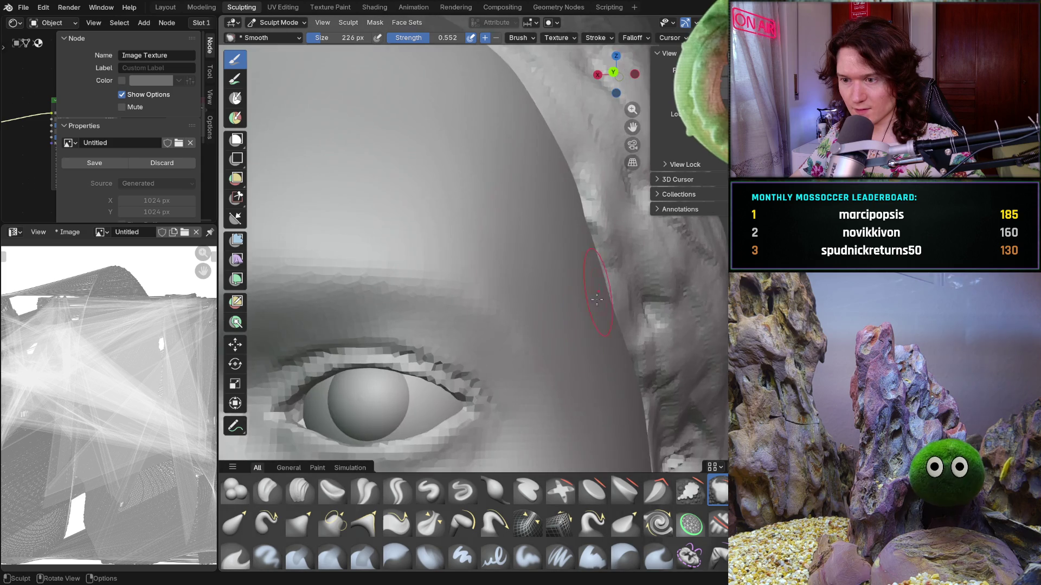
left_click(299, 490)
Set Clay Strips to 102 px and zoom in on the outer eye corner.
key("f")
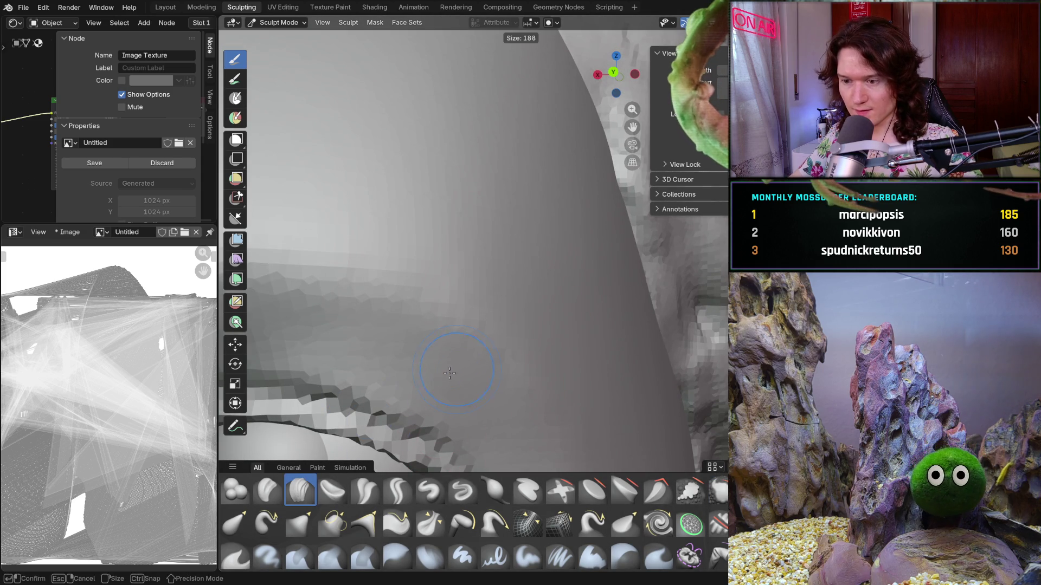
left_click(442, 371)
mouse_move(477, 374)
middle_mouse_down()
mouse_move(521, 273)
mouse_move(497, 390)
middle_mouse_up()
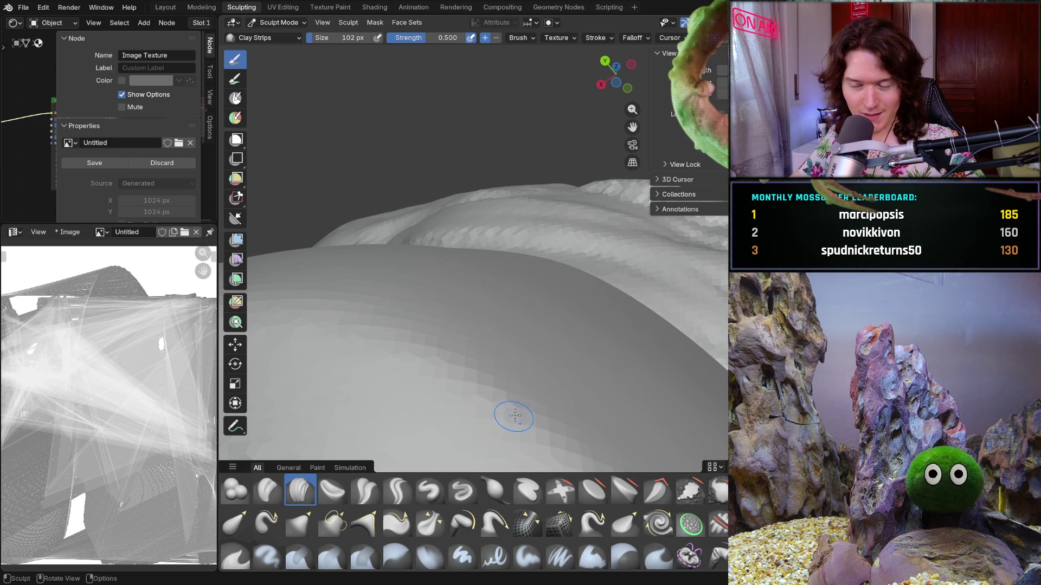
mouse_move(504, 328)
middle_mouse_down()
mouse_move(511, 379)
mouse_move(541, 297)
mouse_move(553, 315)
mouse_move(515, 360)
mouse_move(545, 404)
mouse_move(497, 382)
mouse_move(516, 309)
mouse_move(527, 424)
mouse_move(564, 365)
middle_mouse_up()
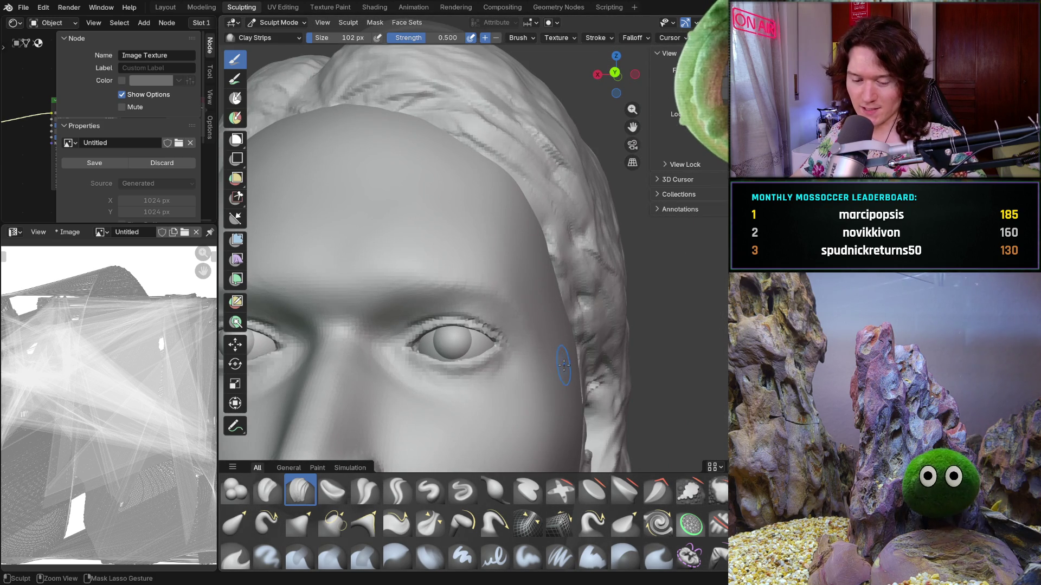
scroll(535, 377, "up", 5)
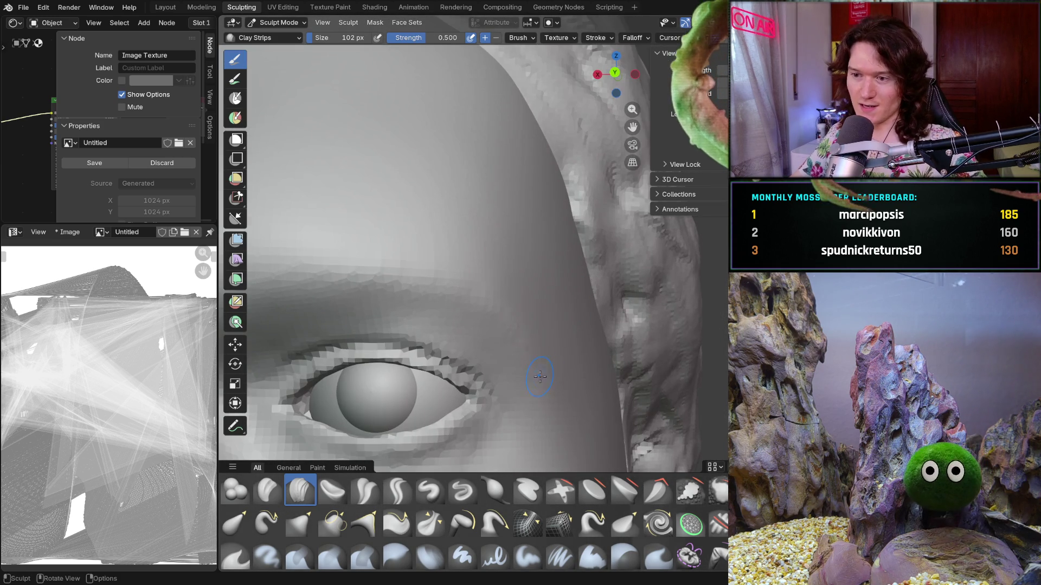
scroll(544, 361, "up", 4)
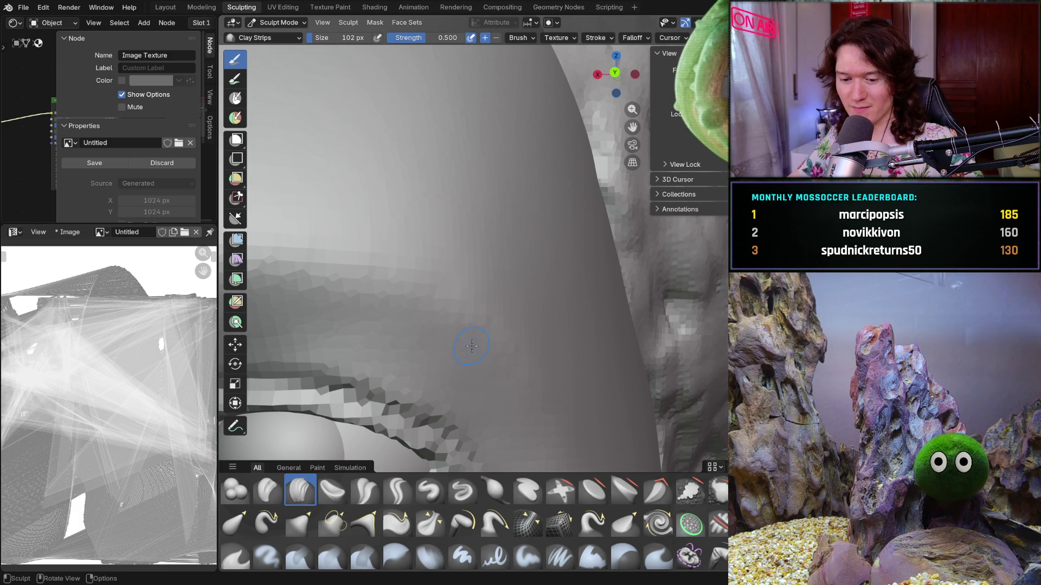
Enlarge the Smooth brush to 198 px and smooth the skin beside the eye corner.
key("f")
left_click(483, 350)
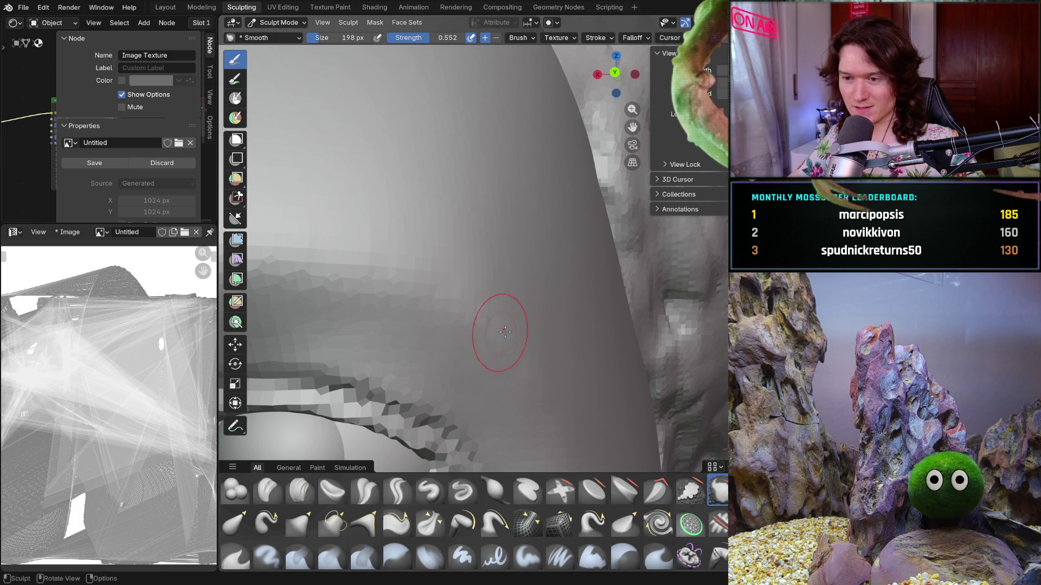
middle_click_drag(495, 345, 488, 320, "shift")
mouse_move(521, 340)
left_mouse_down("shift")
mouse_move(511, 214)
mouse_move(531, 320)
left_mouse_up("shift")
Orbit back to the eye and look up at the brow from below.
scroll(541, 315, "down", 5)
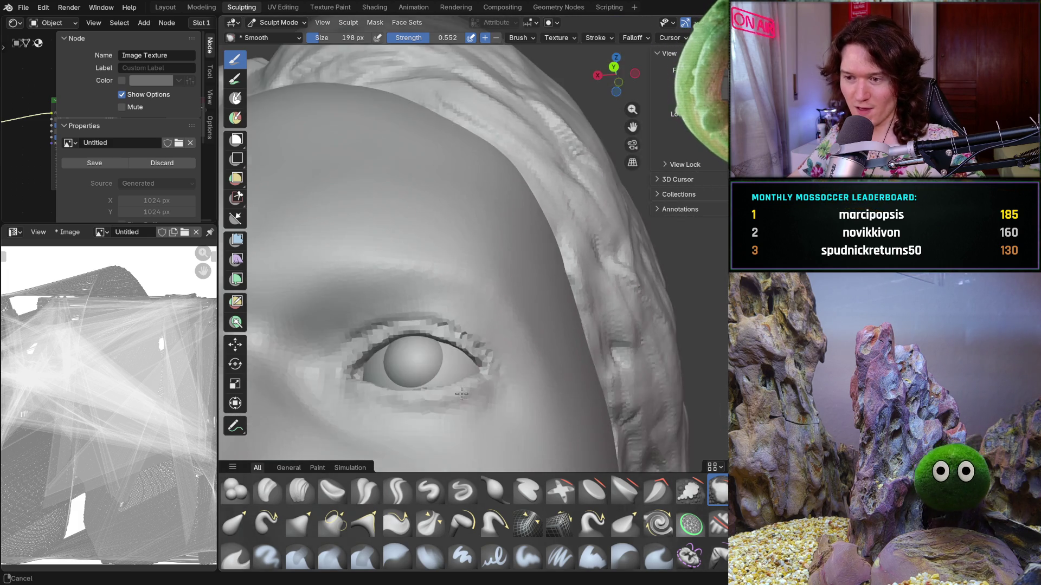
mouse_move(537, 325)
middle_mouse_down()
mouse_move(471, 336)
mouse_move(547, 364)
mouse_move(538, 255)
mouse_move(530, 290)
mouse_move(430, 345)
mouse_move(430, 309)
mouse_move(414, 278)
mouse_move(414, 353)
mouse_move(425, 344)
mouse_move(421, 360)
mouse_move(495, 446)
mouse_move(521, 380)
mouse_move(548, 350)
mouse_move(539, 343)
middle_mouse_up()
scroll(542, 315, "up", 2)
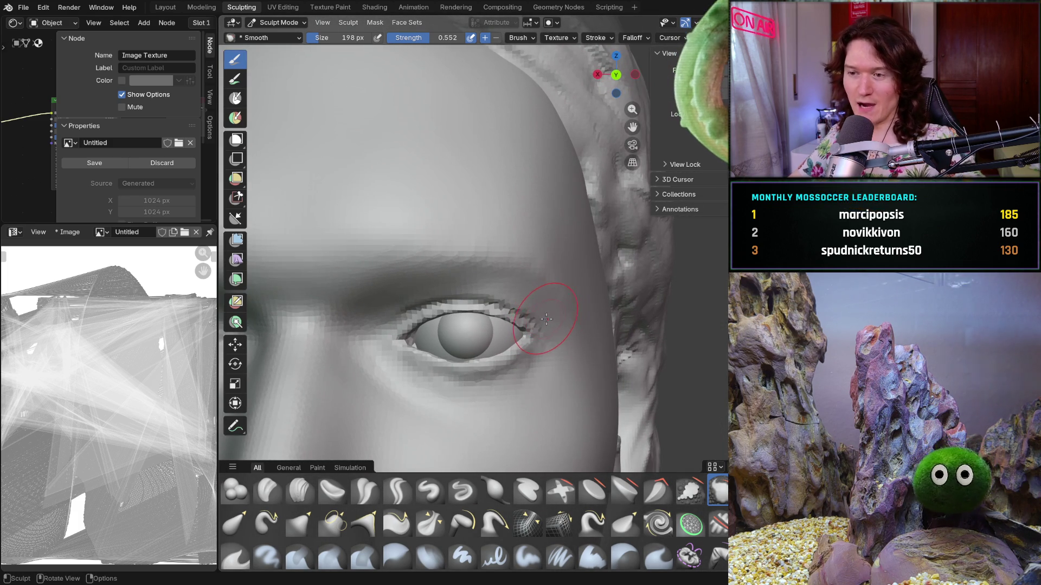
scroll(557, 333, "down", 4)
scroll(585, 295, "up", 6)
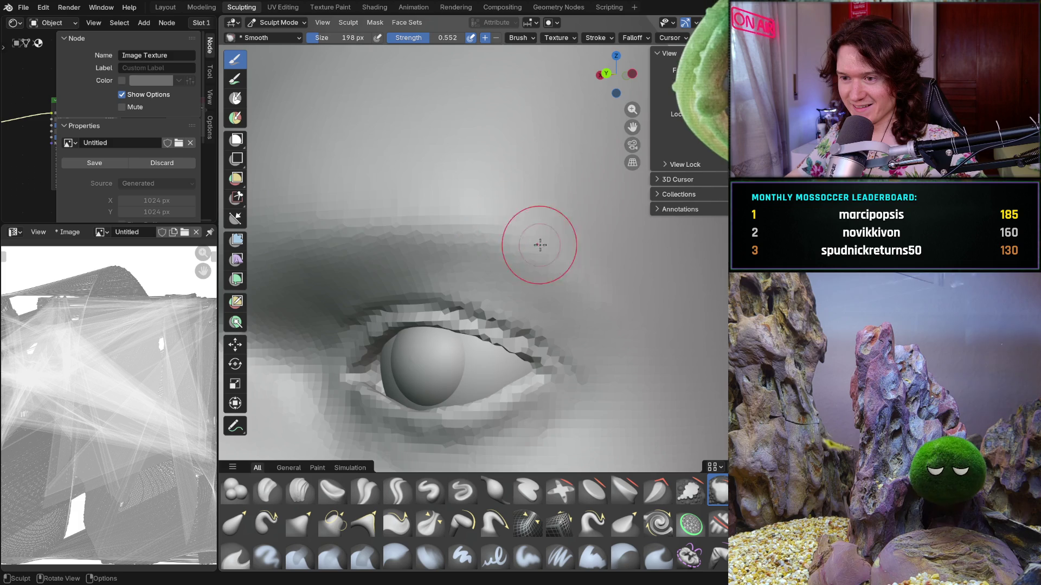
mouse_move(539, 241)
middle_mouse_down()
mouse_move(638, 214)
mouse_move(547, 403)
mouse_move(577, 390)
mouse_move(584, 276)
mouse_move(571, 342)
middle_mouse_up()
scroll(564, 319, "up", 2)
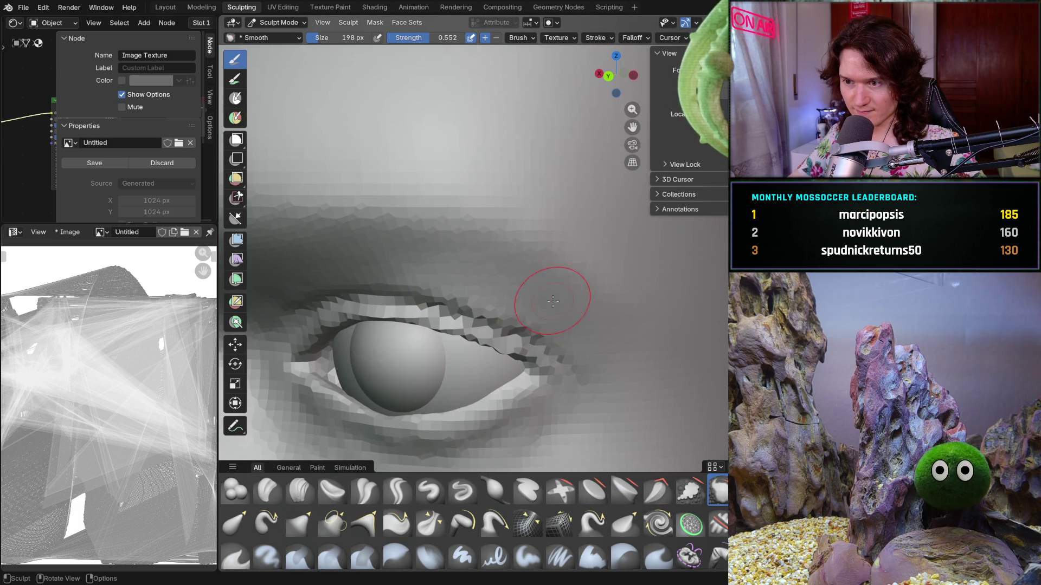
Select Clay Strips and orbit low around the eyeball to inspect the eyelid's underside.
left_click(300, 490)
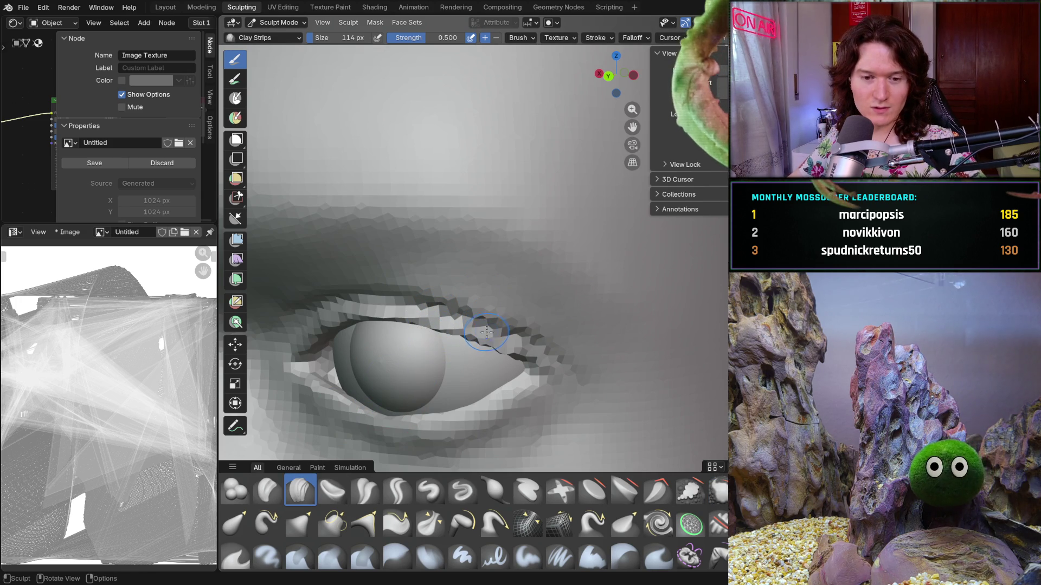
mouse_move(488, 343)
middle_mouse_down()
mouse_move(520, 278)
mouse_move(504, 263)
mouse_move(502, 285)
mouse_move(439, 237)
middle_mouse_up()
mouse_move(424, 246)
left_mouse_down()
mouse_move(459, 247)
mouse_move(392, 245)
left_mouse_up()
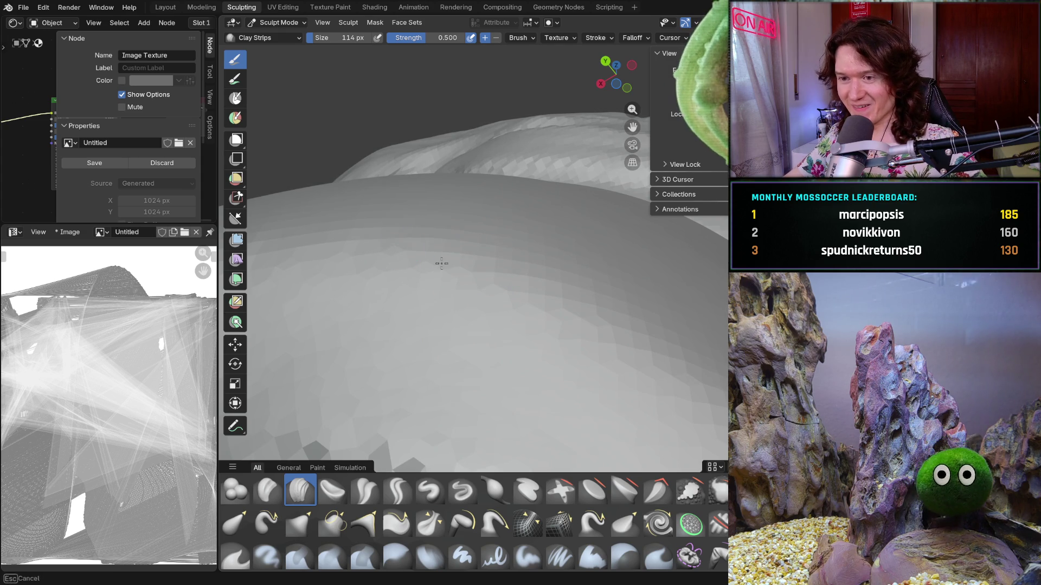
middle_click_drag(513, 256, 583, 344)
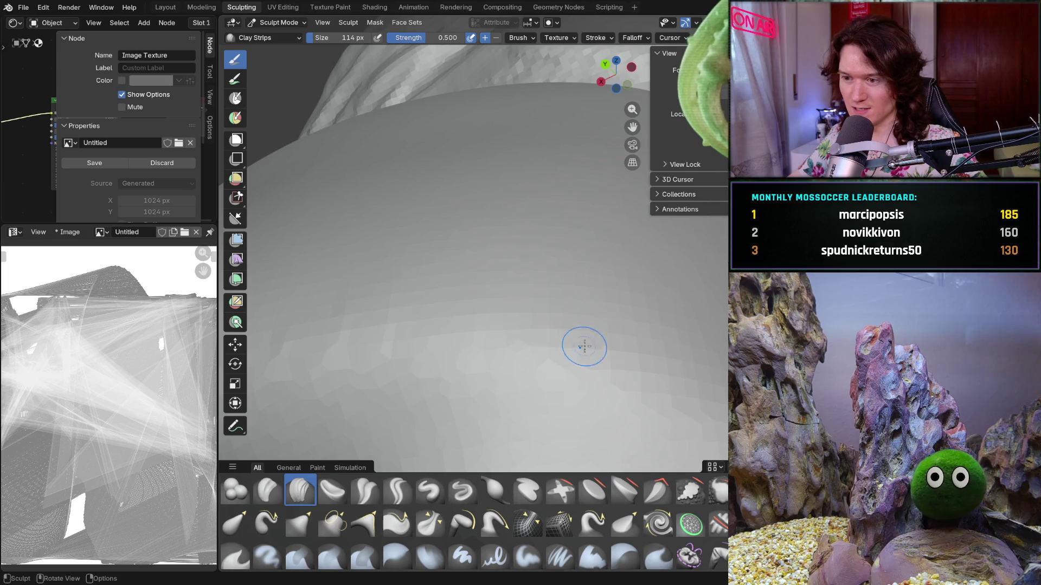
left_click_drag(583, 344, 640, 349)
mouse_move(591, 332)
middle_mouse_down()
mouse_move(564, 367)
mouse_move(581, 302)
mouse_move(576, 309)
middle_mouse_up()
scroll(576, 309, "up", 3)
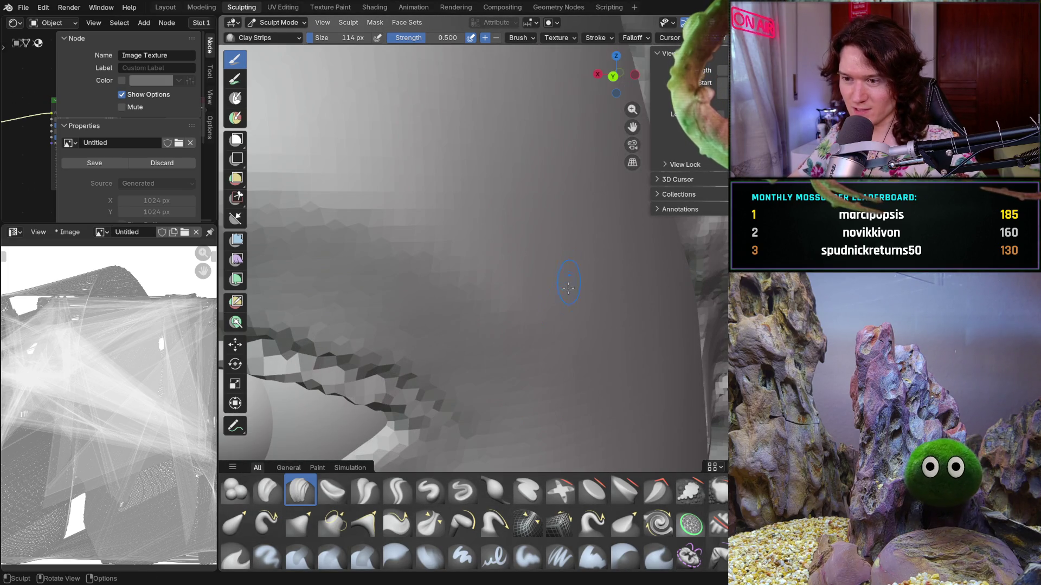
Switch to the Smooth brush and orbit around the eye and eyelid.
key("shift")
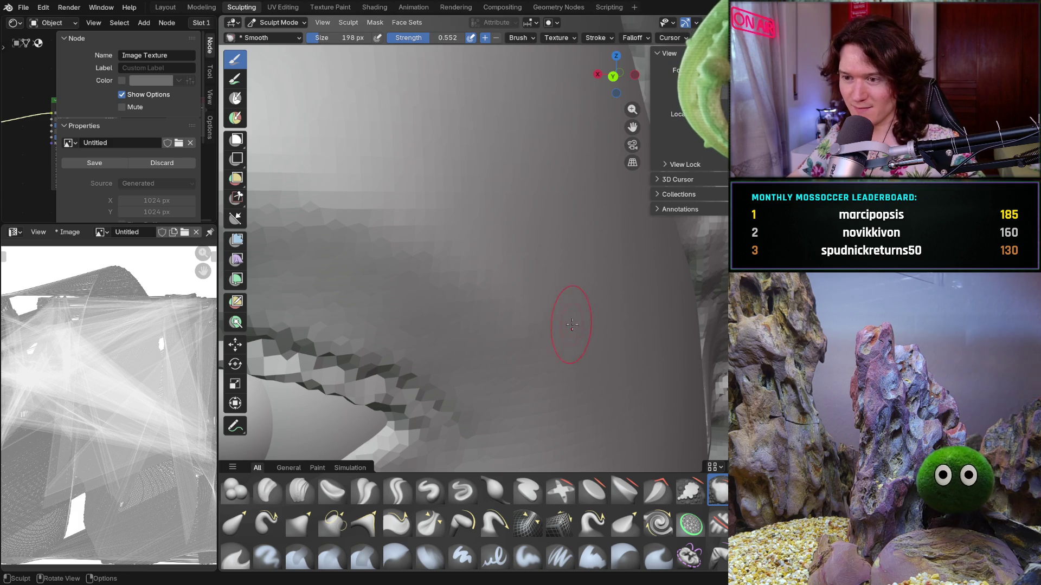
scroll(572, 325, "down", 4)
mouse_move(500, 311)
middle_mouse_down()
mouse_move(509, 323)
mouse_move(482, 276)
mouse_move(557, 344)
mouse_move(511, 336)
mouse_move(514, 385)
middle_mouse_up()
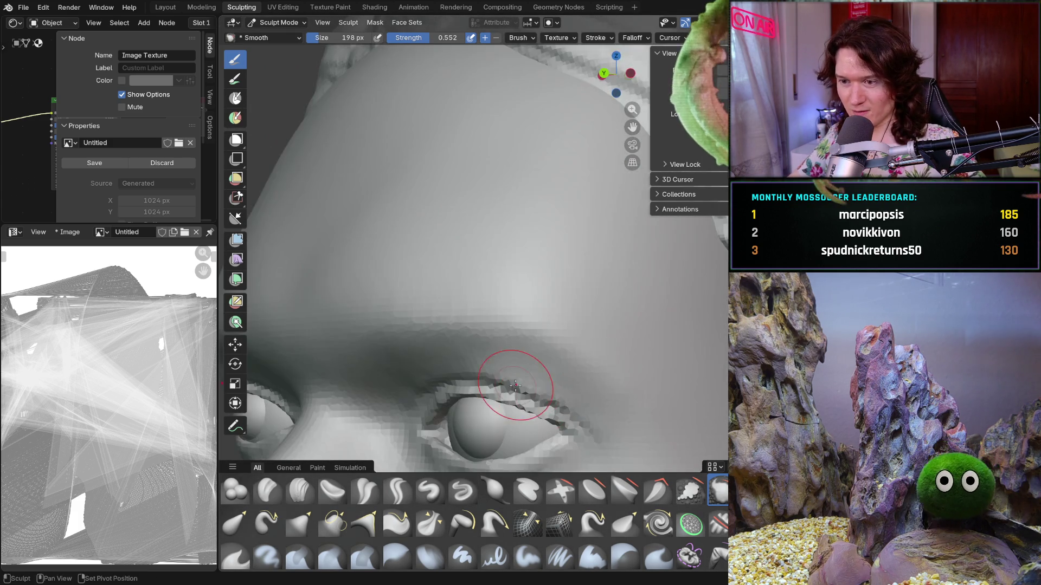
scroll(514, 386, "down", 3)
scroll(580, 326, "up", 3)
scroll(603, 306, "up", 4)
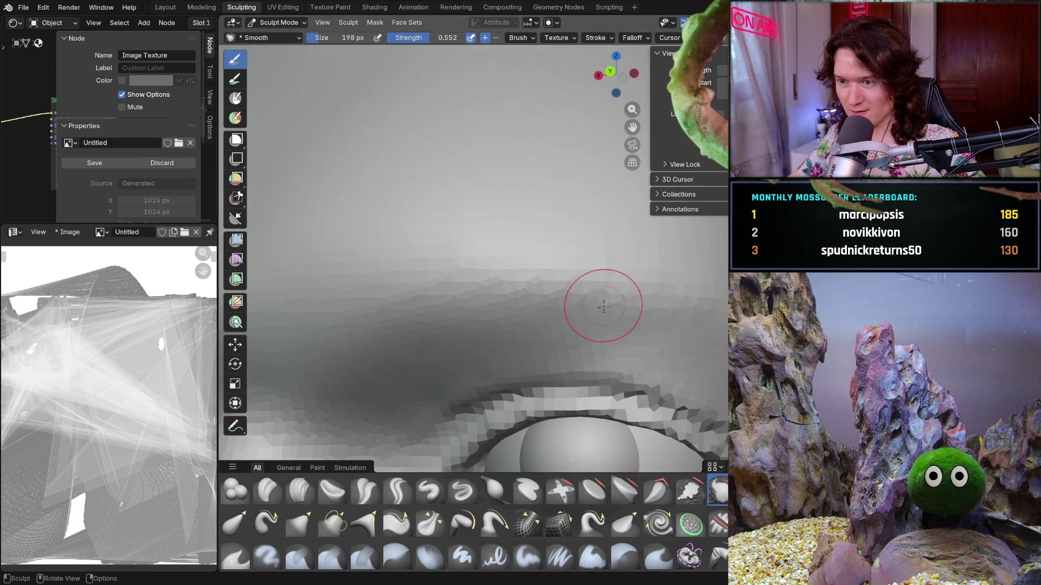
mouse_move(604, 306)
middle_mouse_down("shift")
mouse_move(585, 294)
mouse_move(616, 272)
middle_mouse_up("shift")
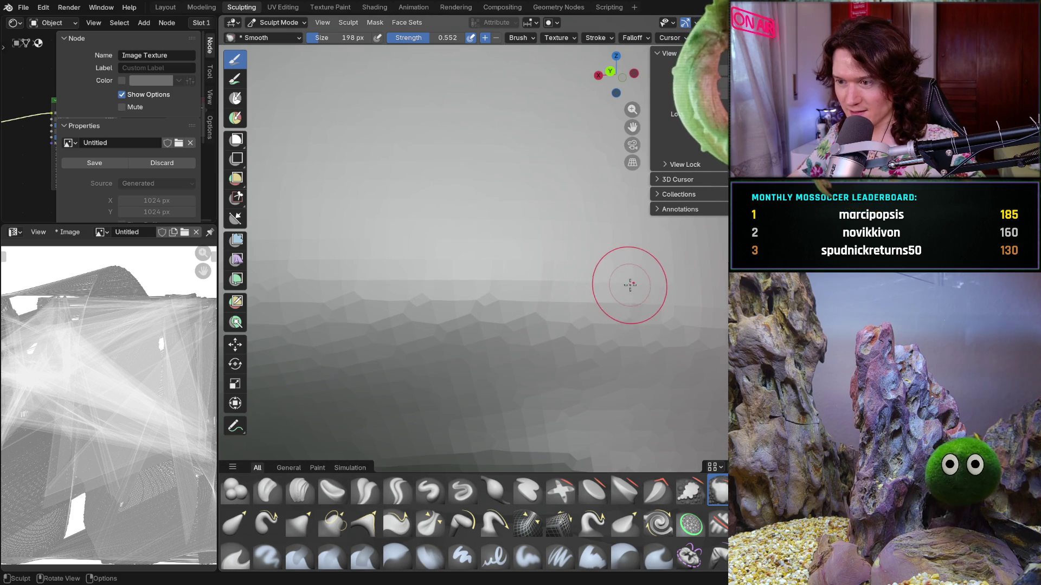
scroll(576, 372, "down", 3)
mouse_move(576, 371)
middle_mouse_down()
mouse_move(670, 306)
mouse_move(661, 260)
mouse_move(603, 224)
mouse_move(558, 274)
mouse_move(569, 306)
mouse_move(618, 329)
mouse_move(662, 314)
mouse_move(512, 430)
middle_mouse_up()
scroll(641, 269, "up", 2)
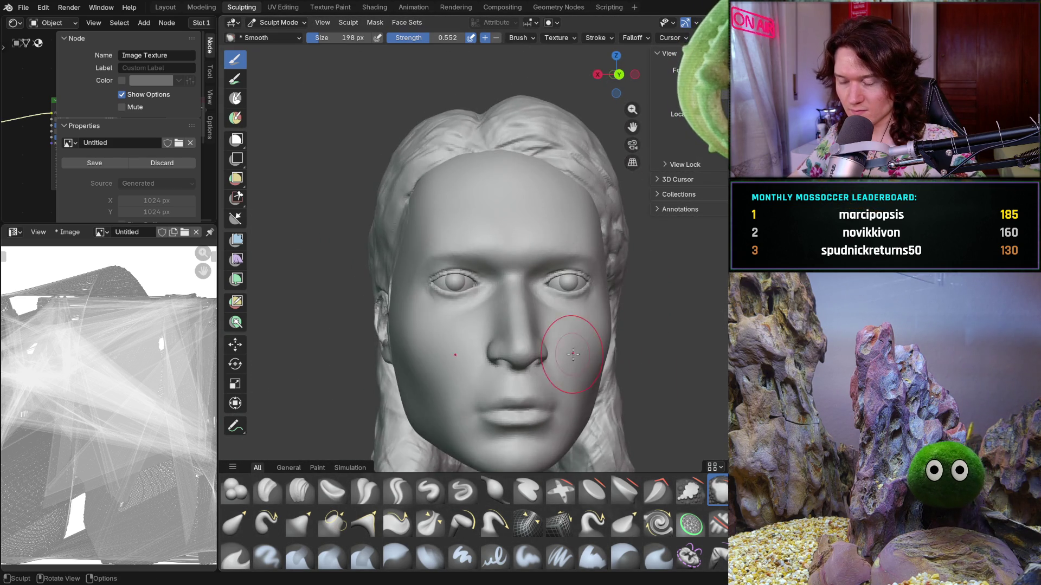
Orbit across the eyes, nose, brow and temple to review the form.
middle_click_drag(577, 348, 570, 324, "ctrl")
scroll(562, 400, "up", 2)
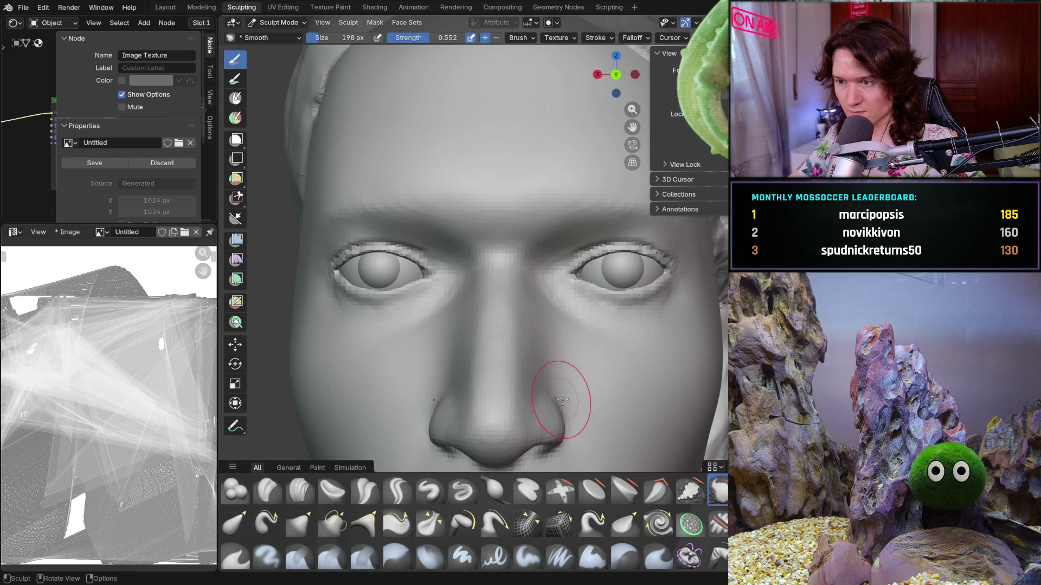
scroll(559, 351, "down", 5)
mouse_move(551, 332)
middle_mouse_down()
mouse_move(575, 315)
mouse_move(551, 278)
mouse_move(553, 302)
mouse_move(523, 346)
mouse_move(520, 373)
mouse_move(571, 316)
middle_mouse_up()
scroll(570, 315, "up", 3)
middle_click_drag(589, 440, 572, 353)
mouse_move(594, 391)
middle_mouse_down()
mouse_move(604, 334)
mouse_move(653, 351)
mouse_move(668, 274)
mouse_move(671, 306)
middle_mouse_up()
scroll(654, 352, "up", 2)
scroll(668, 274, "down", 5)
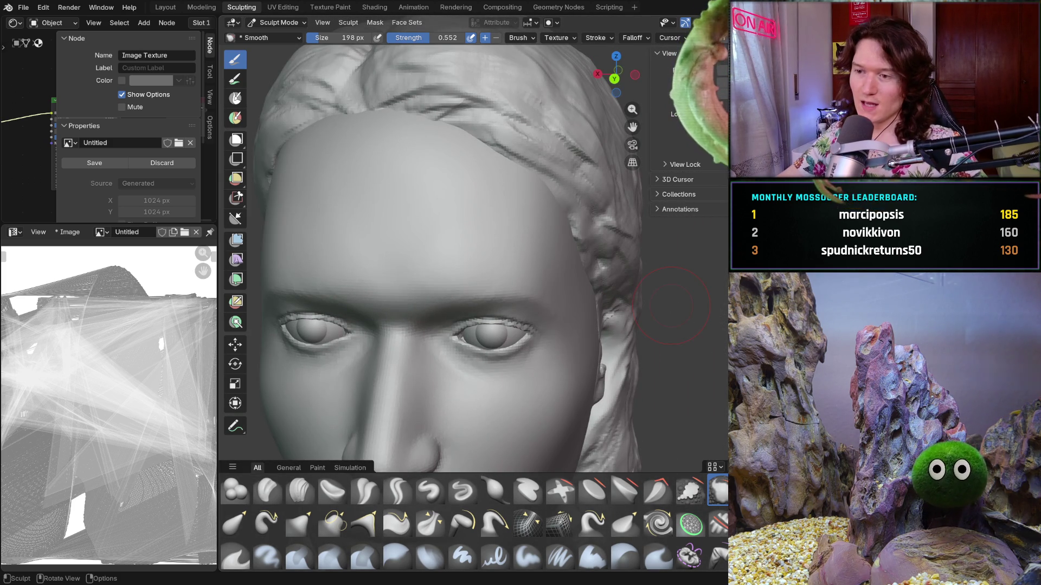
Snap to front orthographic view and zoom out to the whole face.
key("ctrl+KP_1")
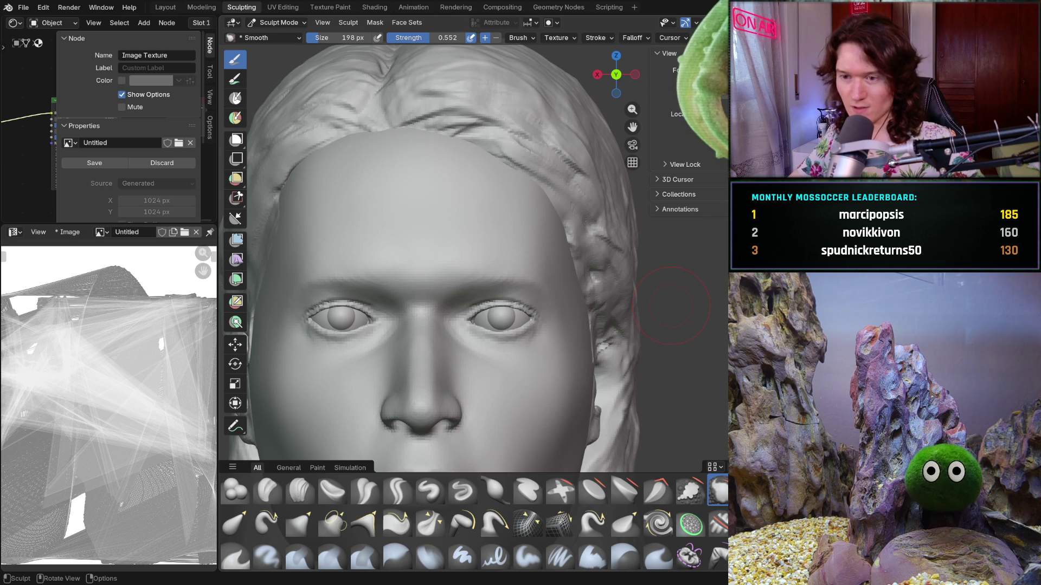
scroll(539, 341, "down", 4)
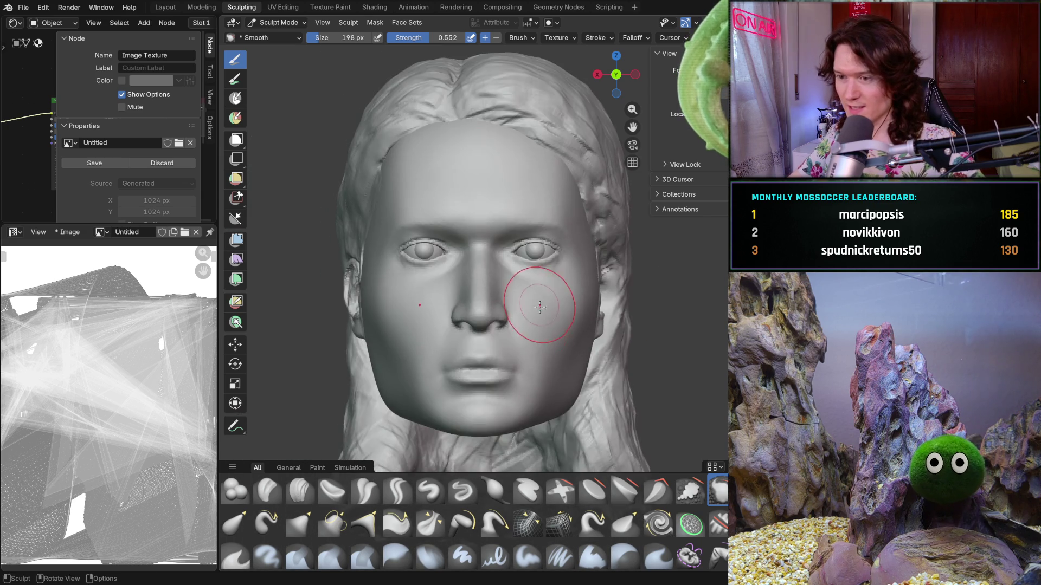
mouse_move(540, 307)
middle_mouse_down()
mouse_move(529, 342)
mouse_move(541, 345)
middle_mouse_up()
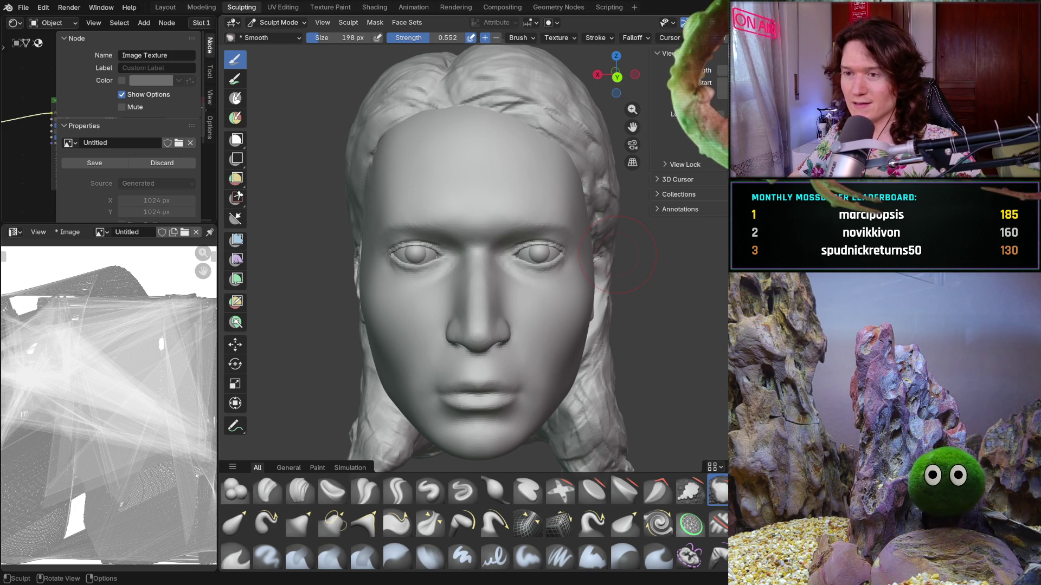
Smooth the cheek just below the eye with the Smooth brush.
mouse_move(624, 329)
middle_mouse_down()
mouse_move(476, 332)
mouse_move(469, 346)
middle_mouse_up()
scroll(468, 347, "up", 3)
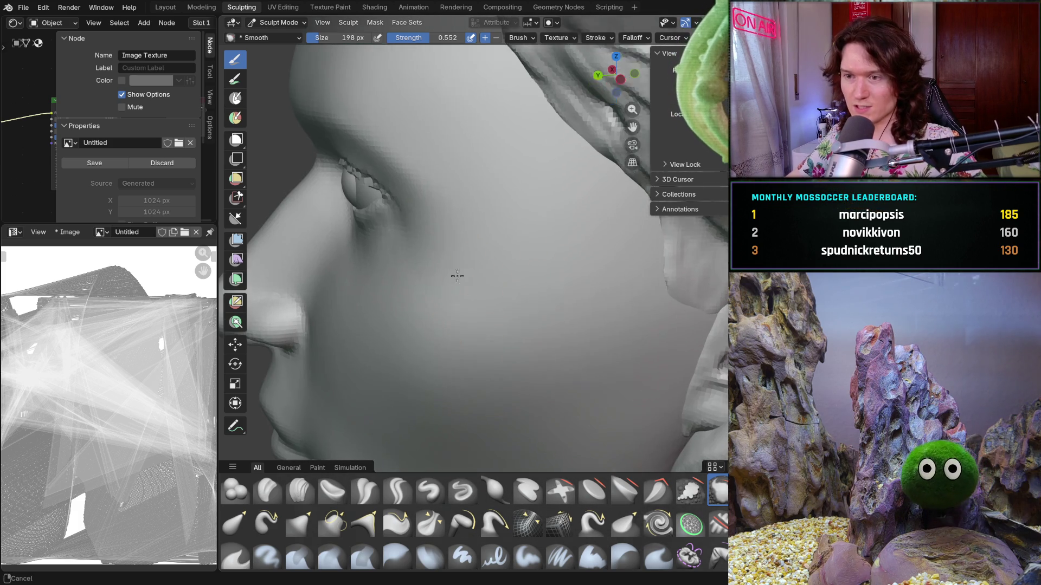
mouse_move(474, 312)
middle_mouse_down()
mouse_move(469, 342)
mouse_move(468, 280)
mouse_move(457, 291)
mouse_move(472, 279)
mouse_move(618, 325)
mouse_move(505, 363)
middle_mouse_up()
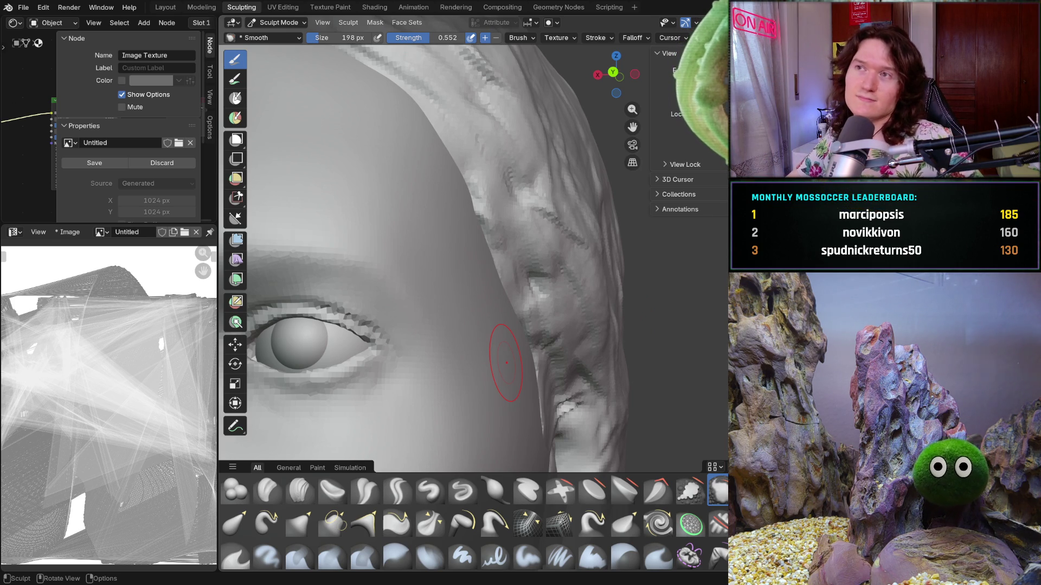
mouse_move(395, 360)
left_mouse_down()
mouse_move(399, 411)
mouse_move(406, 289)
mouse_move(461, 350)
left_mouse_up()
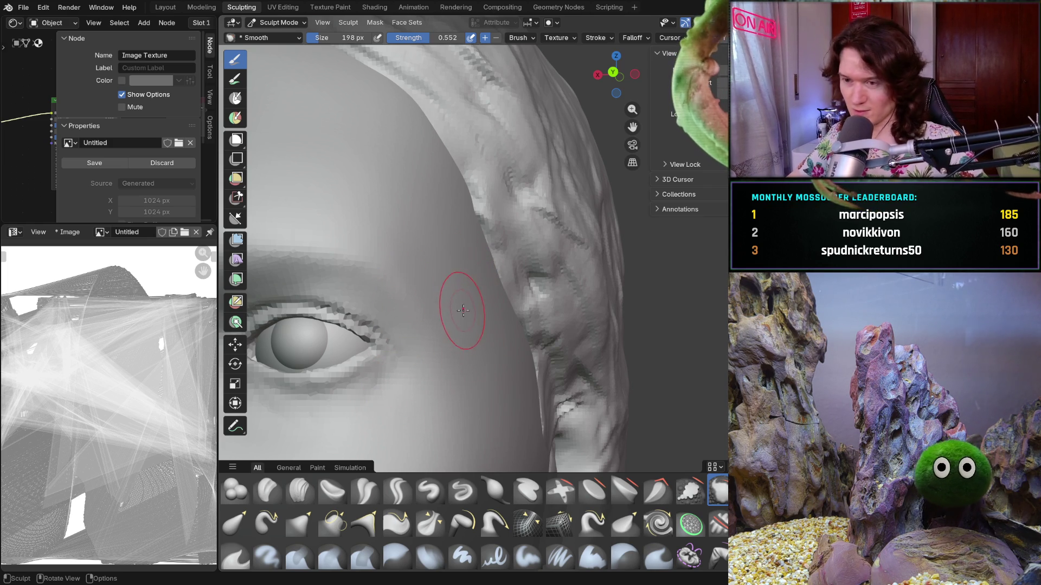
Orbit and zoom around the eye, temple and brow to inspect the smoothing.
mouse_move(464, 322)
middle_mouse_down()
mouse_move(477, 399)
mouse_move(541, 323)
mouse_move(490, 317)
middle_mouse_up()
scroll(490, 317, "up", 8)
left_click_drag(441, 213, 474, 268)
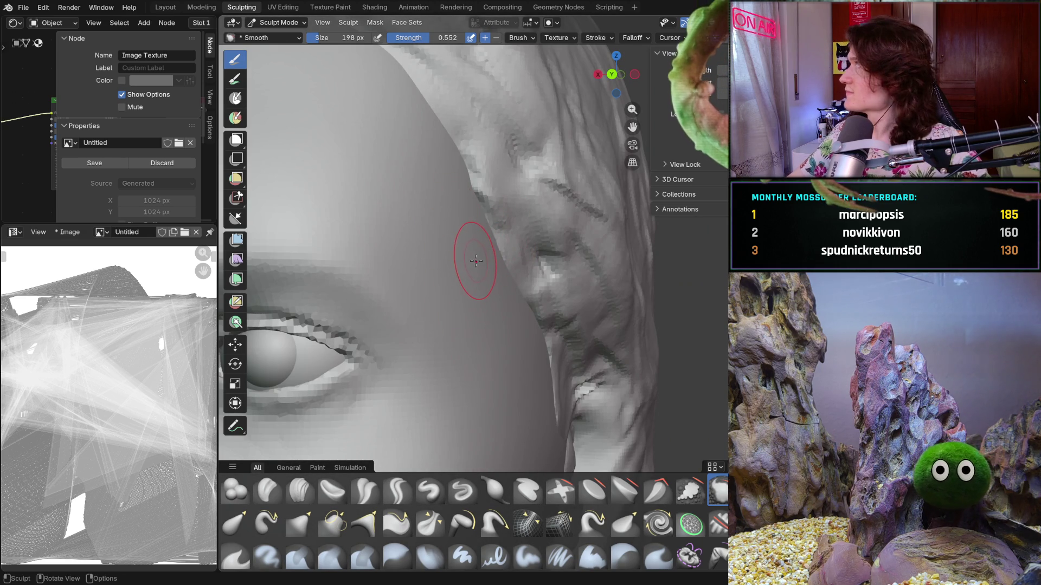
scroll(441, 367, "down", 3)
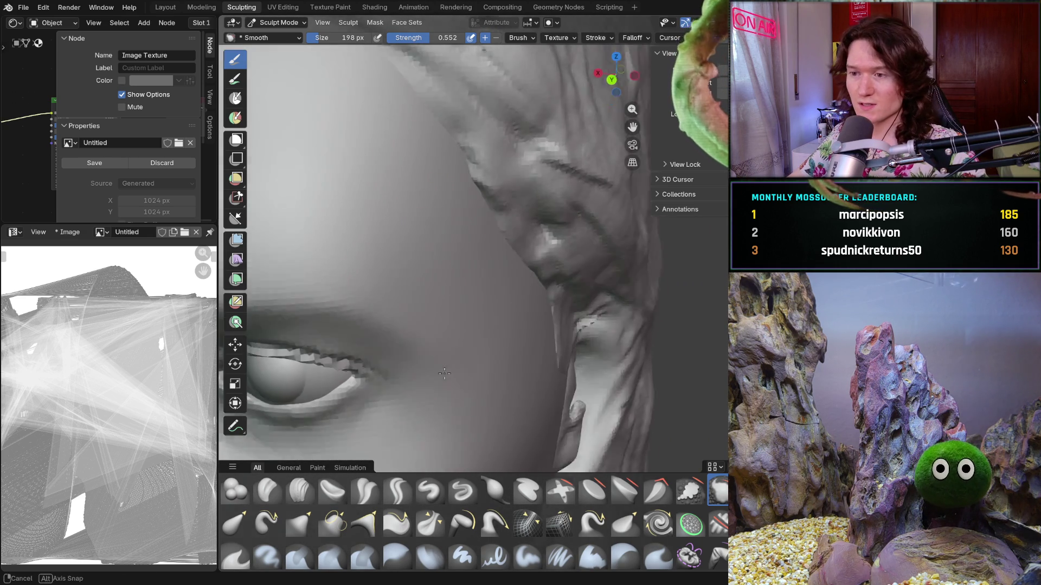
middle_click_drag(441, 367, 432, 261)
scroll(430, 302, "up", 3)
mouse_move(363, 307)
middle_mouse_down()
mouse_move(441, 297)
mouse_move(390, 263)
mouse_move(469, 320)
mouse_move(487, 383)
mouse_move(529, 284)
middle_mouse_up()
scroll(463, 266, "down", 2)
scroll(530, 284, "up", 3)
scroll(498, 233, "up", 2)
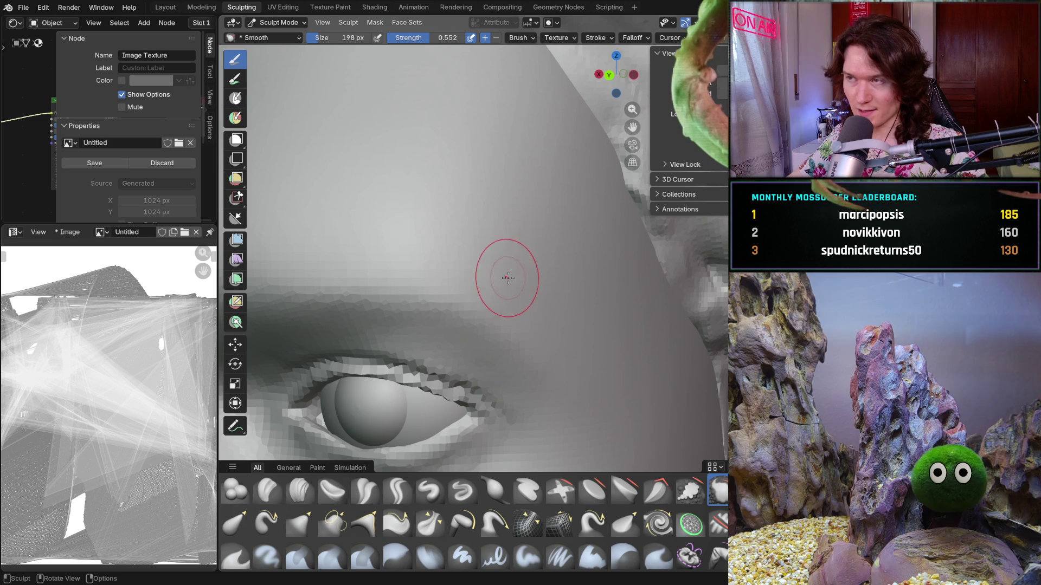
Reduce the Smooth brush radius to 152 px and reframe a frontal view of both eyes.
key("f")
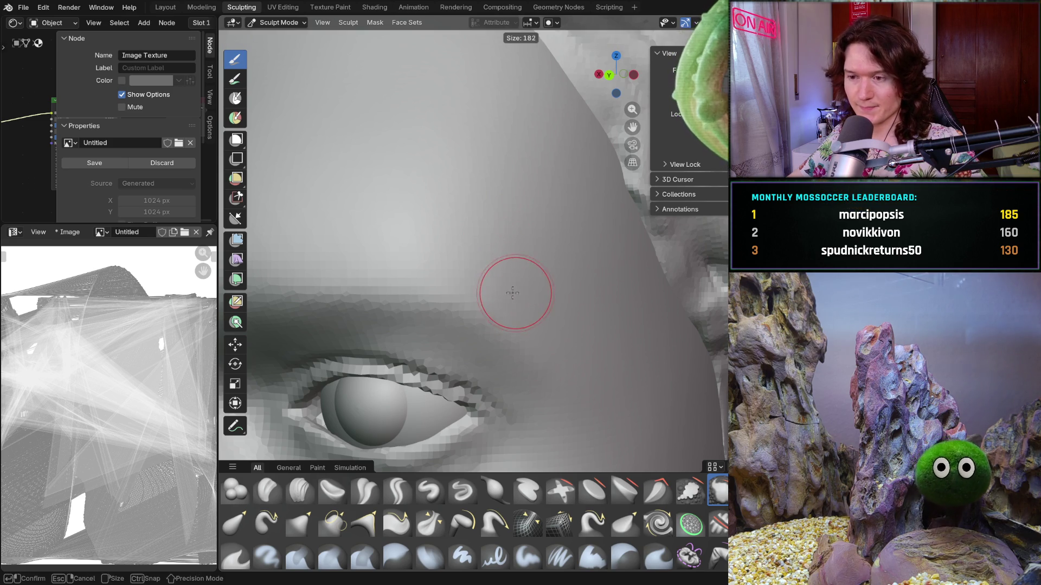
left_click(502, 267)
mouse_move(584, 265)
middle_mouse_down()
mouse_move(520, 321)
mouse_move(558, 229)
middle_mouse_up()
middle_click_drag(582, 372, 597, 279)
scroll(597, 279, "down", 3)
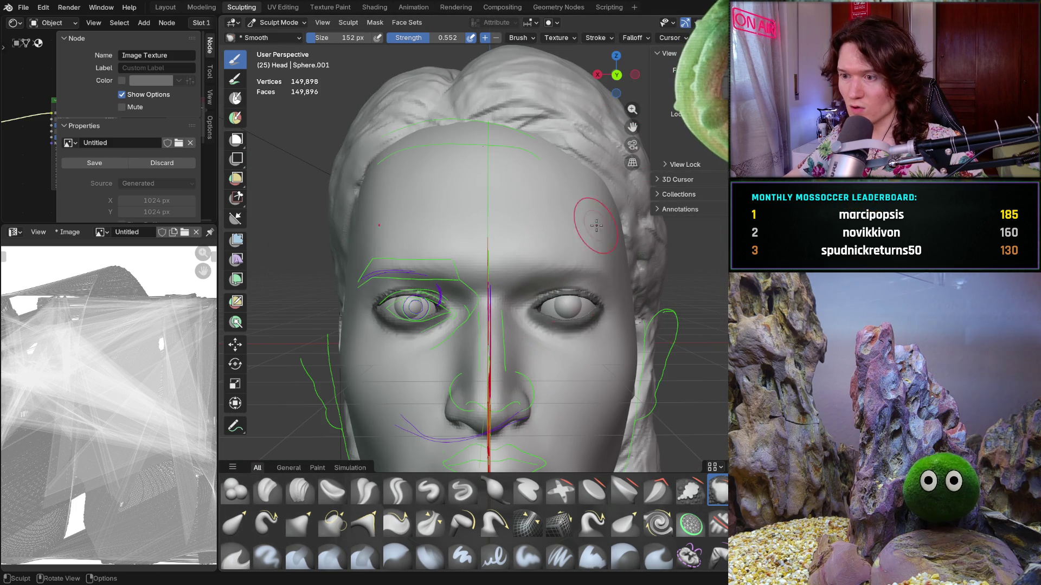
Snap to back orthographic view, then pan and zoom to a close-up of the right eye.
scroll(556, 361, "up", 5)
mouse_move(556, 361)
middle_mouse_down()
mouse_move(496, 382)
mouse_move(537, 369)
mouse_move(591, 376)
mouse_move(589, 352)
middle_mouse_up()
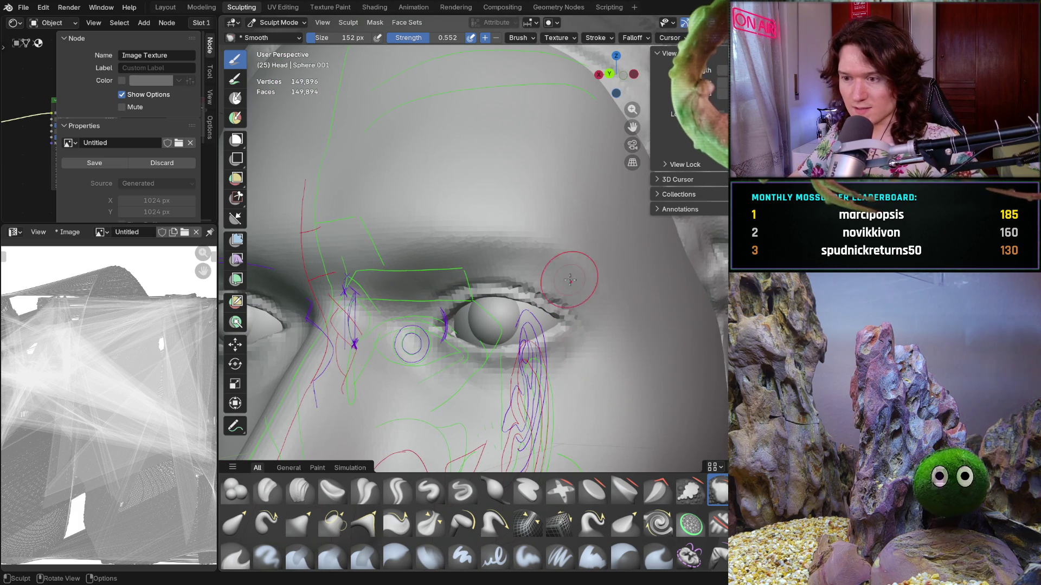
middle_click_drag(486, 360, 559, 360)
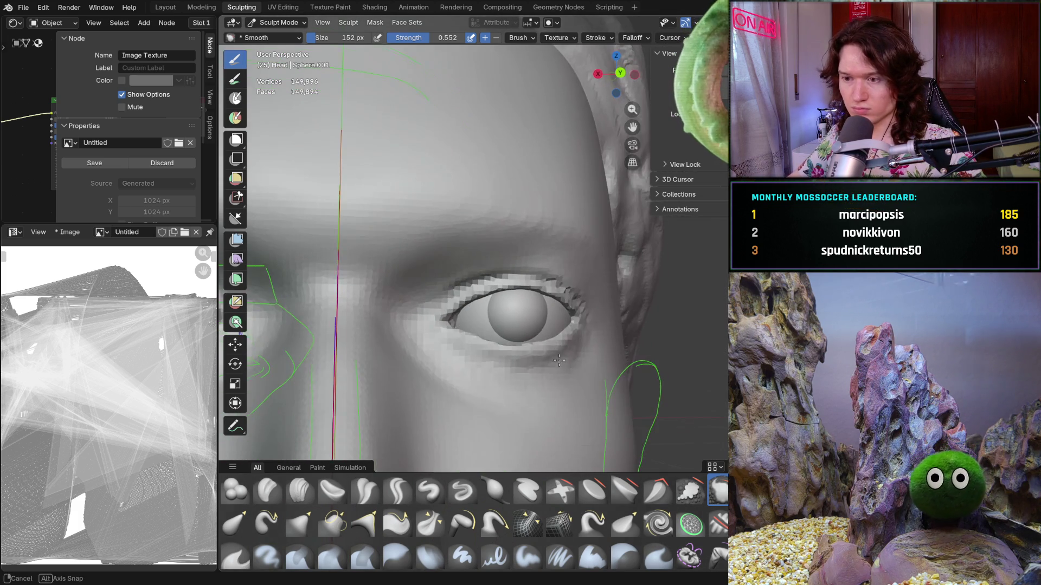
mouse_move(532, 395)
middle_mouse_down()
mouse_move(499, 418)
mouse_move(509, 411)
middle_mouse_up()
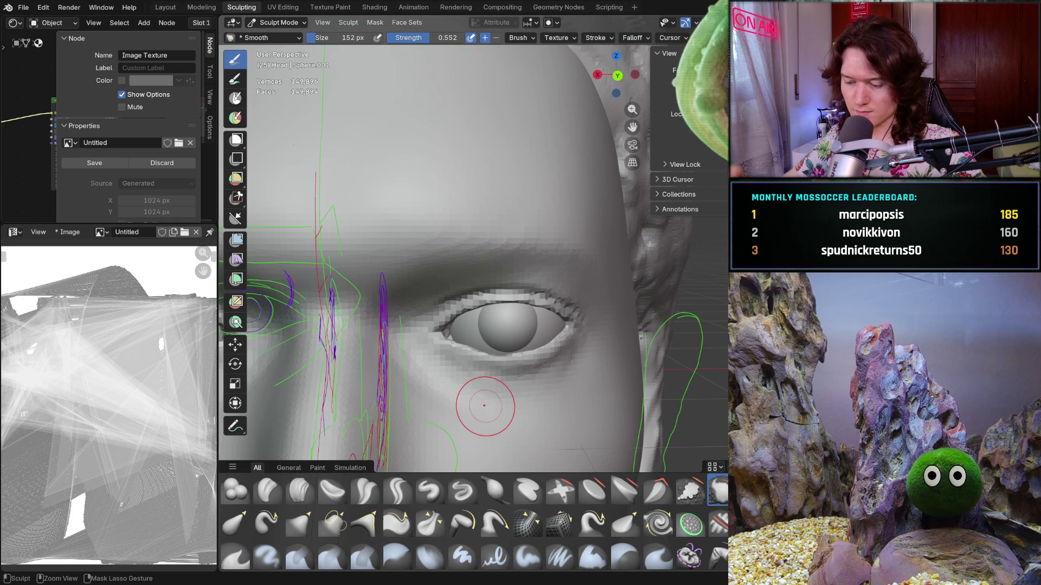
key("ctrl+KP_1")
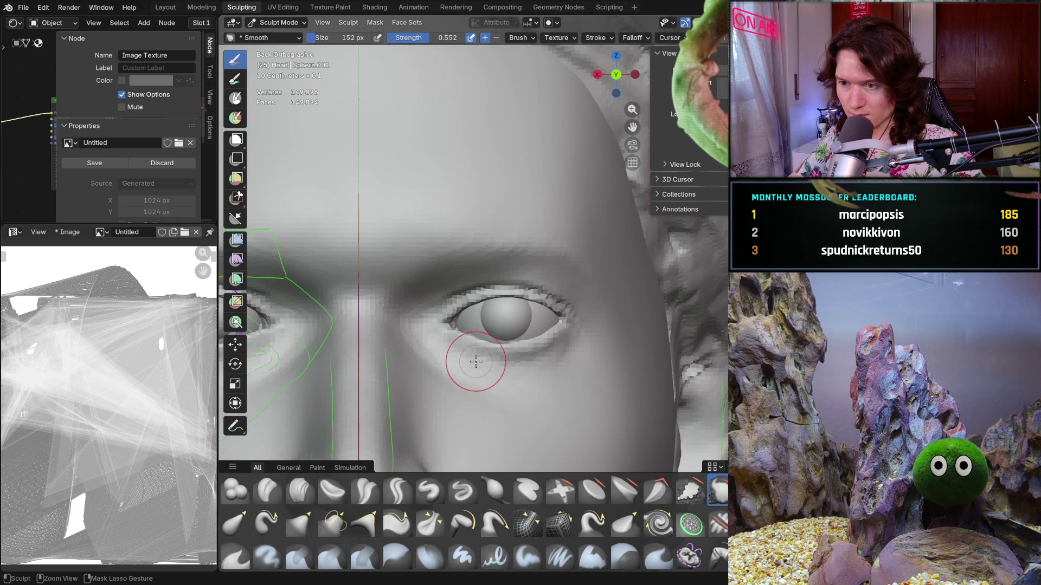
scroll(509, 365, "up", 1)
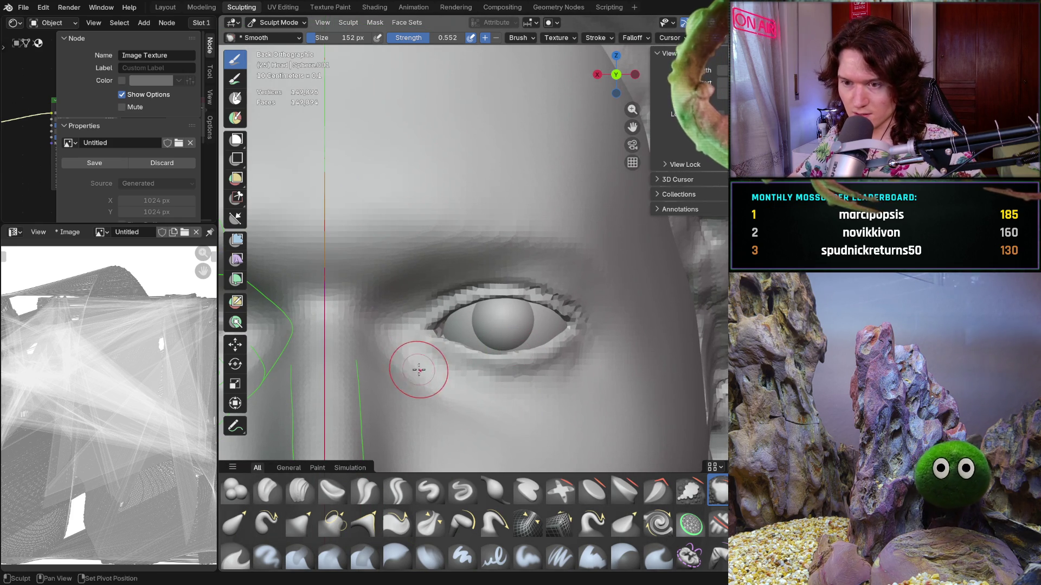
middle_click_drag(418, 367, 326, 347, "shift")
scroll(510, 366, "up", 1)
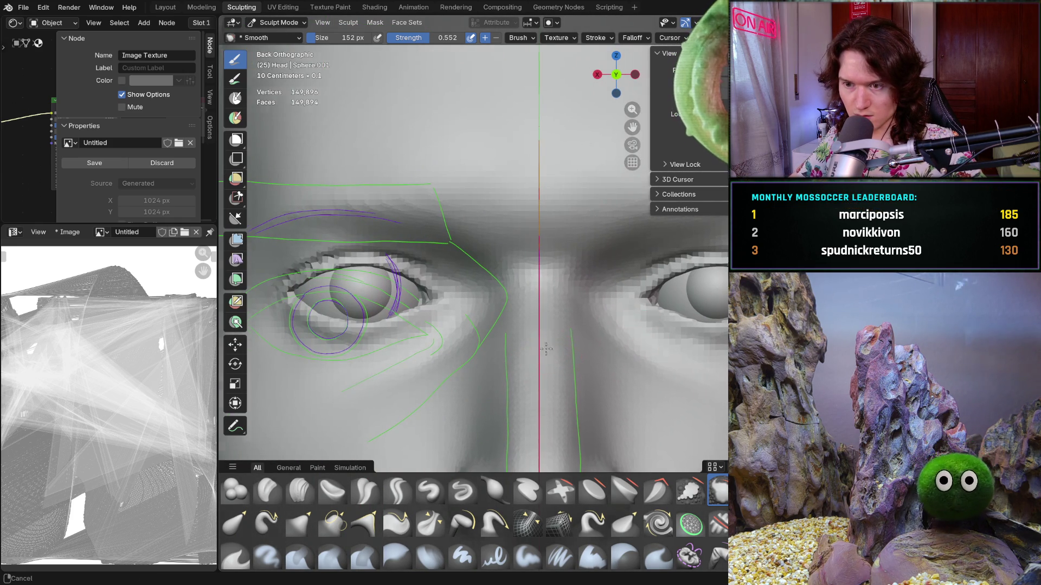
middle_click_drag(546, 349, 465, 349, "shift")
scroll(566, 332, "up", 1)
scroll(573, 376, "up", 2)
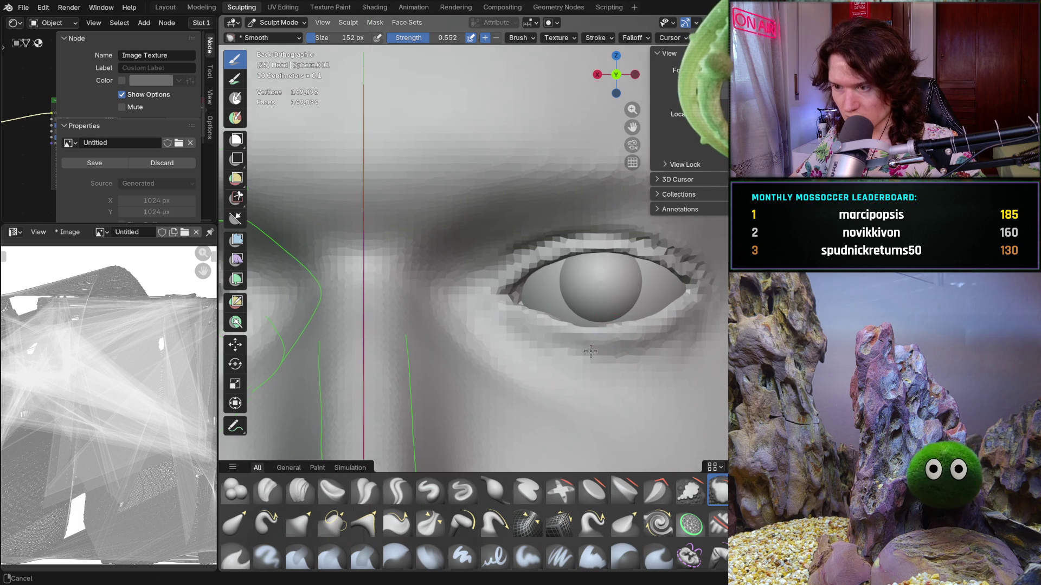
middle_click_drag(587, 338, 550, 325, "shift")
Switch to the Grab brush at 172 px and undo the last upper eyelid change.
key("g")
key("f")
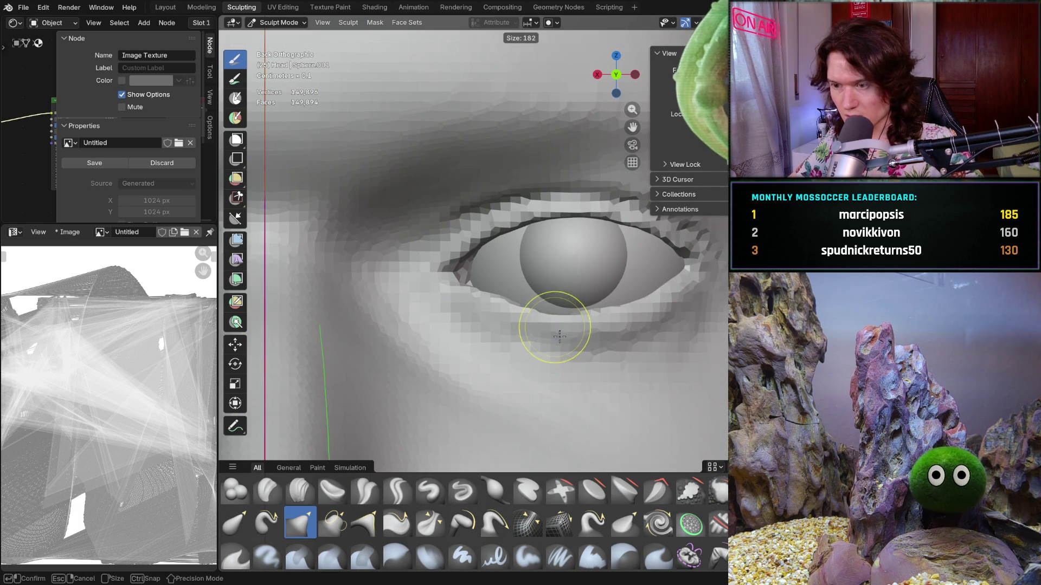
left_click(540, 321)
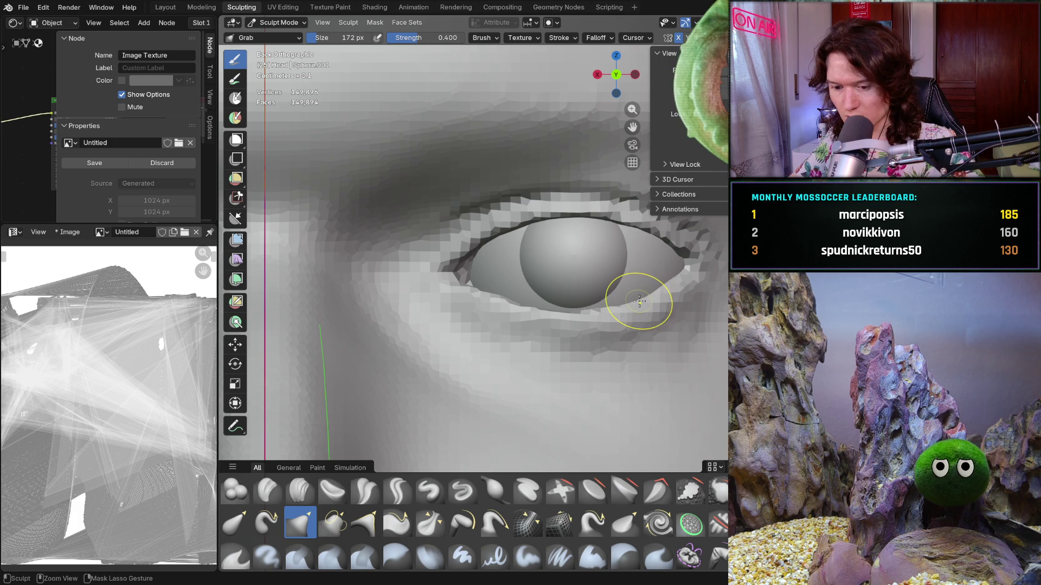
mouse_move(632, 297)
middle_mouse_down()
mouse_move(599, 353)
mouse_move(657, 343)
mouse_move(599, 310)
mouse_move(616, 400)
middle_mouse_up()
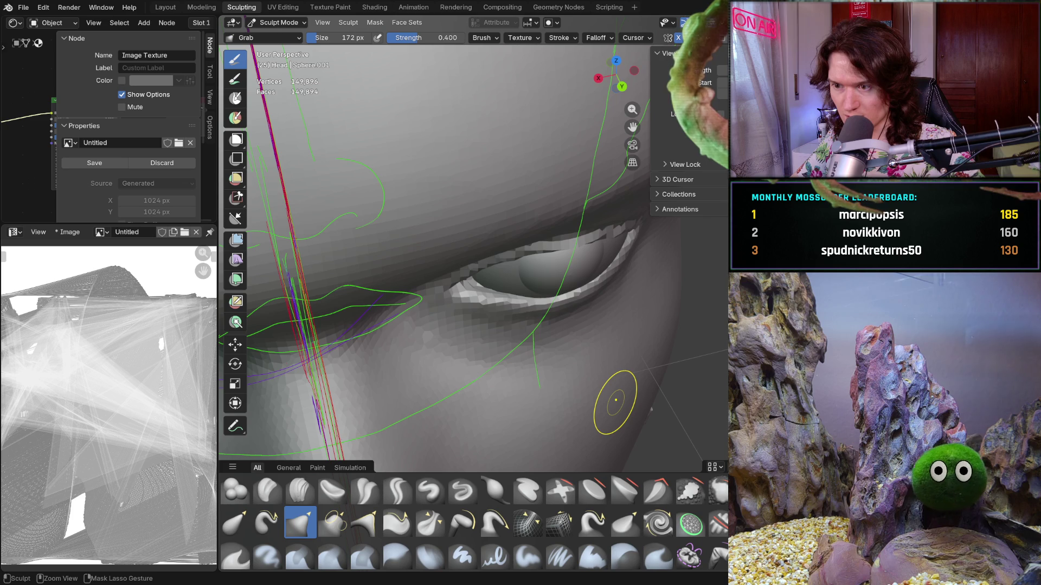
key("ctrl+z")
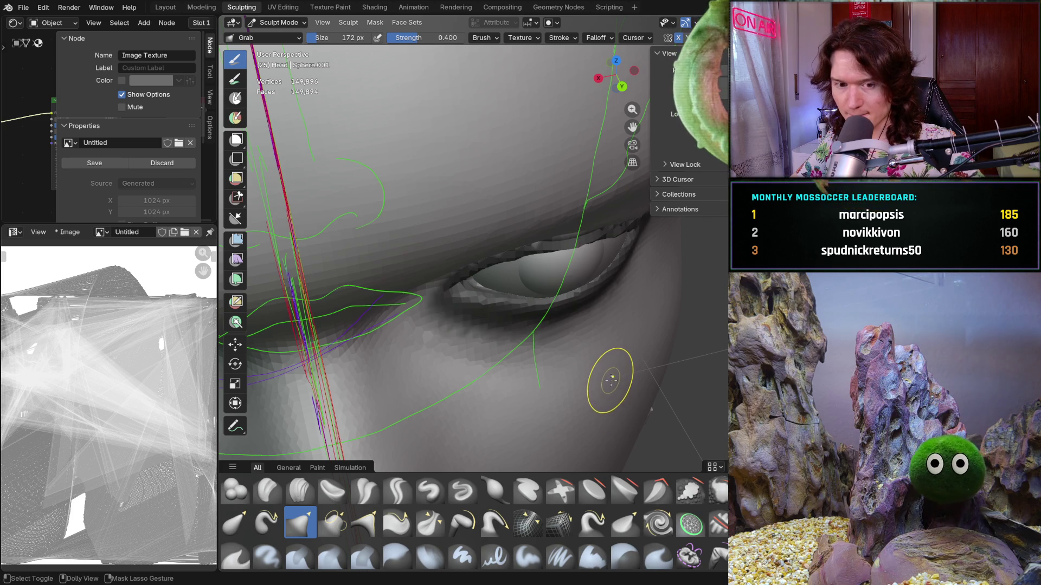
mouse_move(595, 349)
middle_mouse_down()
mouse_move(585, 277)
mouse_move(488, 352)
mouse_move(511, 379)
middle_mouse_up()
Try the Clay Strips brush at 68 px while orbiting around the eye socket.
key("c")
key("f")
left_click(490, 370)
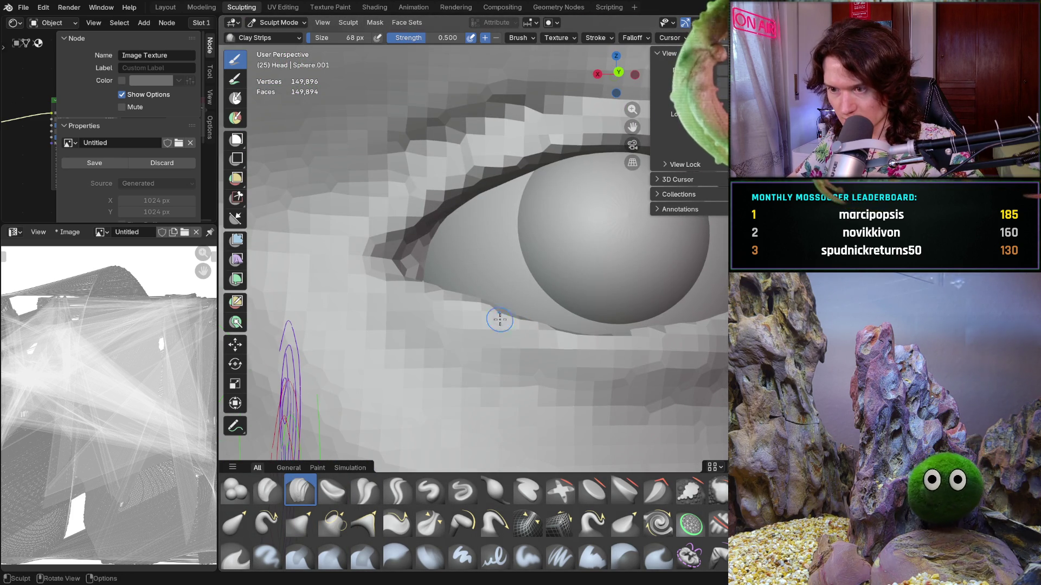
mouse_move(613, 349)
middle_mouse_down()
mouse_move(585, 434)
mouse_move(584, 304)
mouse_move(550, 349)
mouse_move(486, 372)
middle_mouse_up()
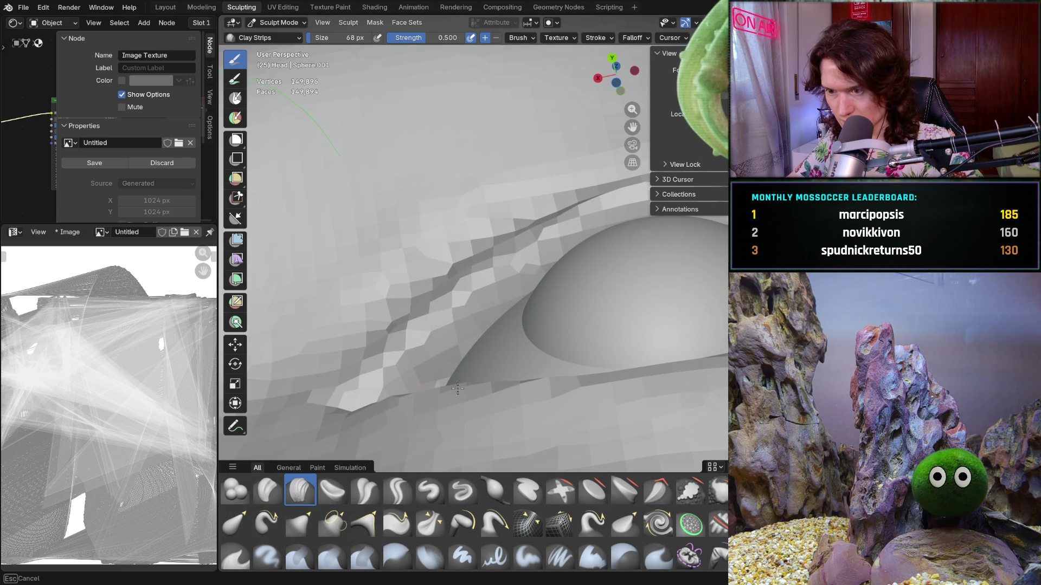
middle_click_drag(536, 374, 579, 435)
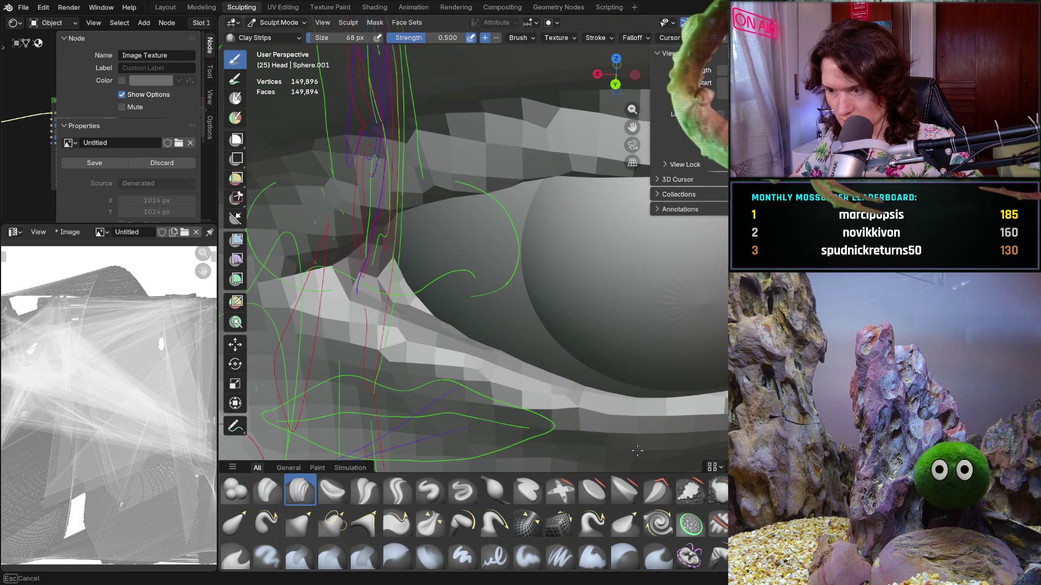
mouse_move(637, 451)
middle_mouse_down()
mouse_move(564, 363)
mouse_move(576, 426)
middle_mouse_up()
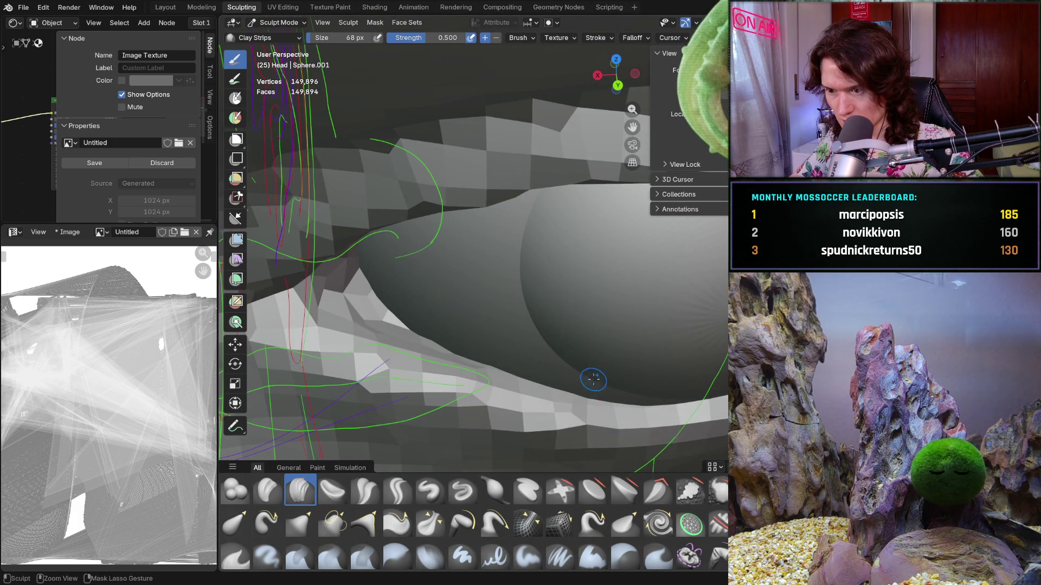
middle_click_drag(593, 380, 570, 426, "ctrl")
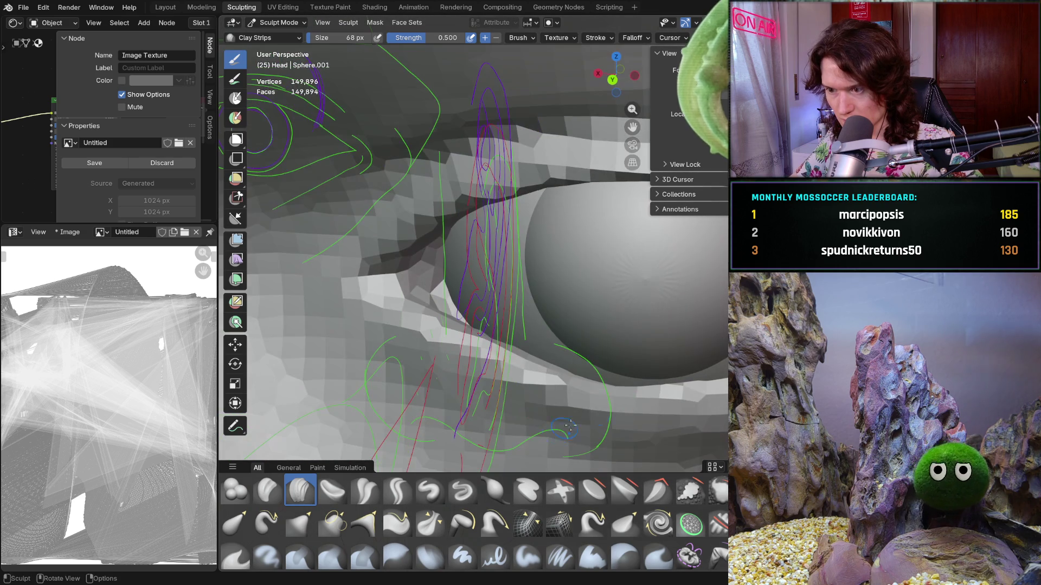
mouse_move(614, 383)
middle_mouse_down()
mouse_move(542, 434)
mouse_move(585, 387)
mouse_move(578, 337)
mouse_move(542, 336)
mouse_move(580, 326)
middle_mouse_up()
Undo the last eyelid stroke and switch back to the Grab brush at 126 px.
key("ctrl+KP_1")
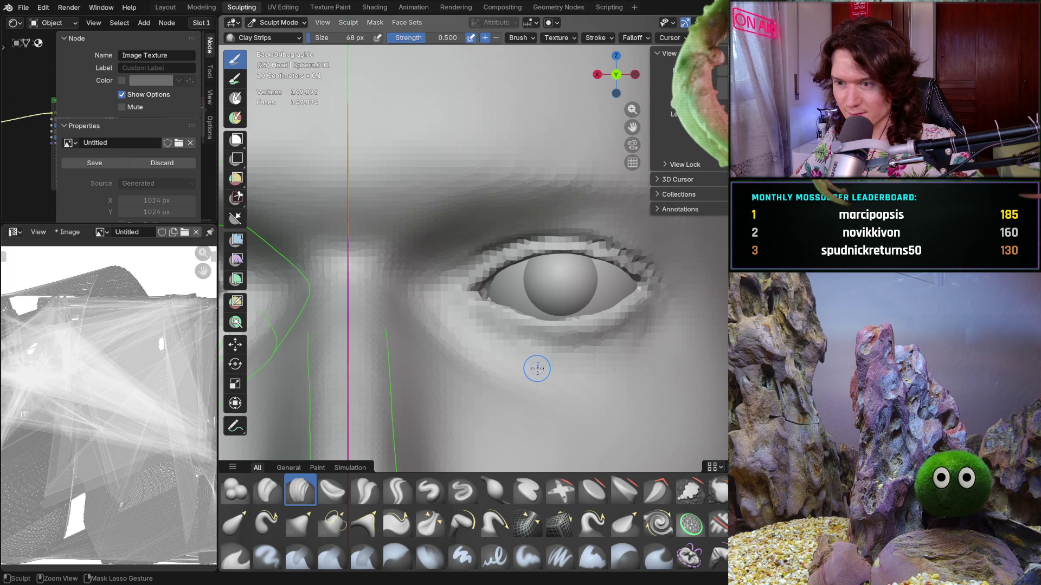
key("ctrl+z")
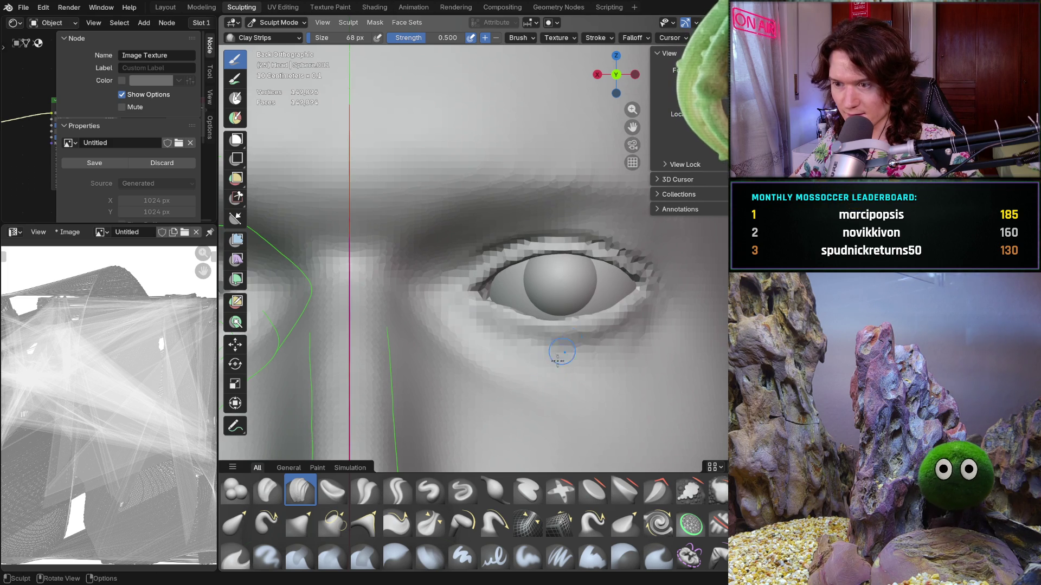
middle_click_drag(557, 353, 590, 324, "ctrl")
scroll(590, 324, "up", 2)
key("g")
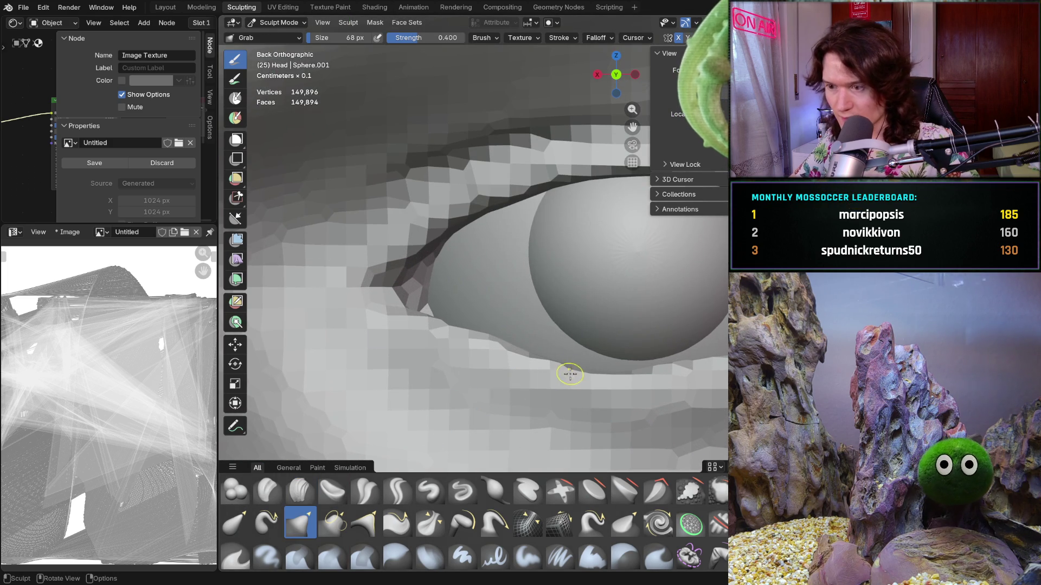
key("f")
left_click(592, 375)
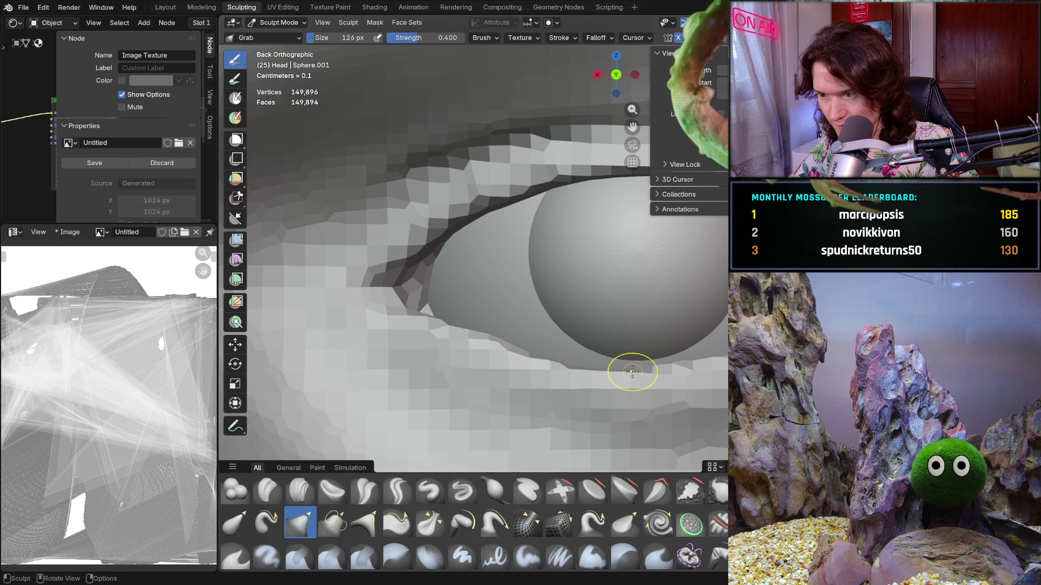
Pull the lower eyelid rim with Grab so it tucks against the eyeball.
mouse_move(623, 332)
middle_mouse_down()
mouse_move(674, 394)
mouse_move(602, 379)
middle_mouse_up()
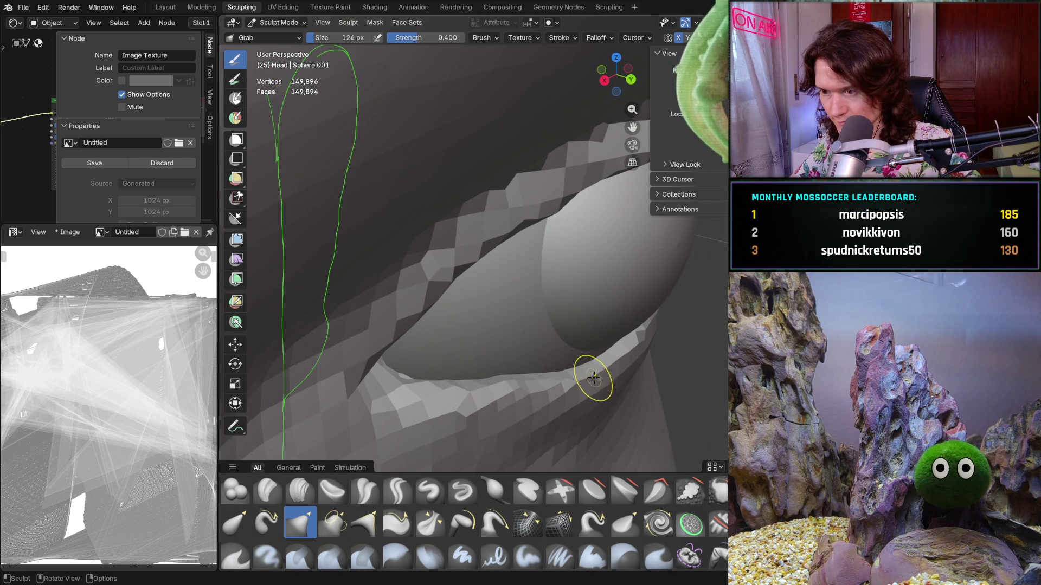
left_click_drag(609, 375, 605, 377)
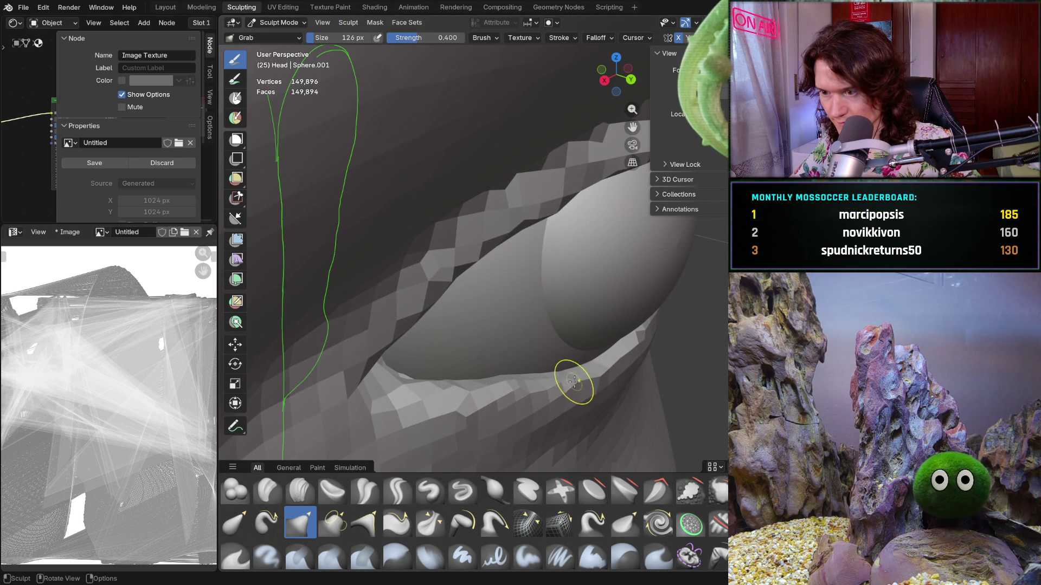
mouse_move(581, 375)
middle_mouse_down()
mouse_move(602, 363)
mouse_move(552, 391)
mouse_move(574, 383)
middle_mouse_up()
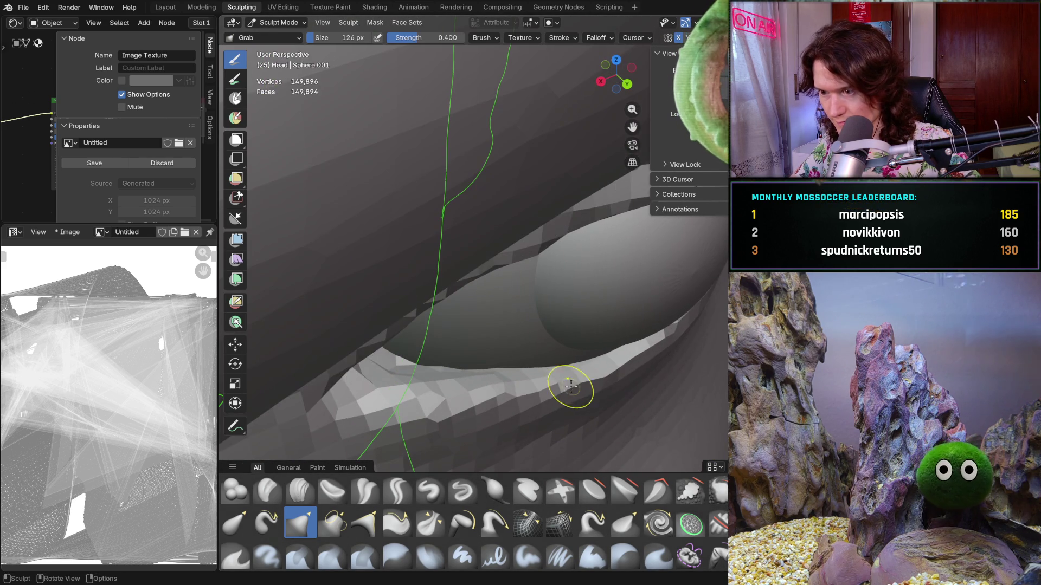
left_click_drag(573, 383, 569, 385)
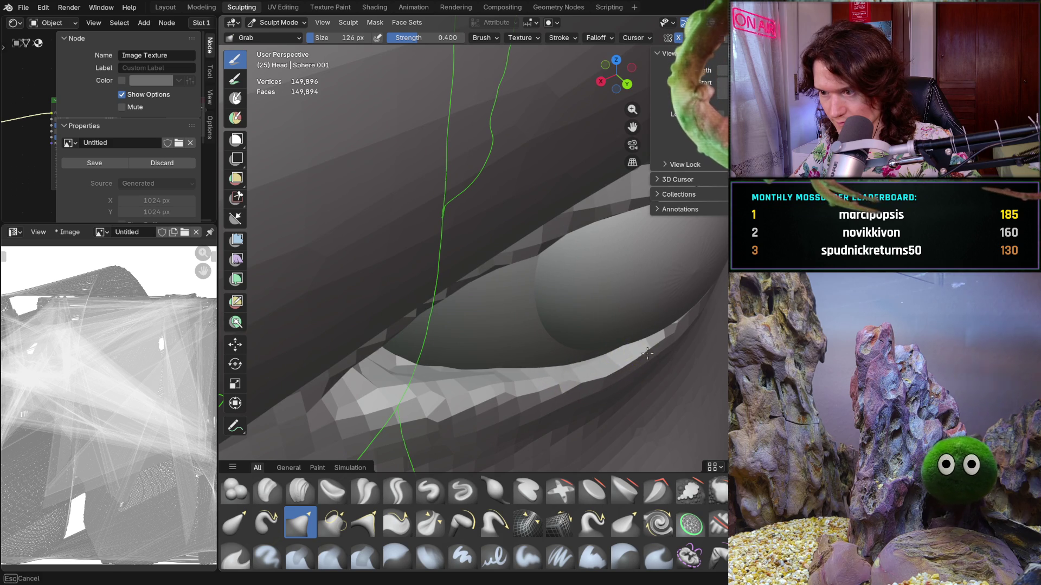
mouse_move(663, 347)
middle_mouse_down()
mouse_move(576, 256)
mouse_move(512, 432)
mouse_move(519, 421)
middle_mouse_up()
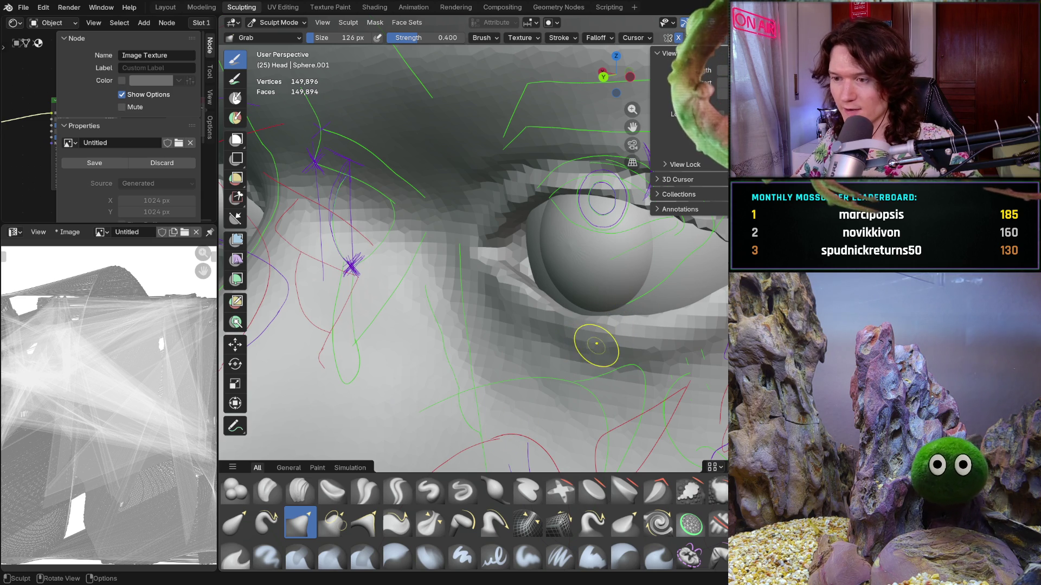
middle_click_drag(594, 330, 613, 355)
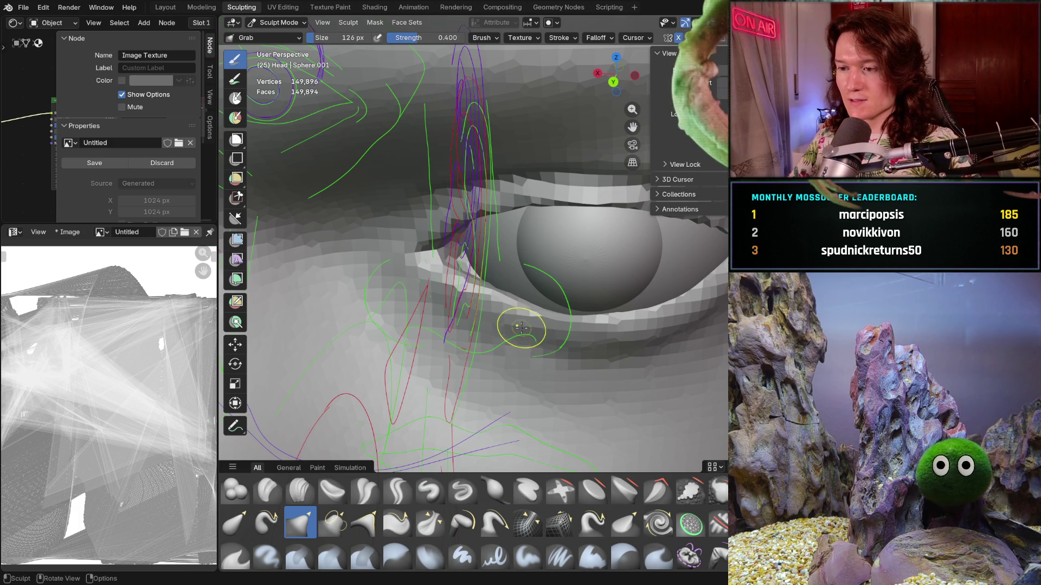
Select the Clay Strips brush and orbit around the eyelid, ending in back orthographic view.
scroll(522, 325, "up", 8)
mouse_move(523, 325)
middle_mouse_down()
mouse_move(588, 365)
mouse_move(482, 382)
middle_mouse_up()
key("c")
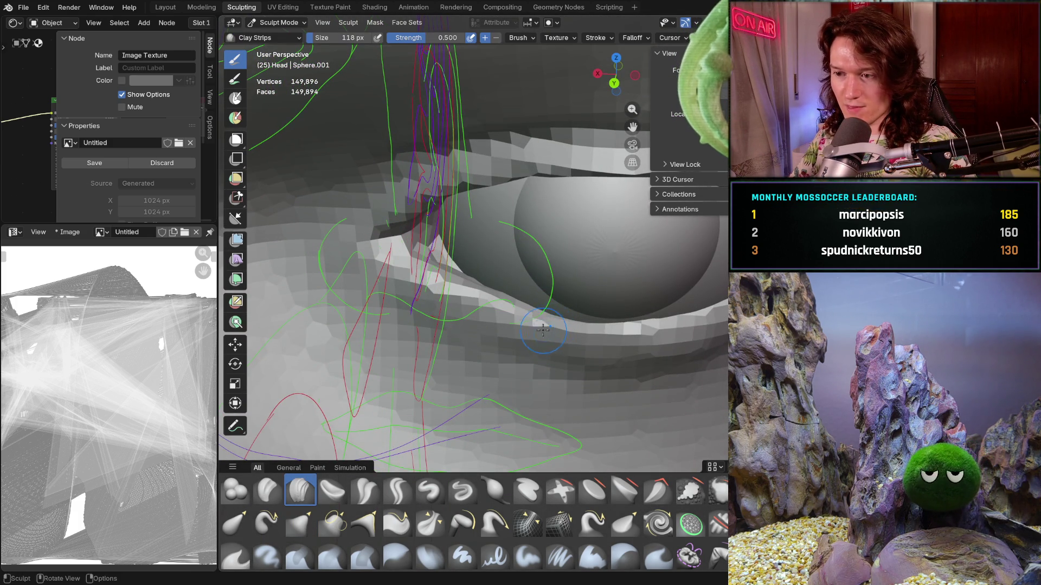
middle_click_drag(548, 325, 555, 354)
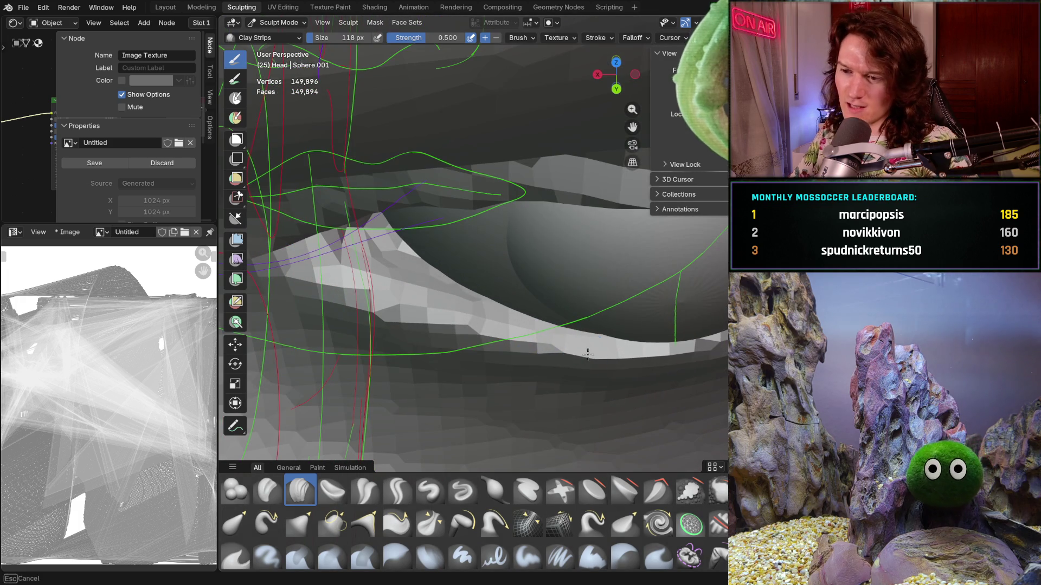
middle_click_drag(678, 361, 651, 331)
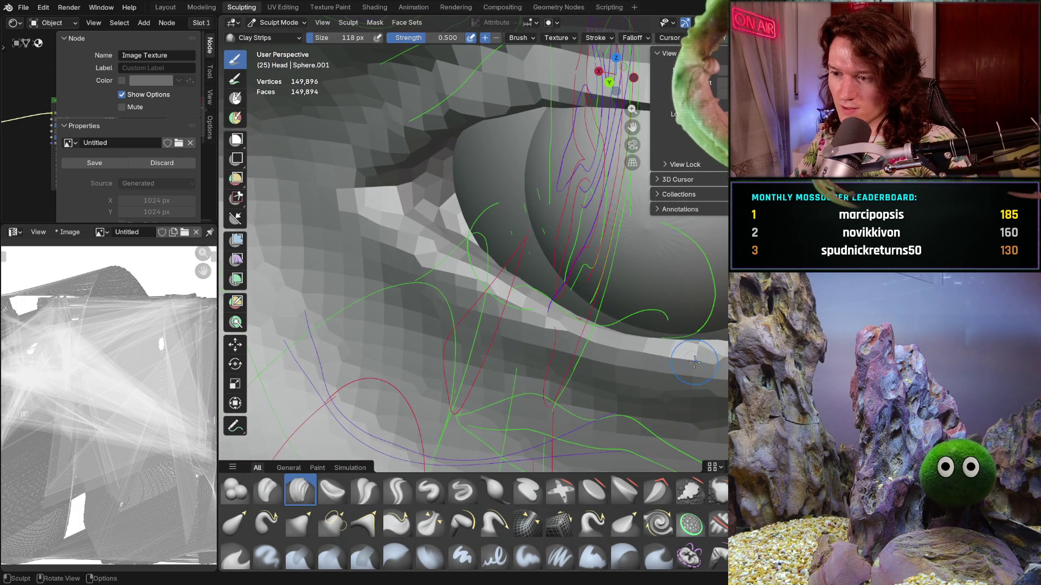
mouse_move(566, 332)
middle_mouse_down()
mouse_move(515, 310)
mouse_move(704, 326)
mouse_move(568, 315)
mouse_move(533, 362)
mouse_move(632, 323)
mouse_move(652, 300)
middle_mouse_up()
scroll(632, 323, "up", 4)
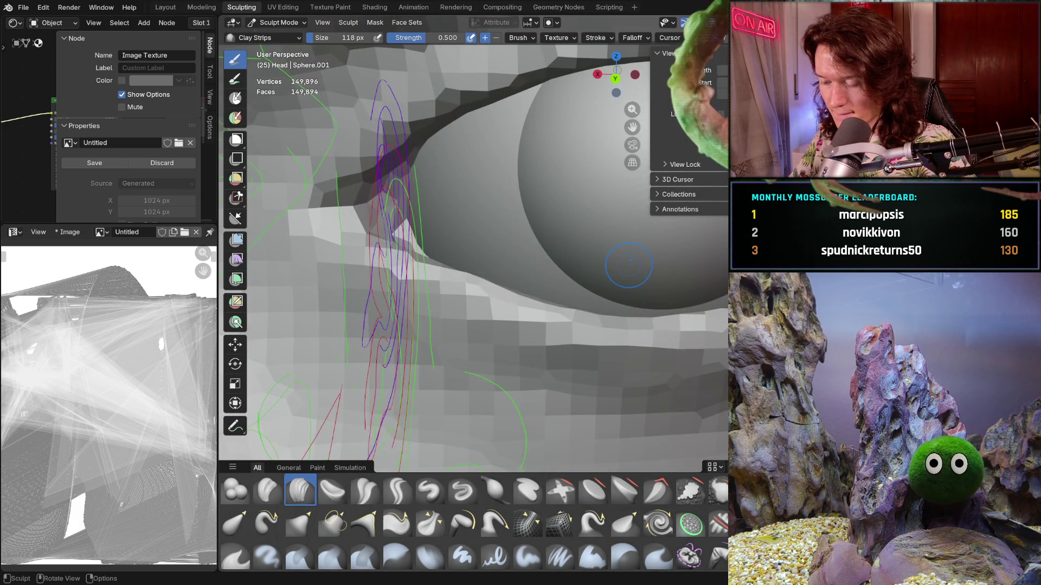
key("ctrl+KP_3")
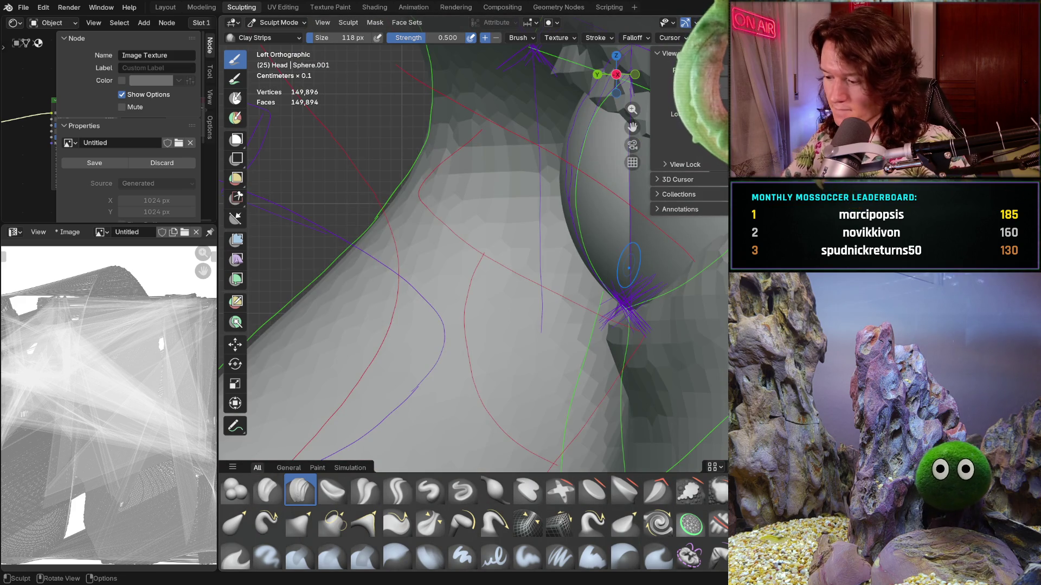
key("ctrl+KP_1")
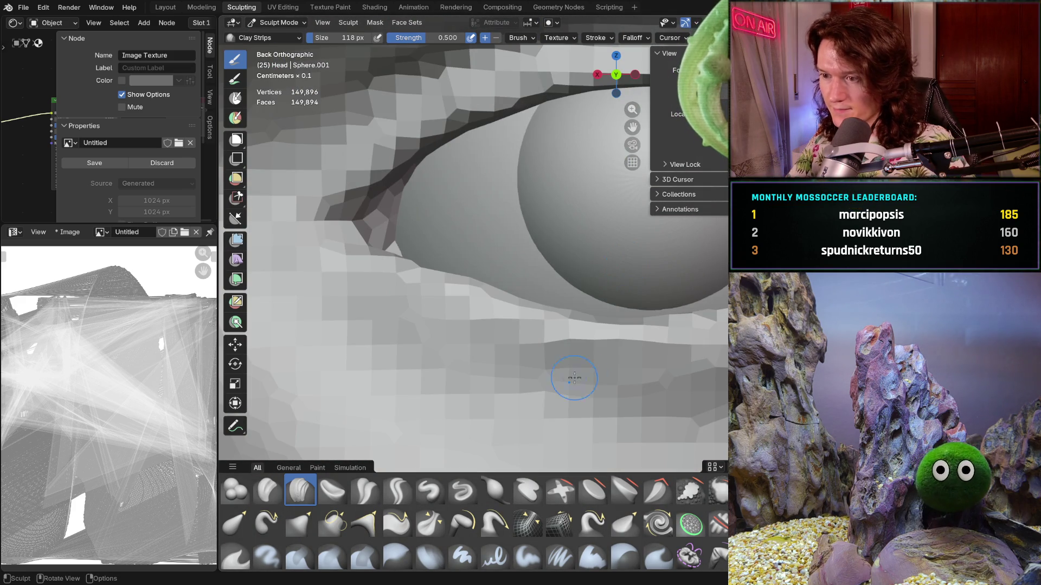
Select the Grab brush at 214 px and zoom in on the eye from back view.
key("g")
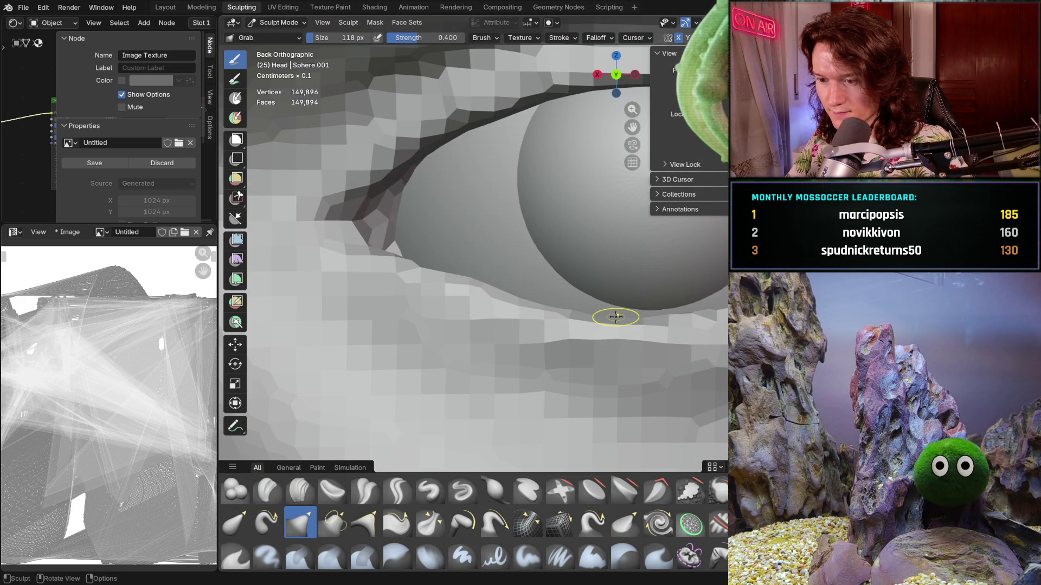
key("f")
left_click(635, 329)
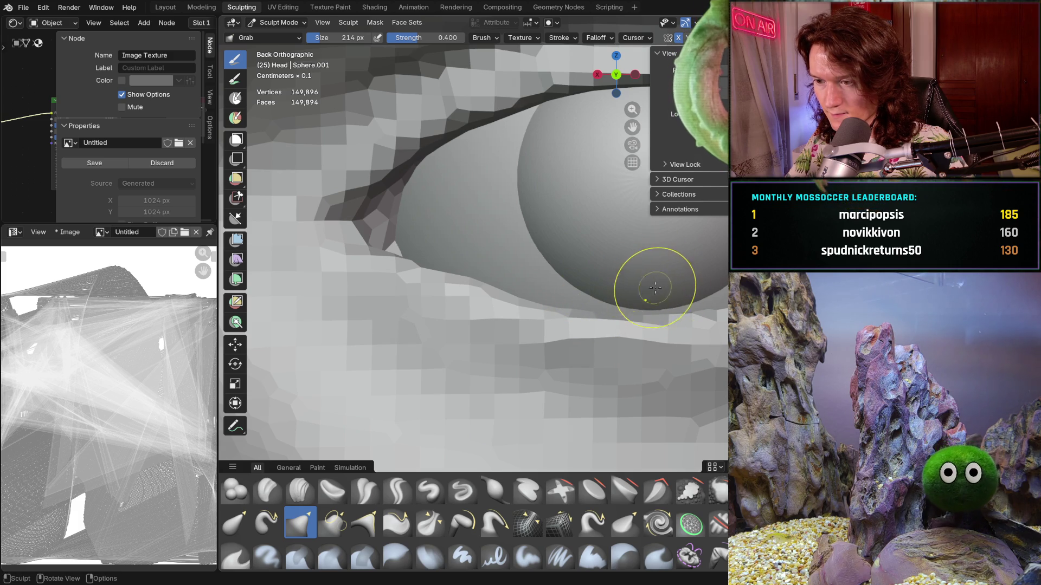
mouse_move(624, 291)
middle_mouse_down()
mouse_move(652, 379)
mouse_move(641, 329)
mouse_move(723, 357)
mouse_move(597, 345)
middle_mouse_up()
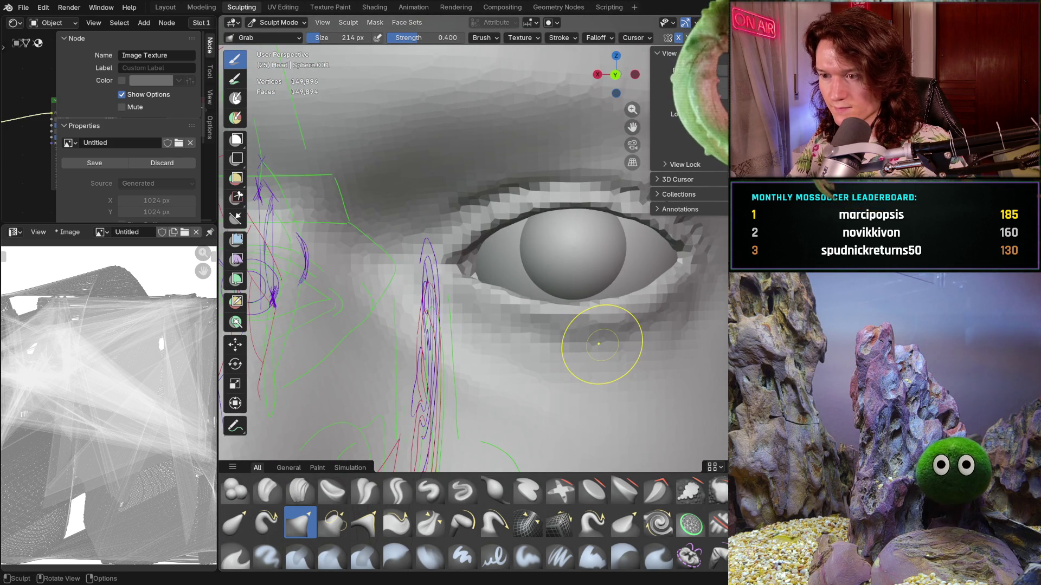
key("ctrl+KP_1")
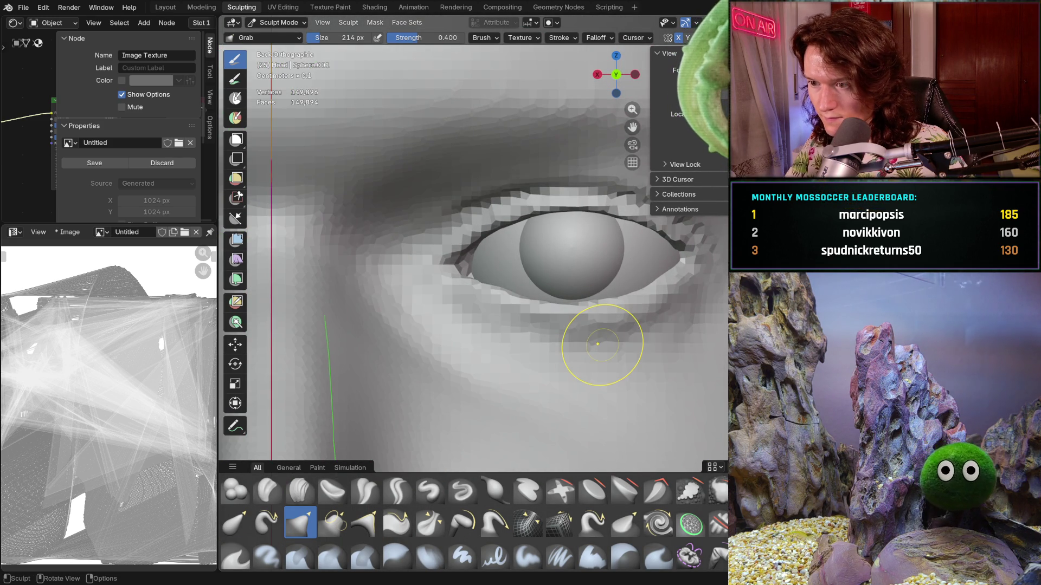
scroll(600, 277, "up", 6)
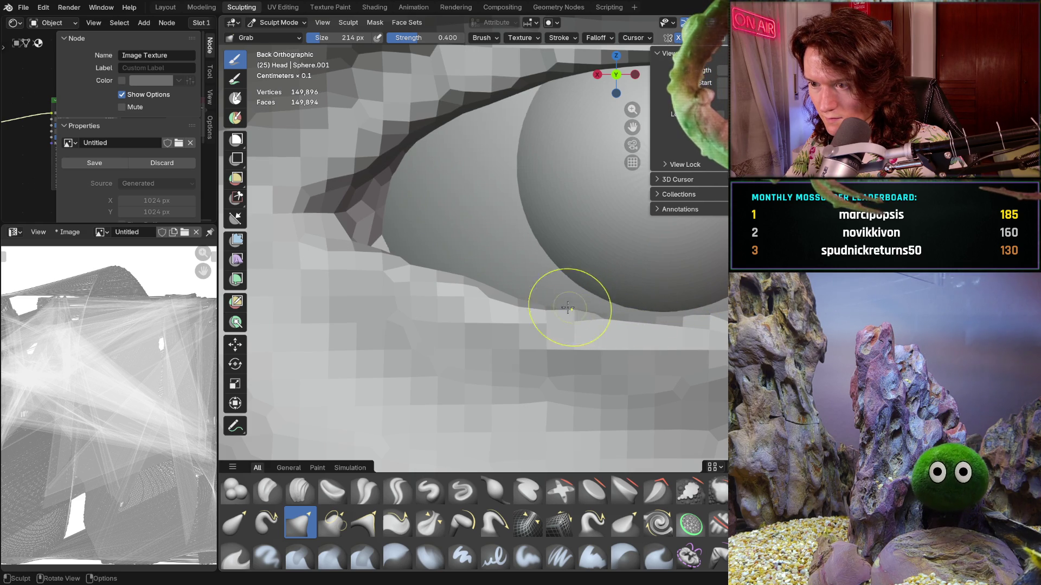
Pull the eyelid edge along the eyeball with Grab and inspect the close-up.
mouse_move(567, 307)
left_mouse_down()
mouse_move(579, 299)
mouse_move(661, 314)
mouse_move(669, 298)
left_mouse_up()
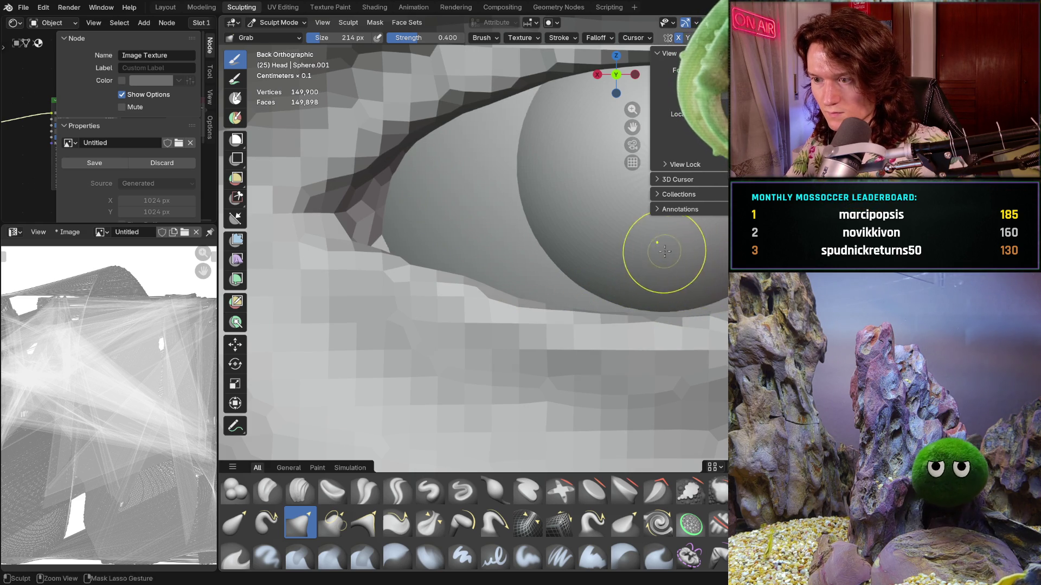
scroll(665, 251, "down", 5)
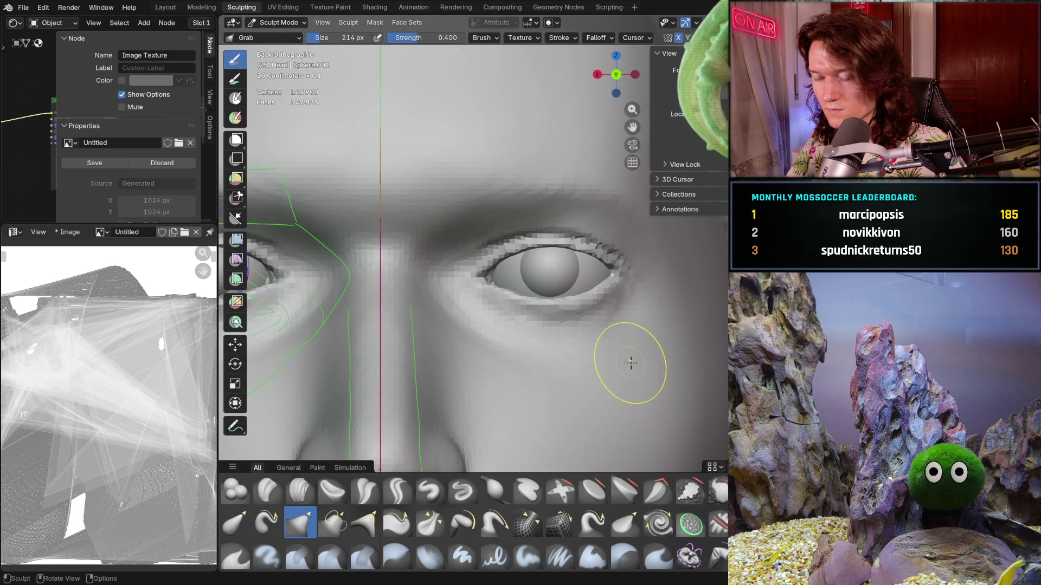
scroll(630, 363, "down", 5)
middle_click_drag(609, 372, 591, 363)
scroll(591, 363, "up", 5)
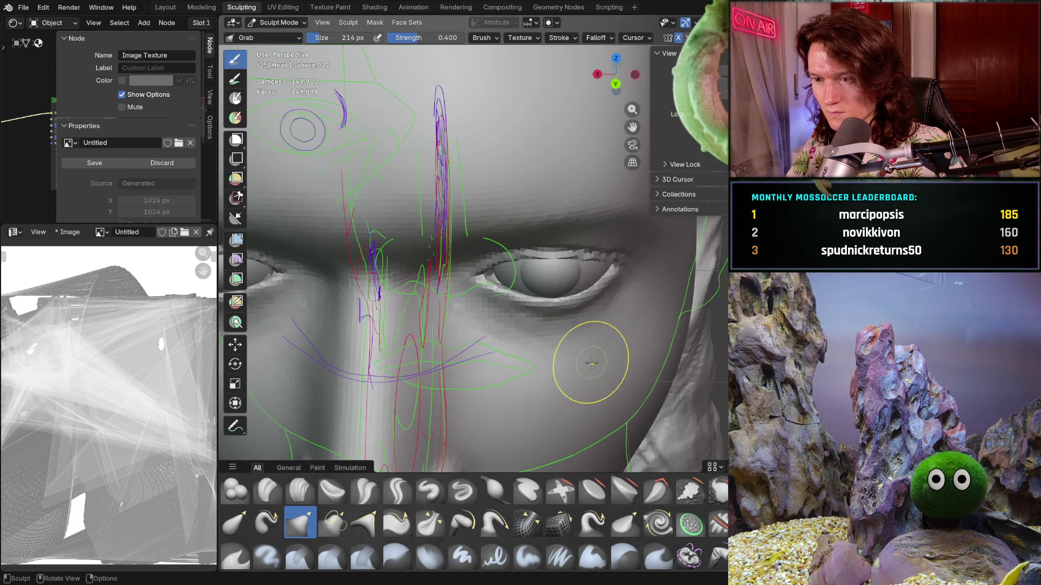
scroll(591, 363, "up", 8)
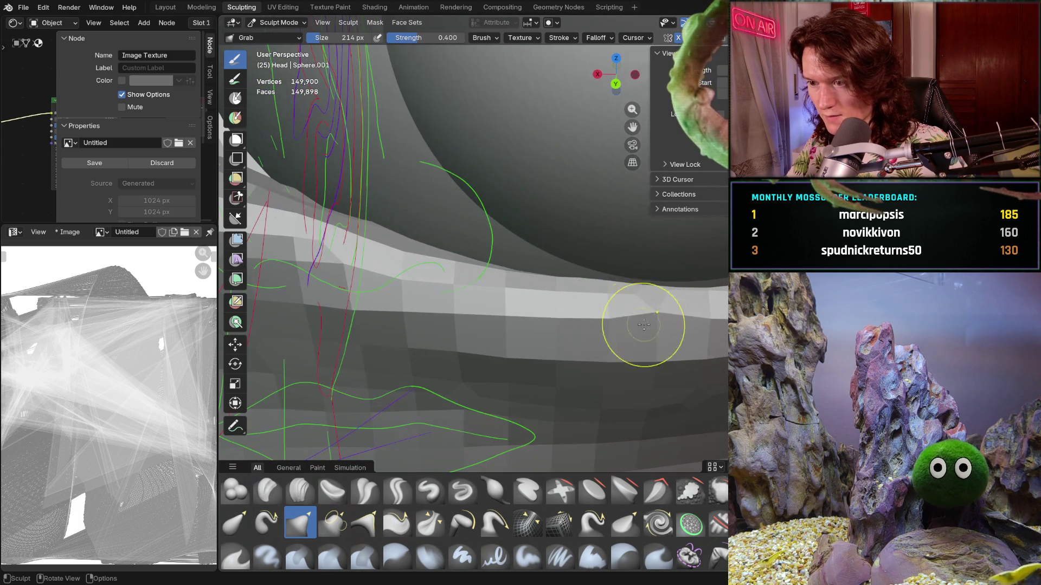
mouse_move(644, 326)
middle_mouse_down()
mouse_move(705, 320)
mouse_move(699, 310)
mouse_move(717, 322)
mouse_move(726, 309)
mouse_move(697, 260)
mouse_move(692, 349)
mouse_move(609, 302)
mouse_move(649, 344)
mouse_move(634, 319)
mouse_move(547, 331)
mouse_move(650, 303)
mouse_move(610, 325)
middle_mouse_up()
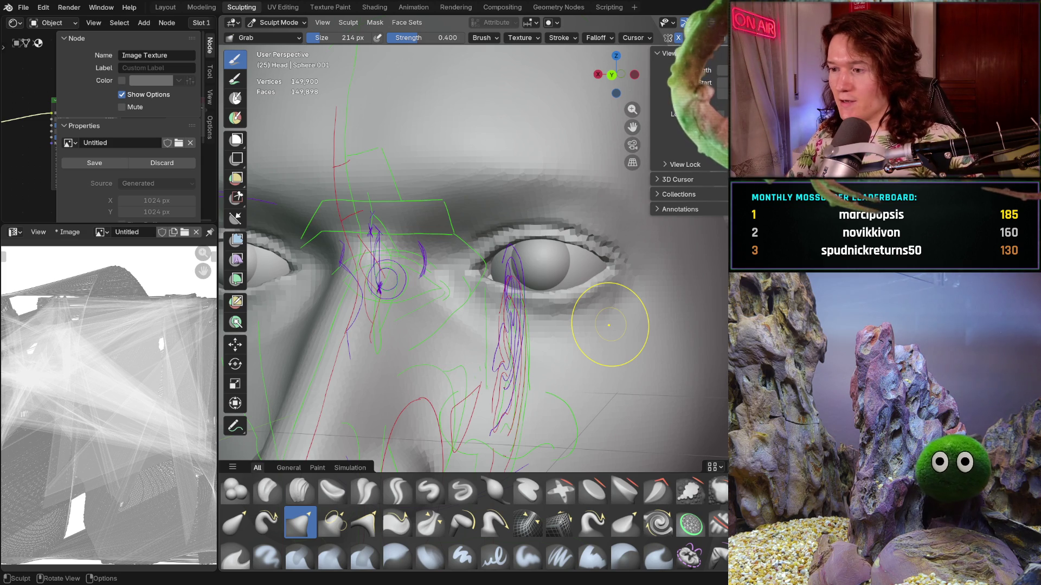
Orbit around the whole head to review the reshaped eyelid.
mouse_move(455, 317)
middle_mouse_down()
mouse_move(557, 331)
mouse_move(485, 337)
mouse_move(472, 308)
mouse_move(466, 318)
middle_mouse_up()
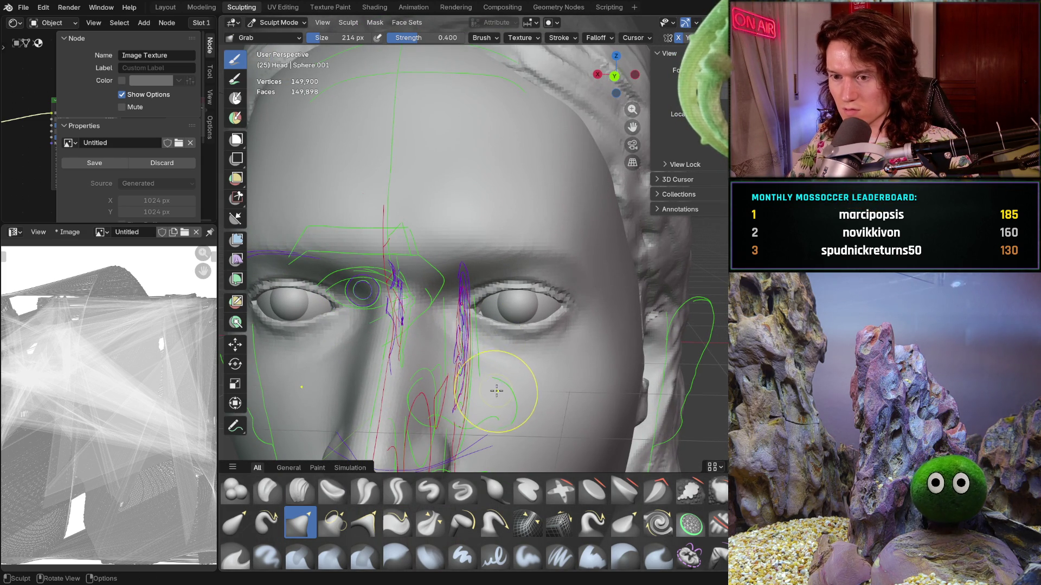
middle_click_drag(496, 383, 491, 357)
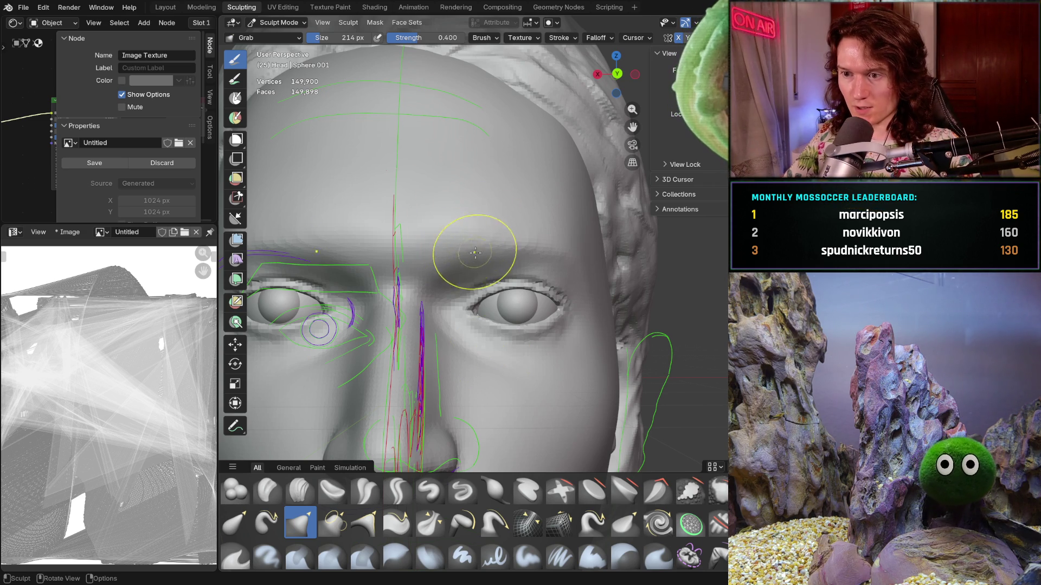
scroll(484, 341, "down", 3)
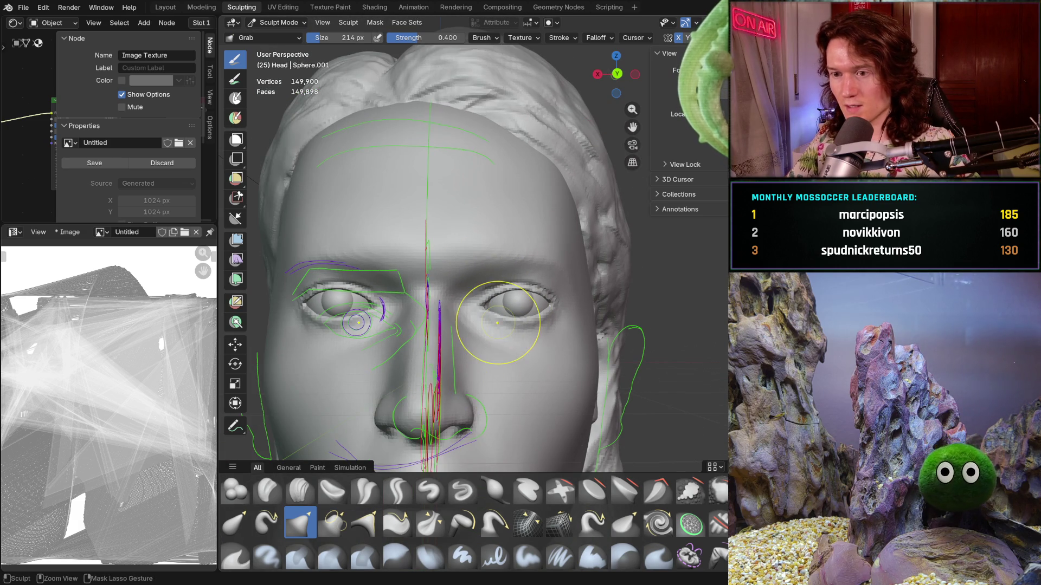
scroll(502, 347, "down", 2)
mouse_move(502, 346)
middle_mouse_down()
mouse_move(537, 336)
mouse_move(530, 314)
middle_mouse_up()
scroll(547, 330, "up", 5)
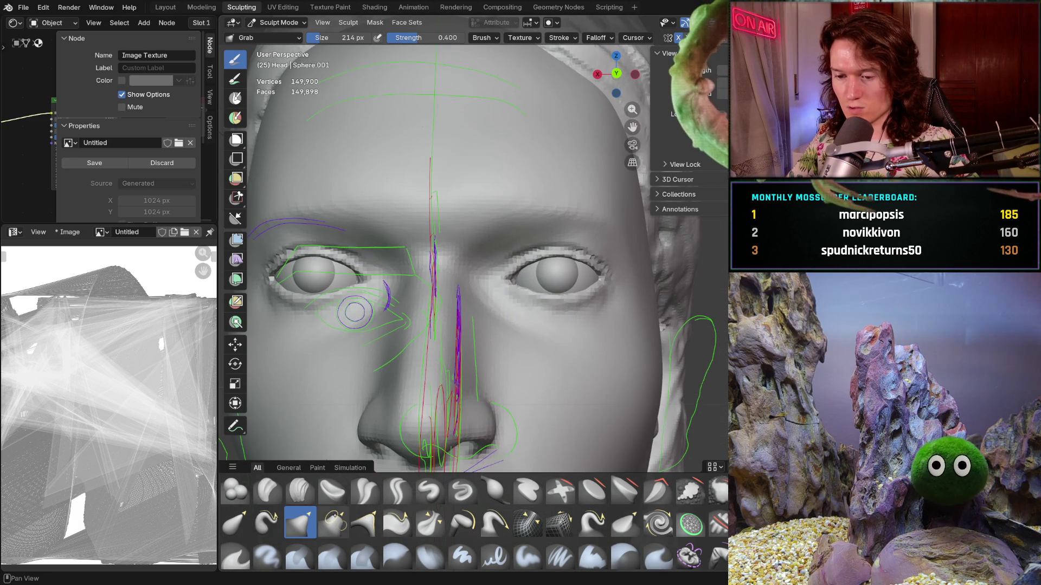
Paint a trial mask over the eyelid and inner corner with the Mask brush, then undo it.
key("m")
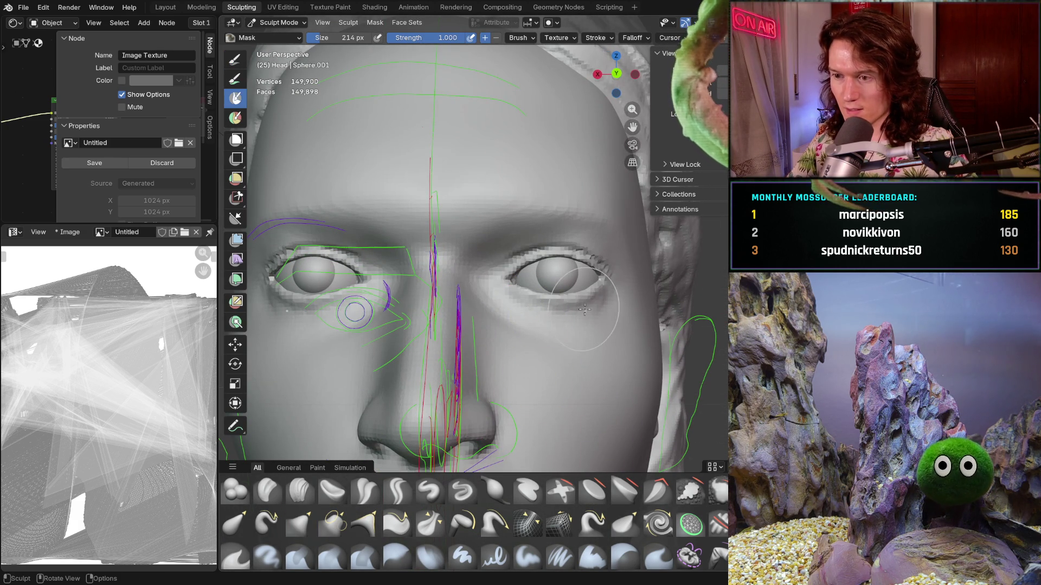
mouse_move(571, 293)
left_mouse_down()
mouse_move(599, 273)
mouse_move(577, 260)
mouse_move(537, 266)
mouse_move(519, 290)
mouse_move(558, 304)
mouse_move(591, 293)
left_mouse_up()
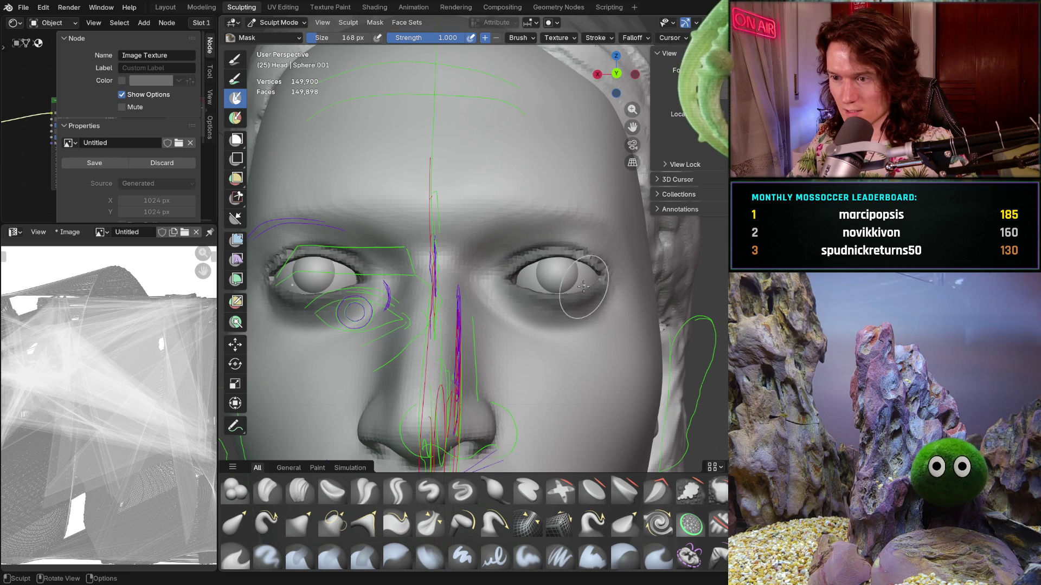
scroll(528, 354, "up", 4)
mouse_move(527, 354)
left_mouse_down()
mouse_move(504, 374)
mouse_move(460, 325)
mouse_move(499, 282)
mouse_move(553, 265)
mouse_move(601, 293)
mouse_move(623, 335)
mouse_move(592, 337)
left_mouse_up()
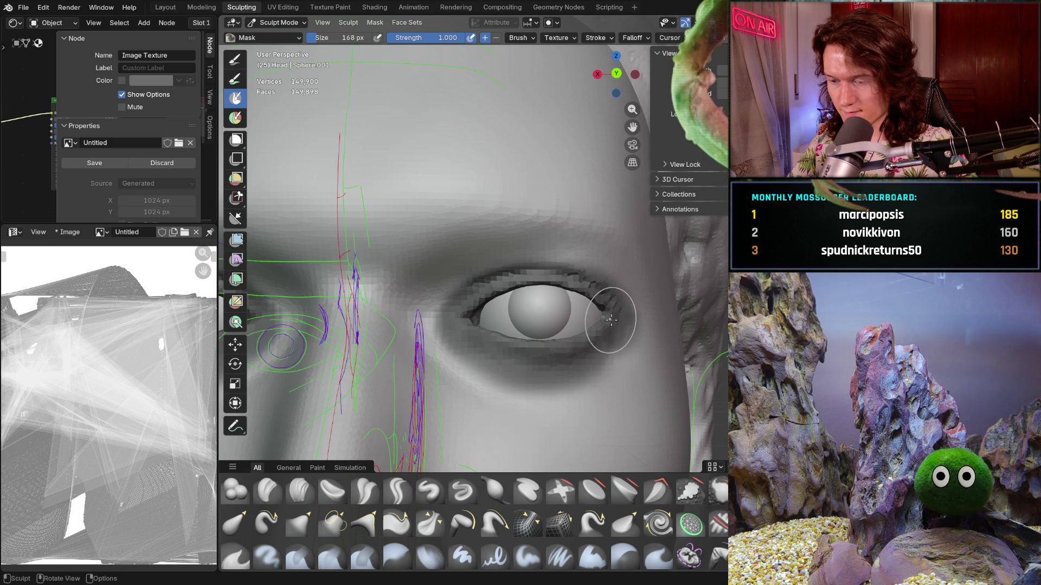
scroll(580, 349, "up", 1)
key("ctrl+z")
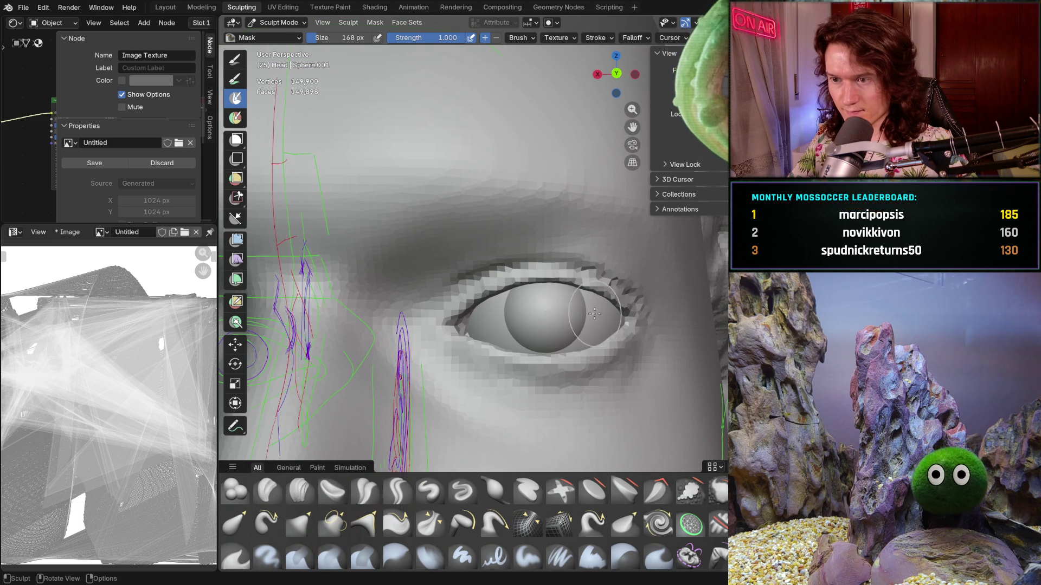
Set the Mask brush to 106 px and mask the upper eyelid toward the inner corner.
key("f")
left_click(567, 318)
mouse_move(567, 318)
left_mouse_down()
mouse_move(536, 273)
mouse_move(496, 274)
mouse_move(469, 290)
mouse_move(440, 341)
mouse_move(469, 368)
mouse_move(591, 361)
mouse_move(637, 323)
mouse_move(591, 277)
mouse_move(576, 283)
left_mouse_up()
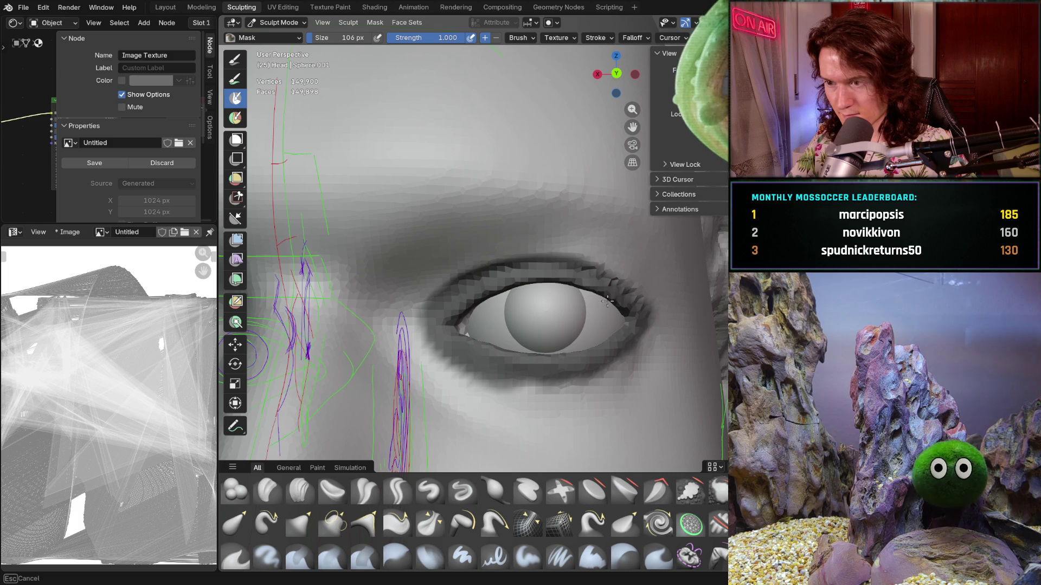
Mask the outer corner and the lower eyelid, enlarging the brush to 264 px.
mouse_move(616, 290)
left_mouse_down()
mouse_move(641, 340)
mouse_move(601, 374)
mouse_move(523, 390)
mouse_move(439, 324)
mouse_move(415, 333)
mouse_move(460, 326)
mouse_move(560, 353)
mouse_move(624, 344)
left_mouse_up()
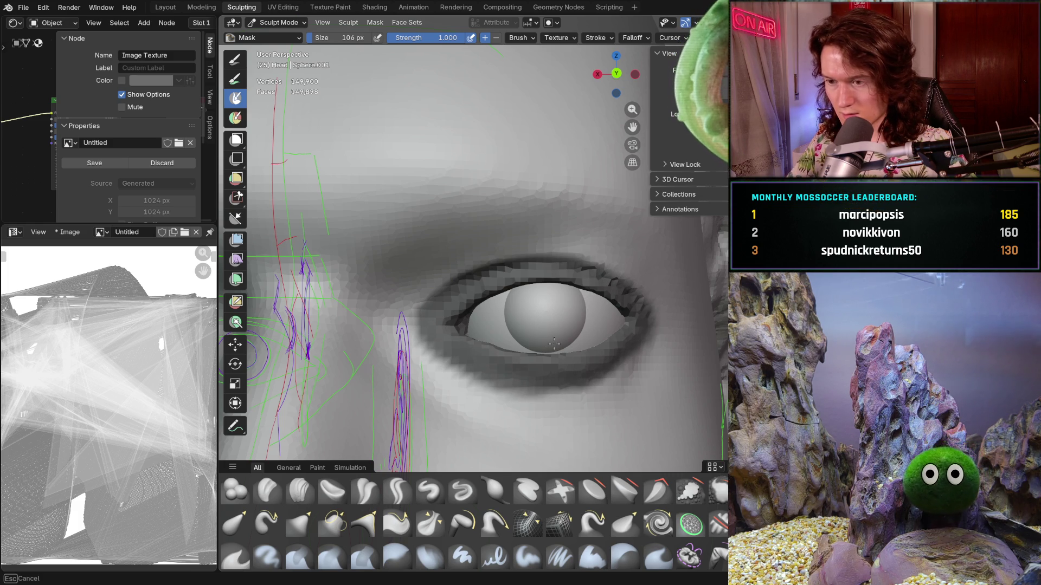
key("f")
left_click(538, 346)
left_click_drag(524, 345, 508, 318)
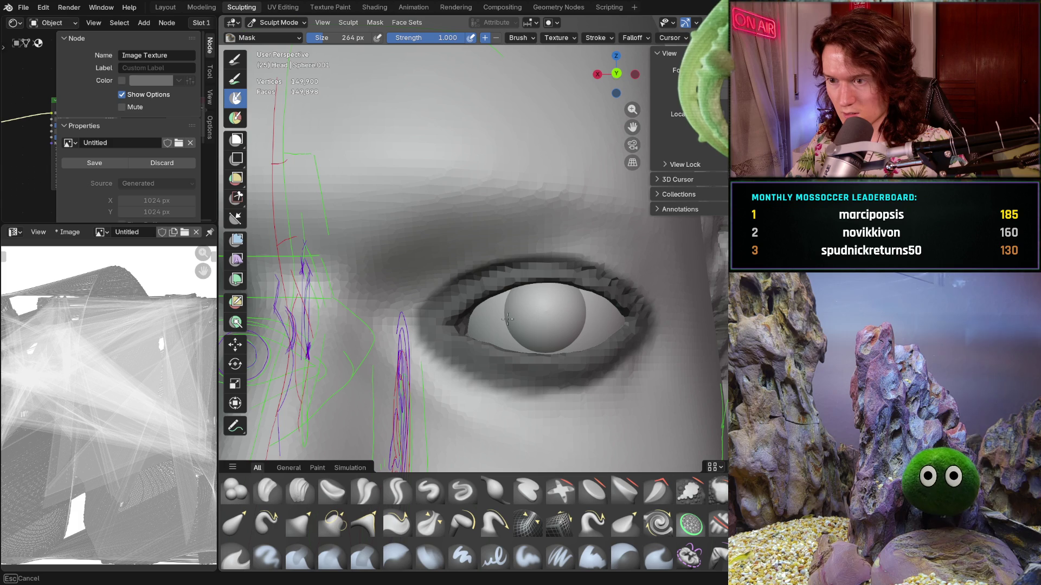
mouse_move(609, 323)
left_mouse_down()
mouse_move(528, 337)
mouse_move(537, 352)
mouse_move(623, 347)
mouse_move(485, 348)
mouse_move(539, 336)
left_mouse_up()
Mask the skin above the eye with a lasso region, resizing the brush to 66 then 72 px.
left_click(498, 342)
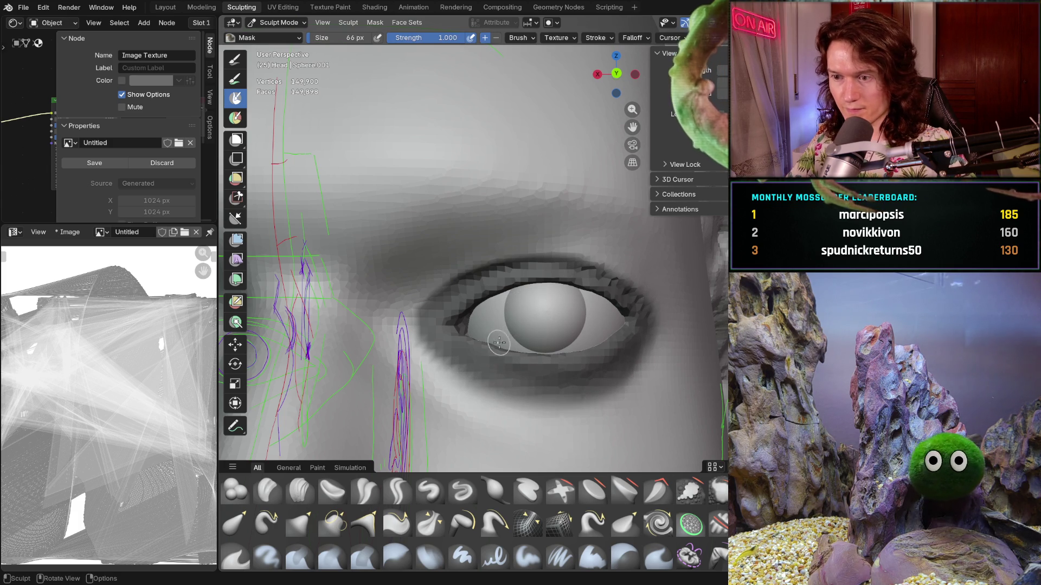
key("b")
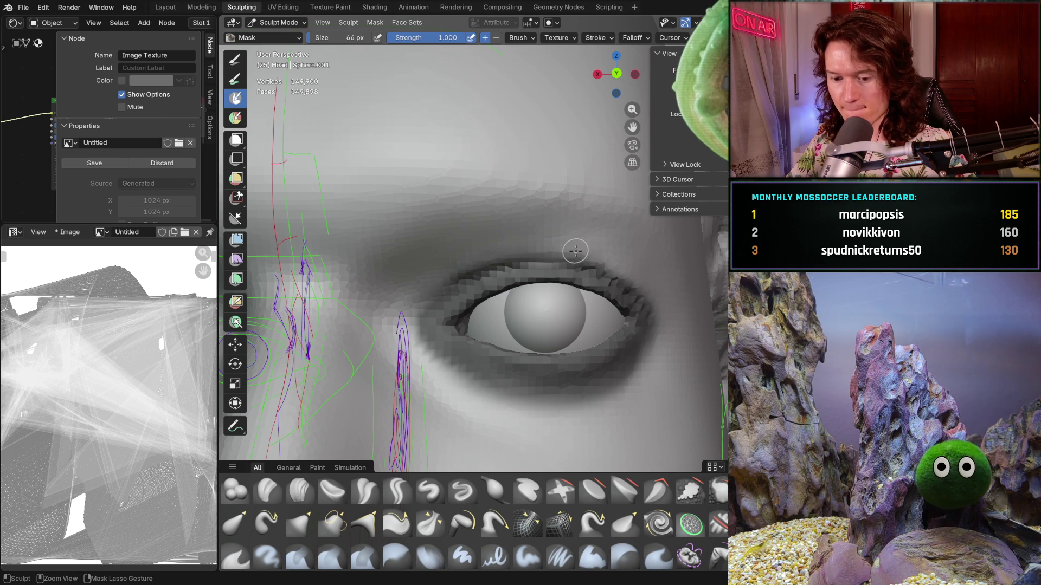
left_click_drag(575, 250, 546, 252, "ctrl")
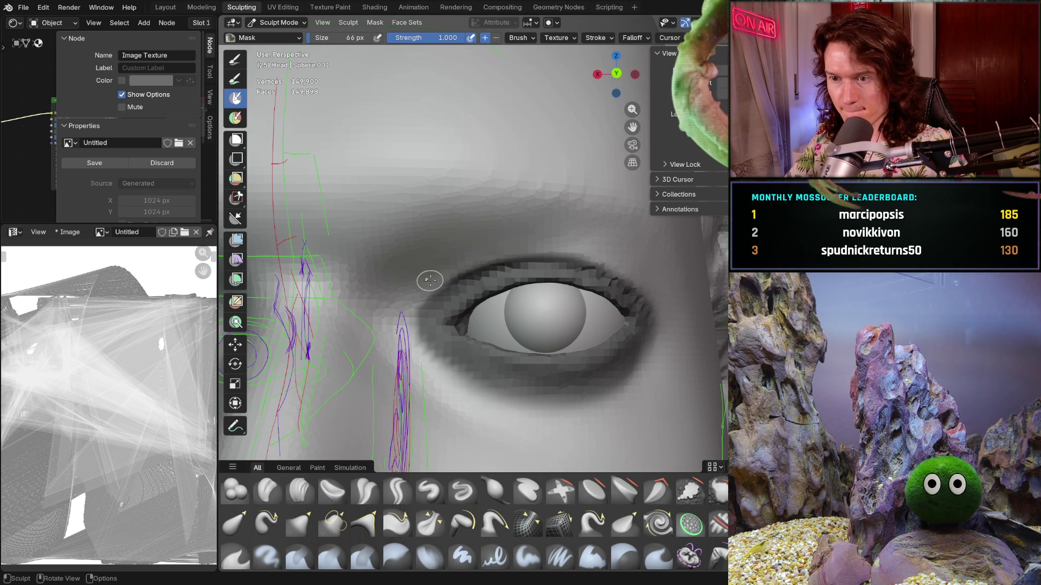
key("f")
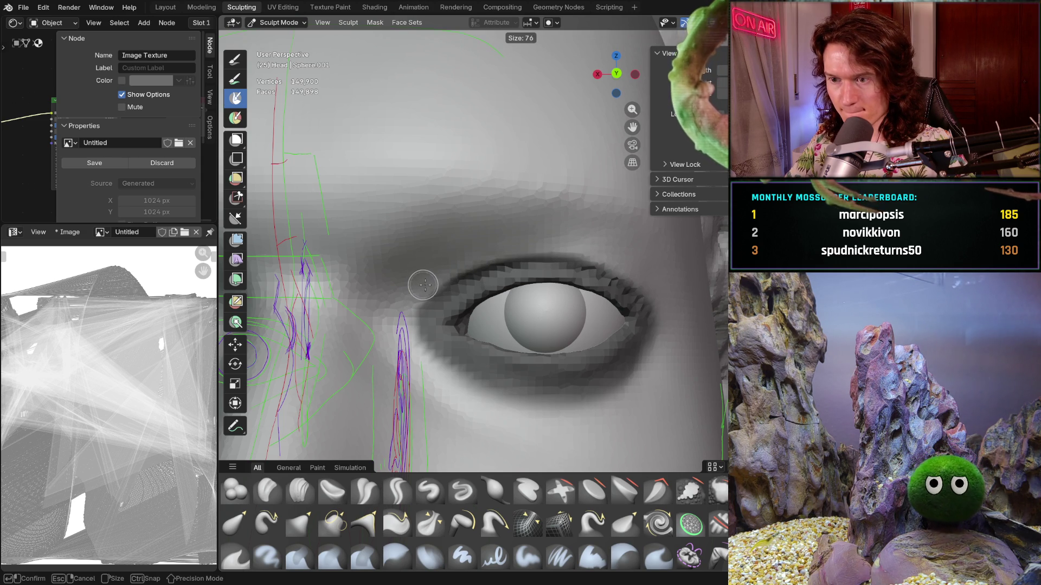
left_click(422, 287)
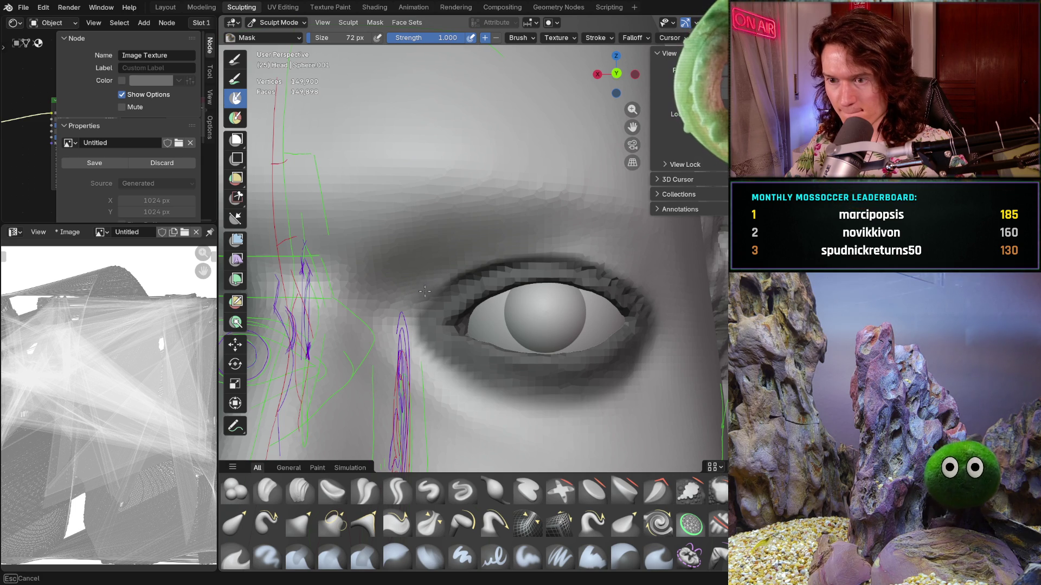
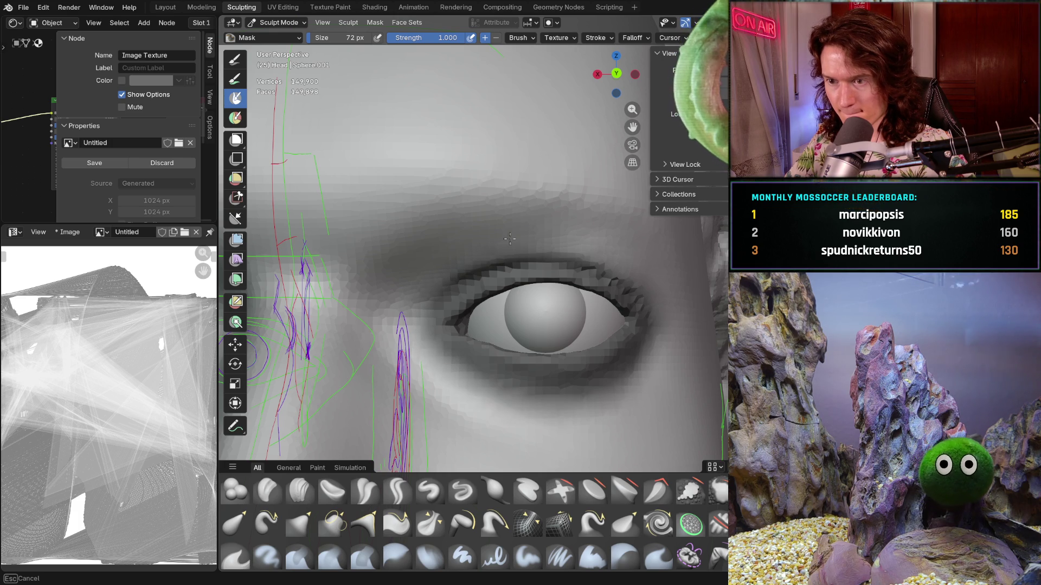
Inspect the eye region from above, from the right side (numpad 3) and from the front.
middle_click_drag(520, 239, 467, 288, "ctrl")
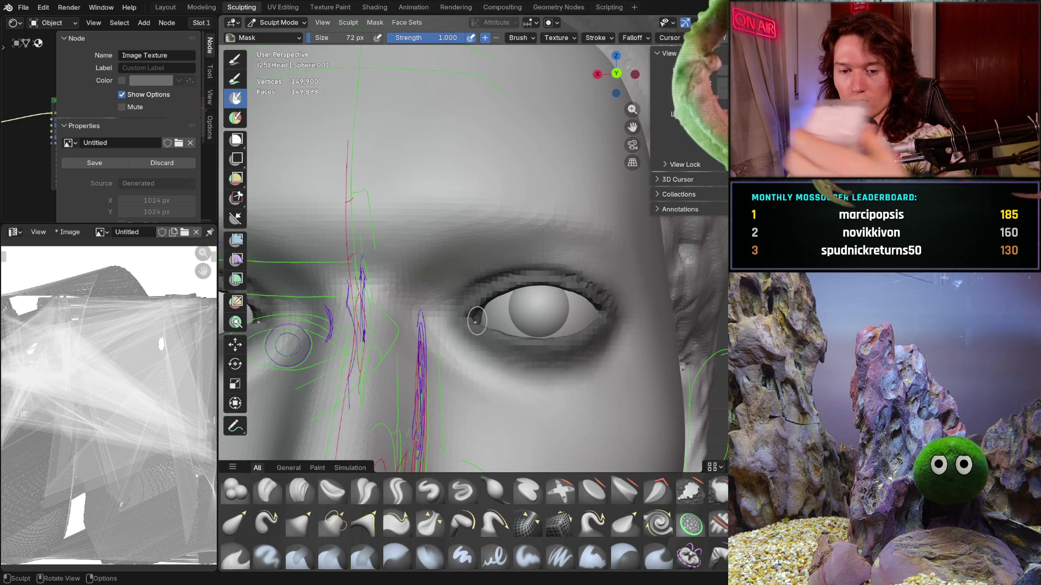
mouse_move(479, 348)
middle_mouse_down()
mouse_move(432, 401)
mouse_move(360, 343)
mouse_move(349, 366)
mouse_move(396, 314)
mouse_move(468, 268)
mouse_move(468, 440)
mouse_move(478, 376)
mouse_move(550, 332)
middle_mouse_up()
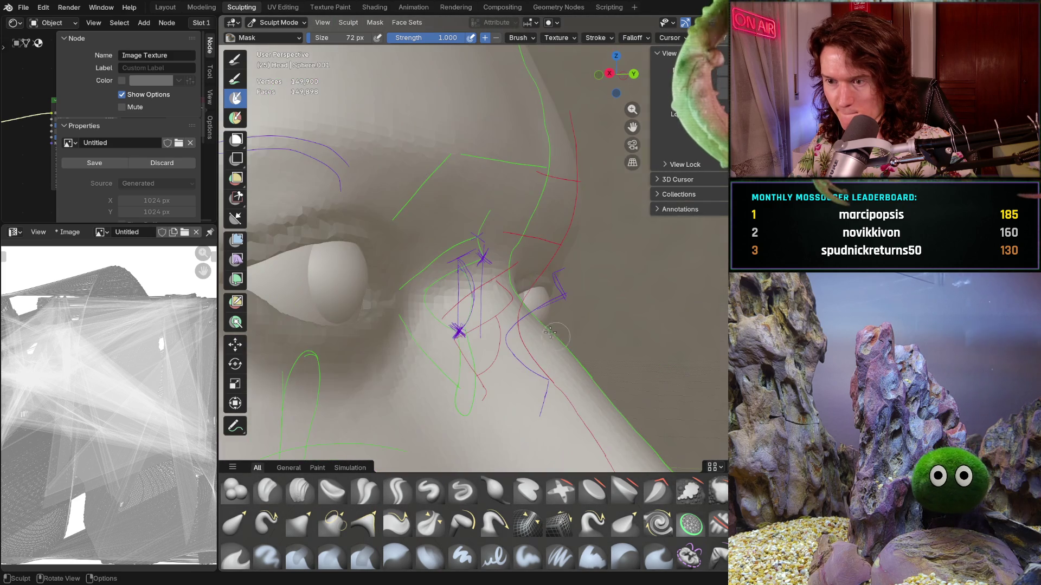
key("KP_3")
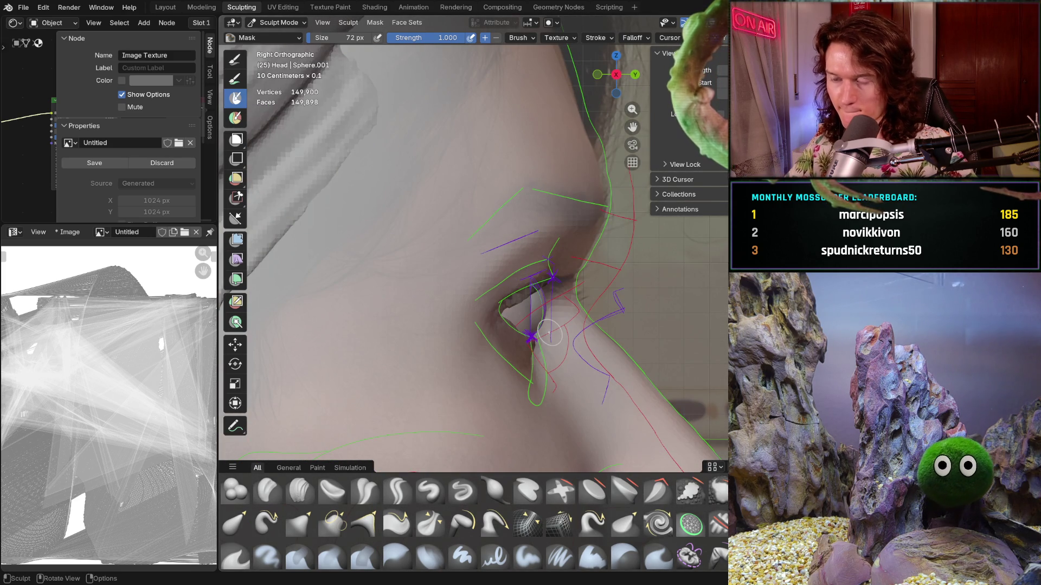
middle_click_drag(535, 362, 592, 283, "ctrl")
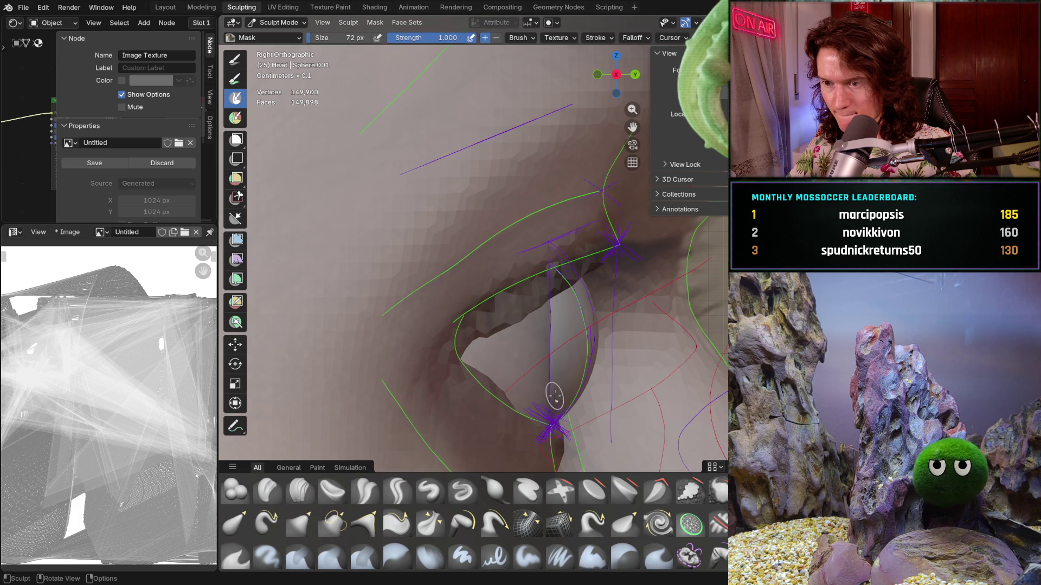
mouse_move(554, 396)
middle_mouse_down()
mouse_move(480, 431)
mouse_move(466, 449)
mouse_move(482, 324)
mouse_move(491, 435)
mouse_move(494, 374)
mouse_move(496, 401)
middle_mouse_up()
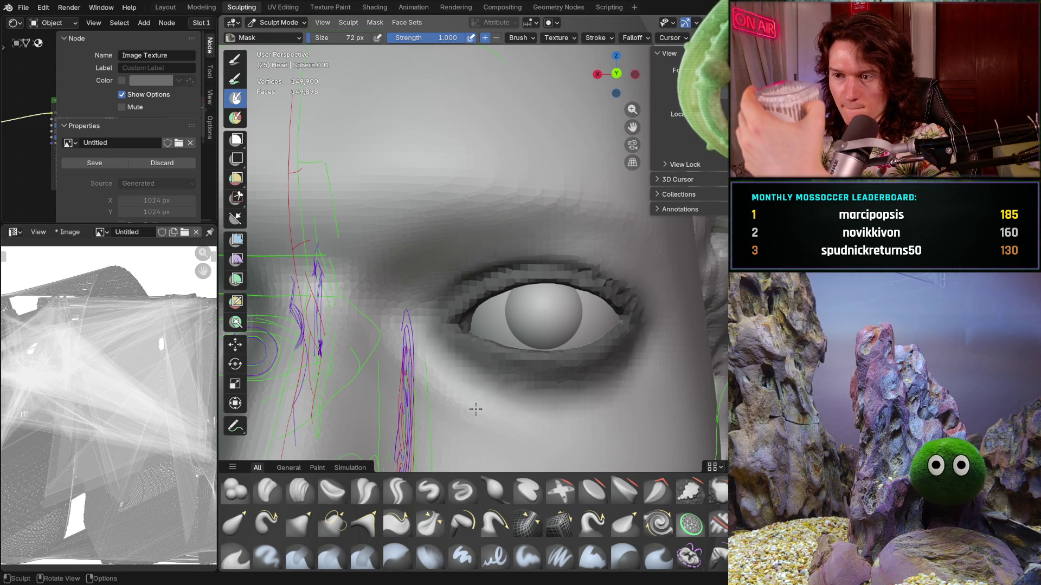
mouse_move(495, 372)
middle_mouse_down()
mouse_move(446, 378)
mouse_move(432, 313)
middle_mouse_up()
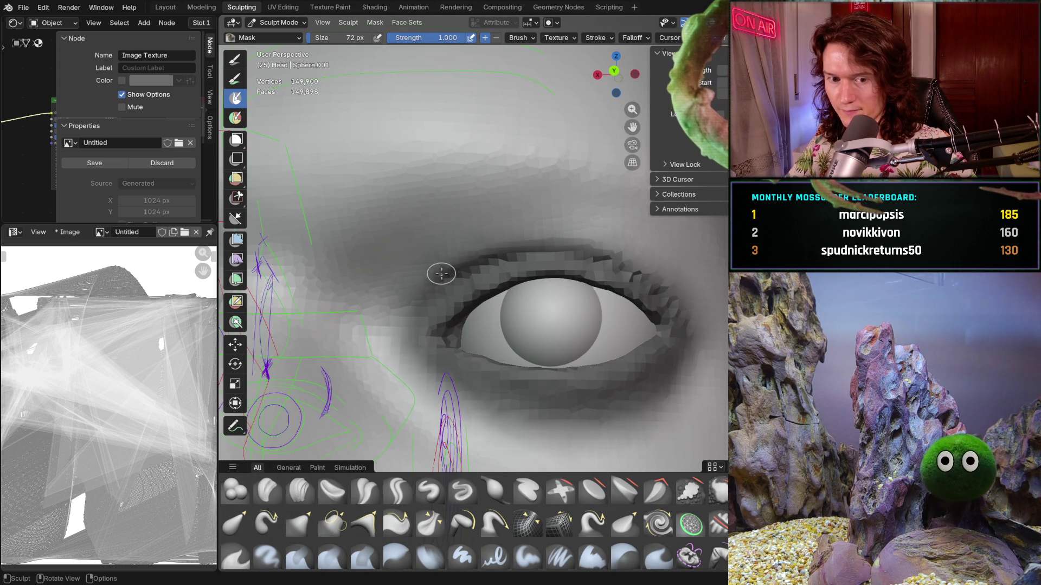
mouse_move(419, 286)
middle_mouse_down("shift")
mouse_move(344, 424)
mouse_move(396, 329)
middle_mouse_up("shift")
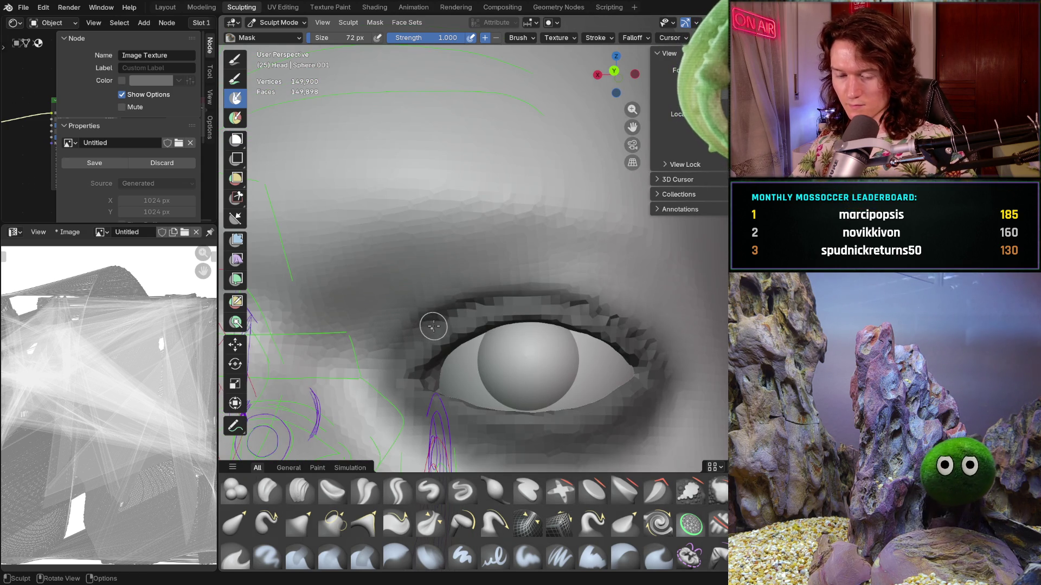
Enlarge the brush to 124 px, then reduce it to 66 px while closing in on the right eye.
middle_click_drag(457, 311, 475, 320, "ctrl")
key("f")
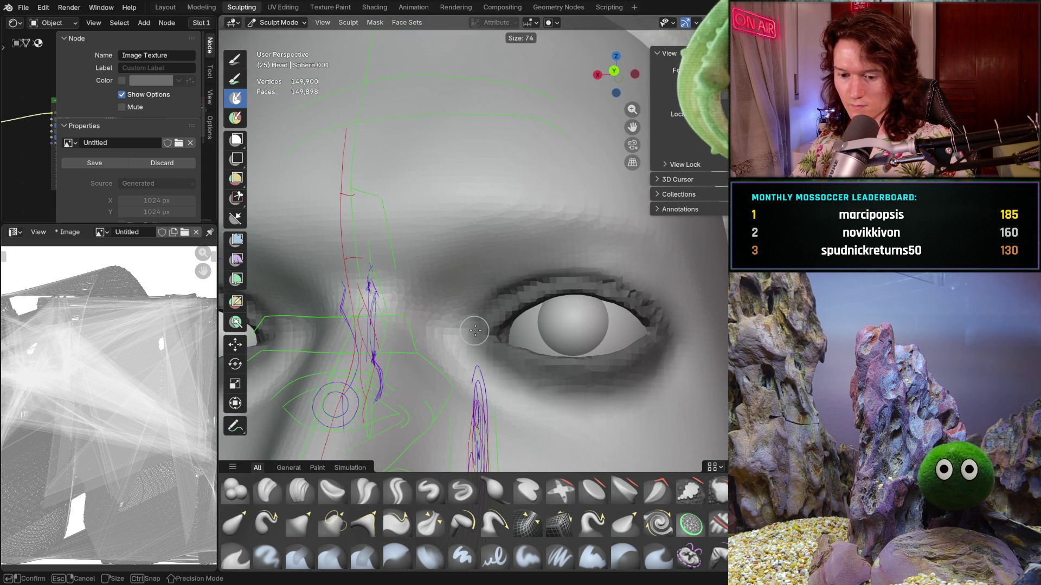
left_click(482, 325)
key("b")
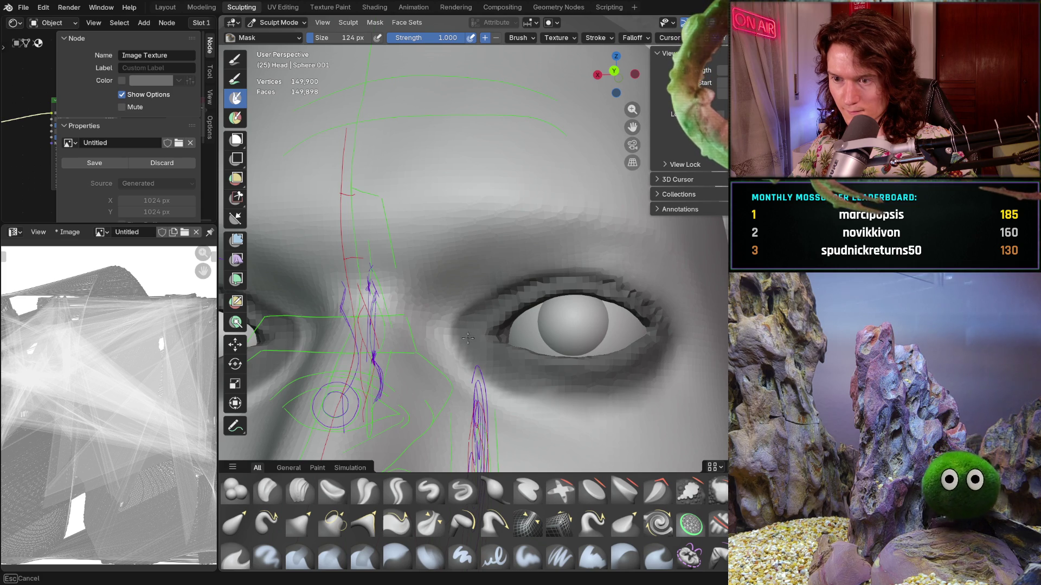
scroll(580, 383, "down", 3)
scroll(477, 378, "up", 5)
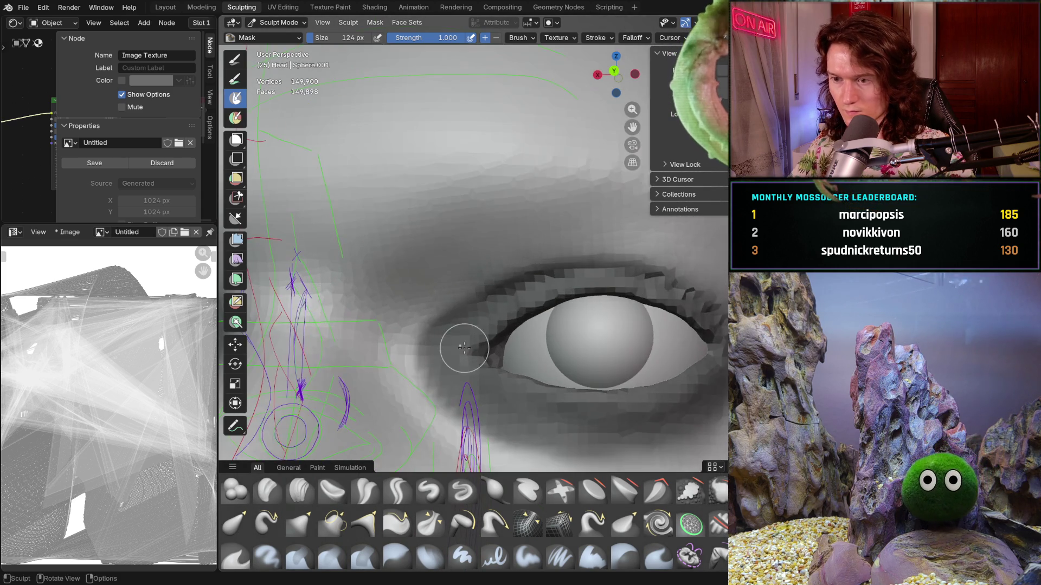
middle_click_drag(472, 374, 477, 378)
key("bracketleft")
key("bracketleft")
key("bracketleft")
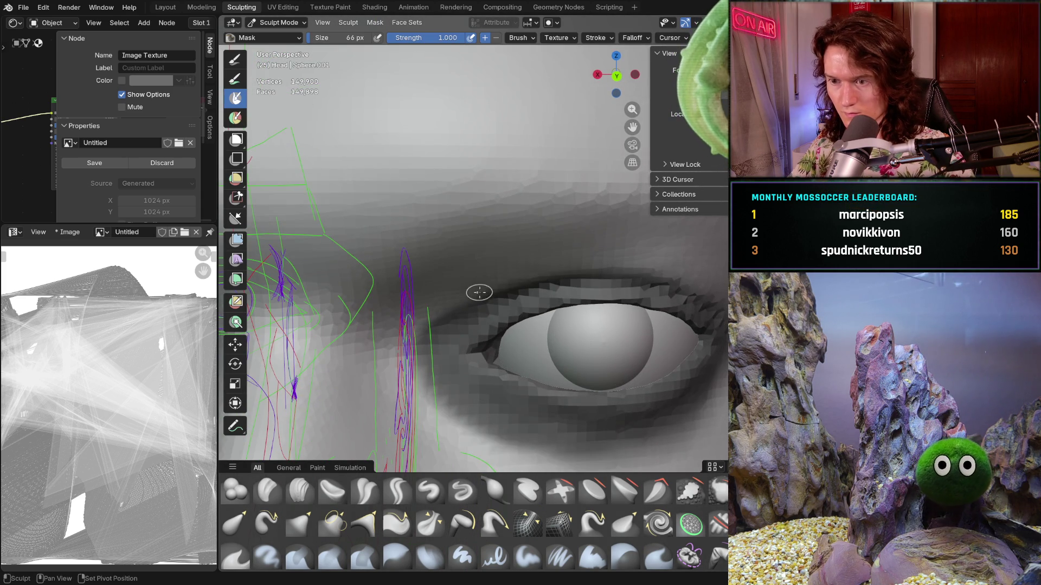
middle_click_drag(479, 293, 476, 286)
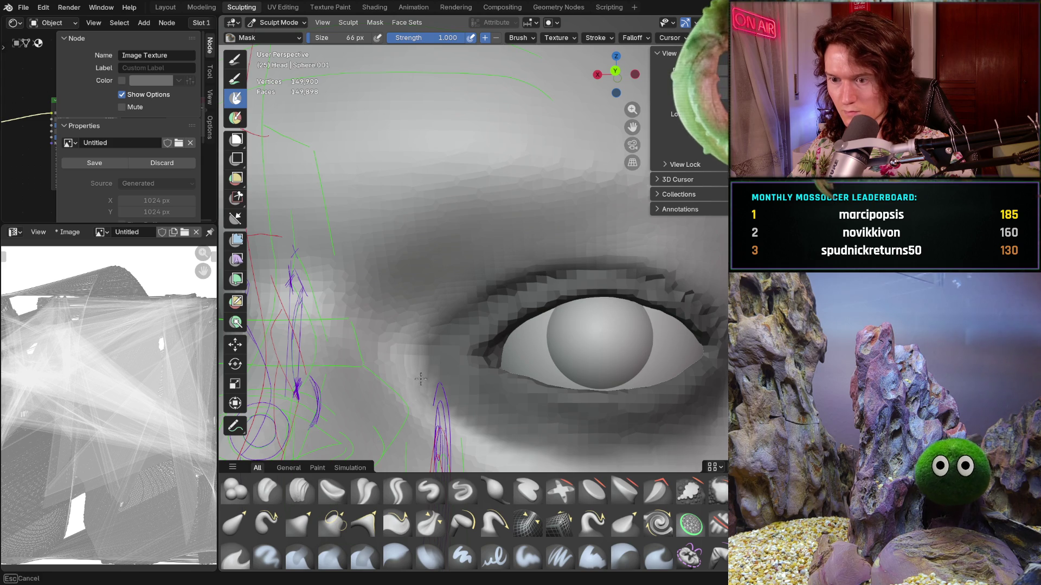
middle_click_drag(476, 443, 430, 357)
Switch to the Grab brush, set it to 516 px and view both eyes from the front.
left_click(300, 522)
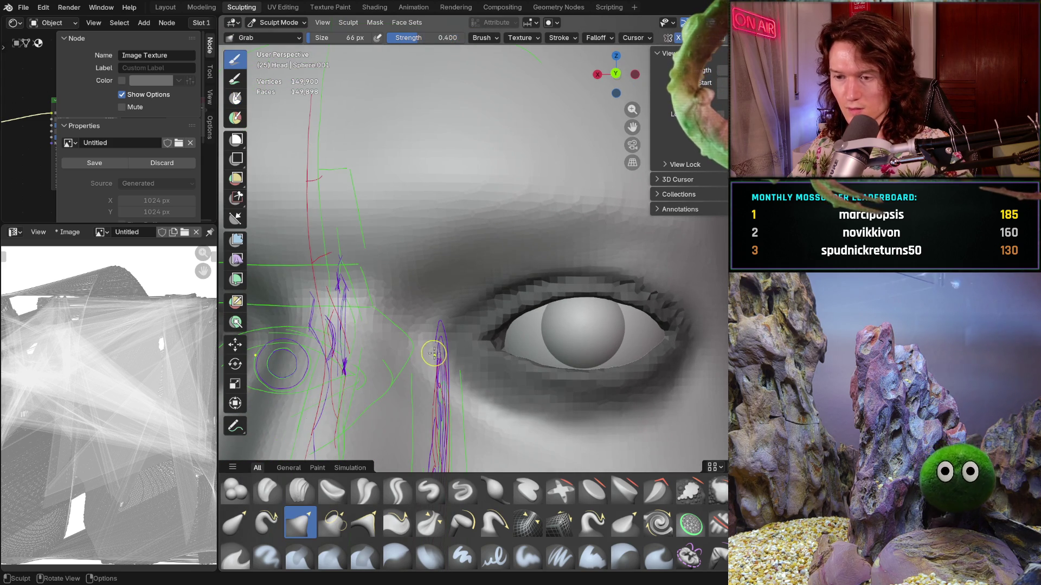
key("f")
left_click(447, 350)
key("f")
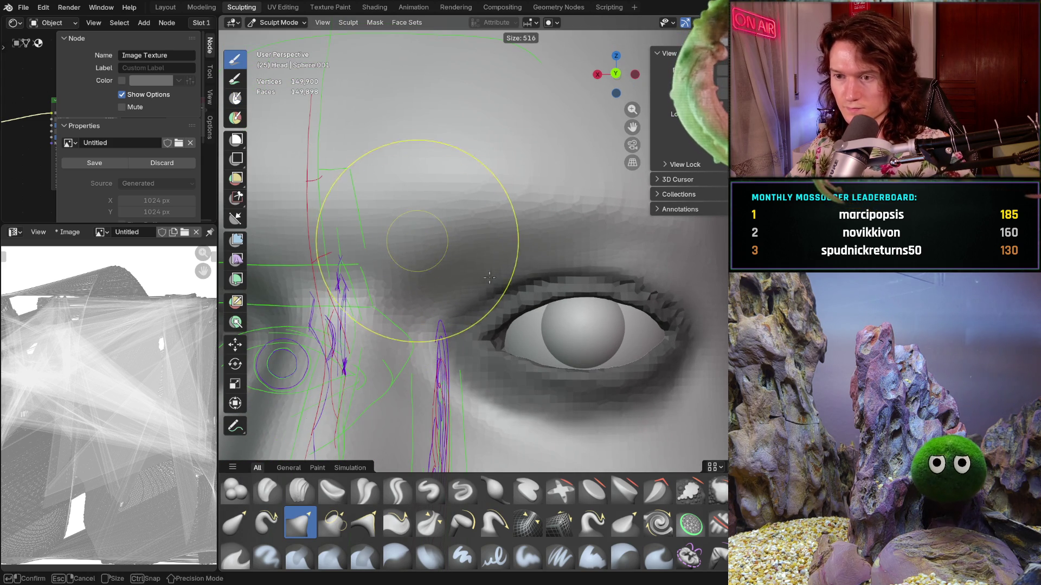
left_click(441, 238)
middle_click_drag(418, 211, 443, 248)
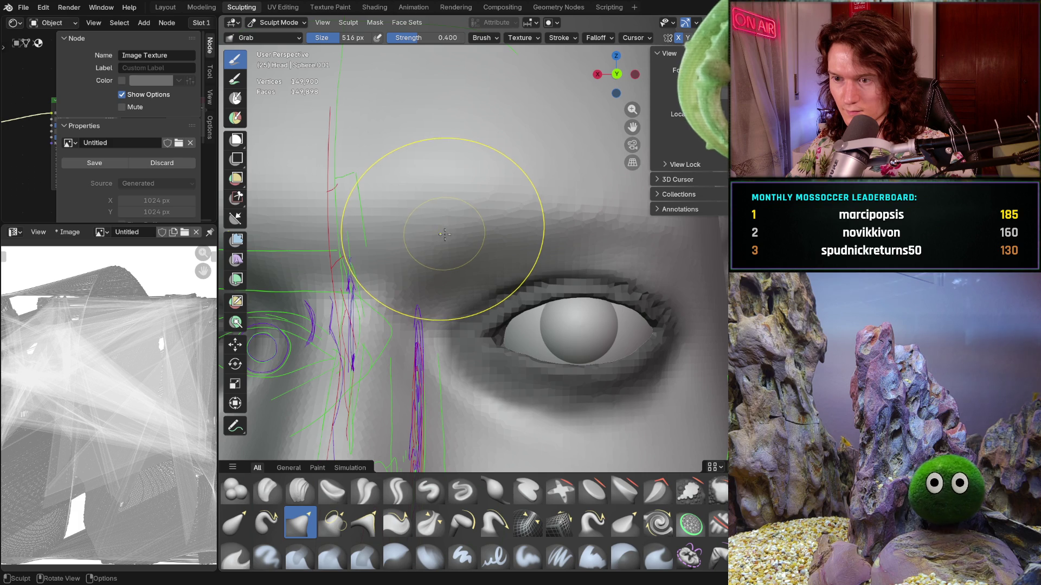
middle_click_drag(434, 227, 444, 226)
Set the Grab brush to 442 px, angle 0.19 and strength 0.600.
key("f")
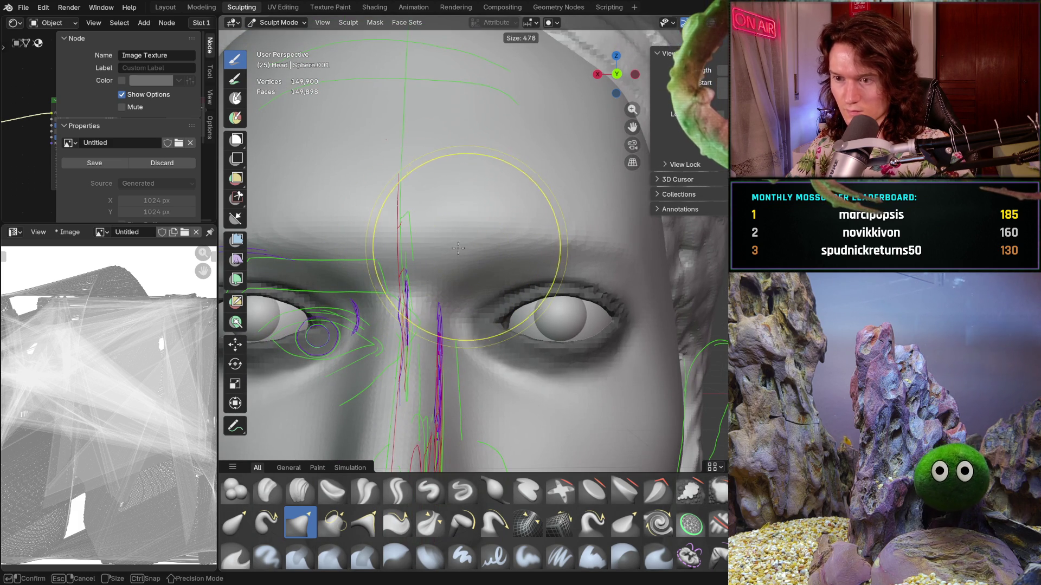
left_click(421, 261)
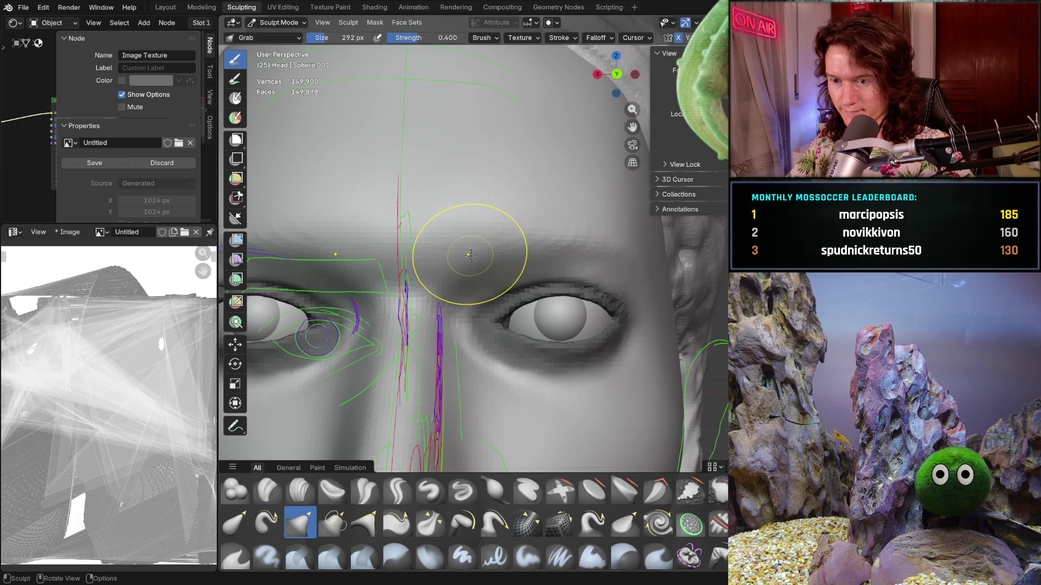
key("f")
left_click(500, 251)
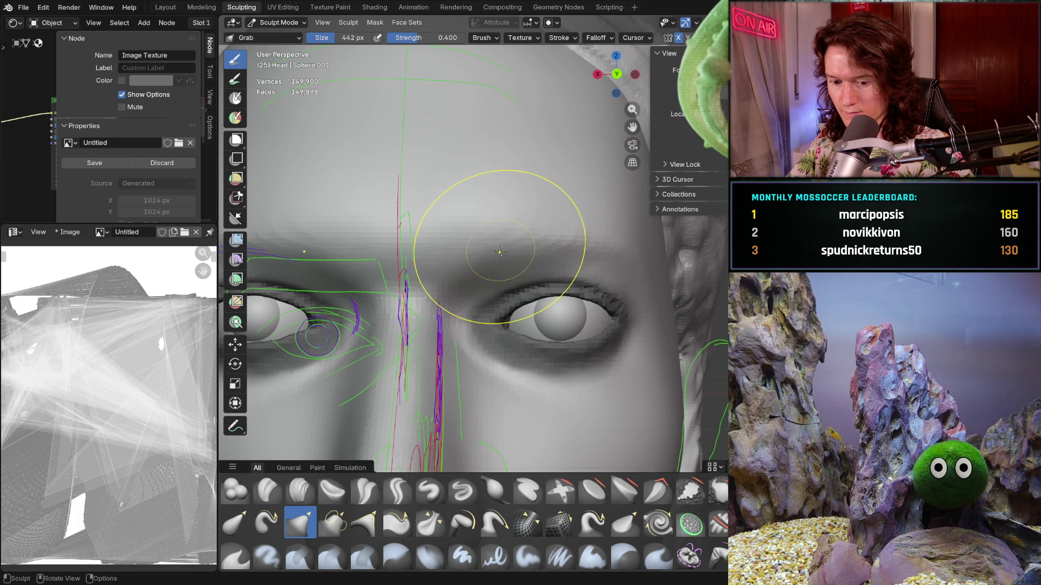
key("ctrl+f")
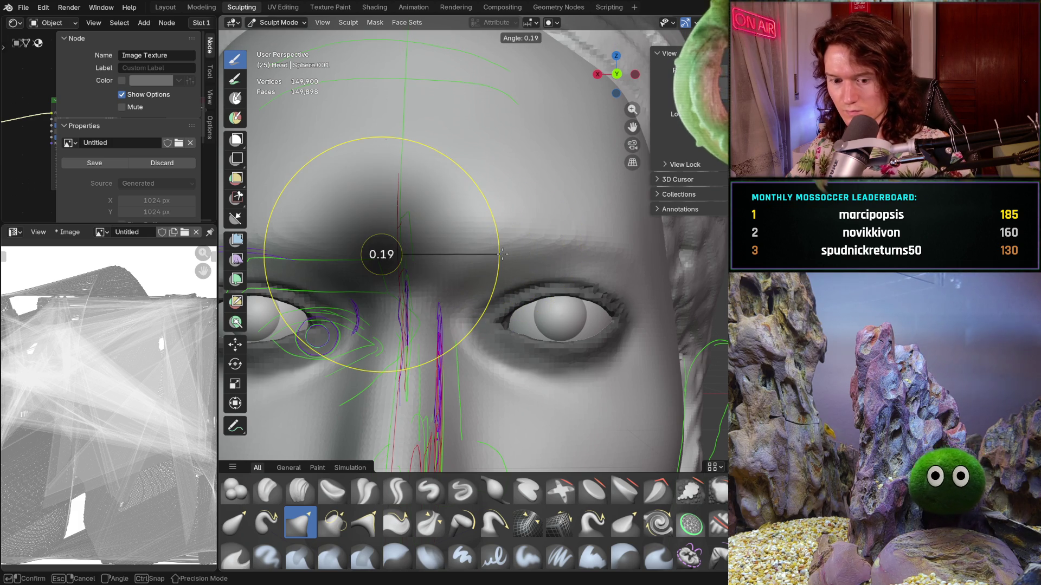
left_click(502, 254)
key("shift+f")
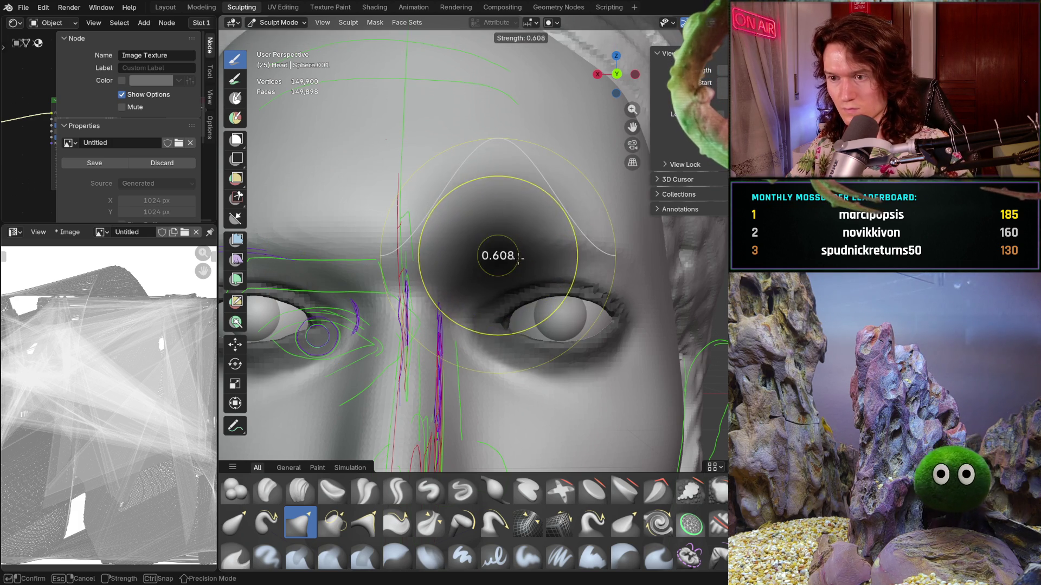
left_click(517, 259)
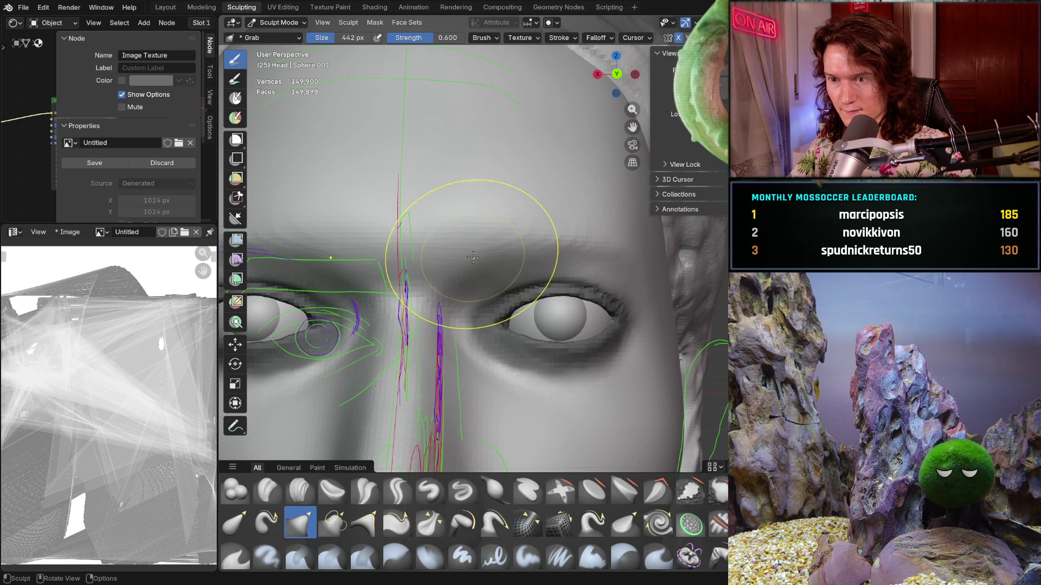
Pull the brow between the eyes, enlarge the brush to 498 px and shift the brow above the right eye.
left_click_drag(474, 254, 478, 266)
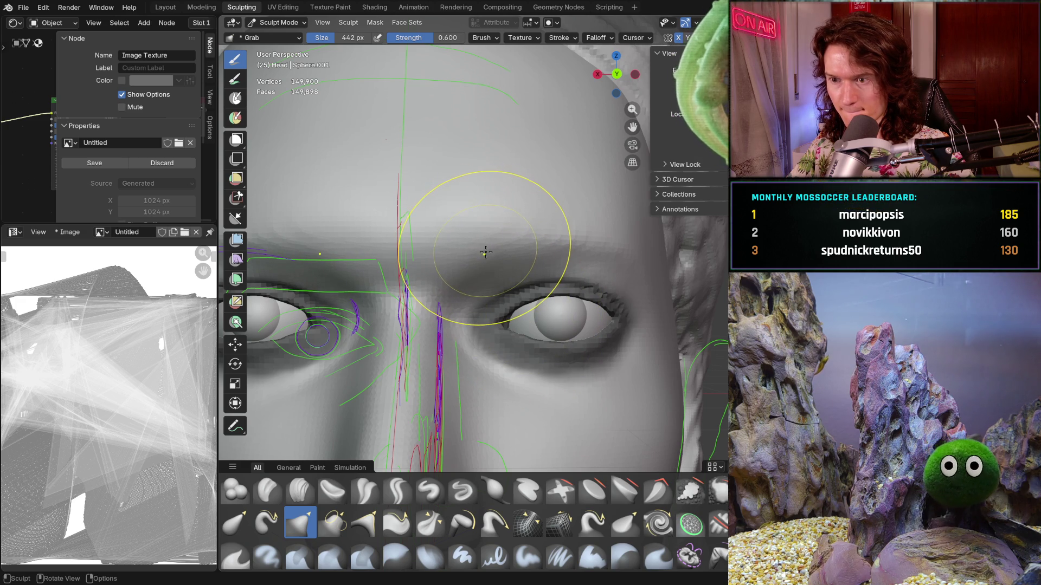
key("f")
left_click(489, 248)
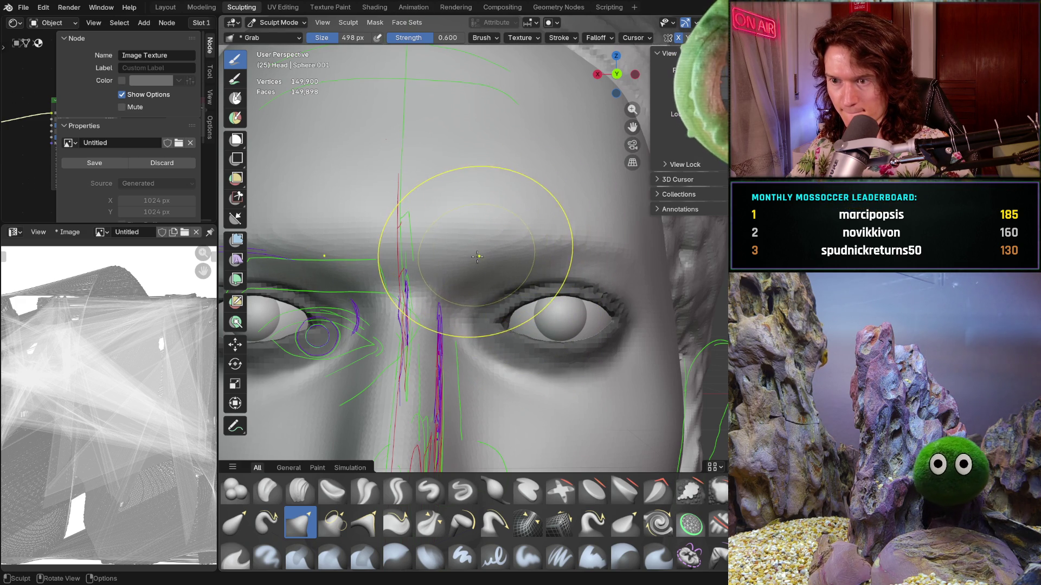
left_click_drag(478, 259, 476, 255)
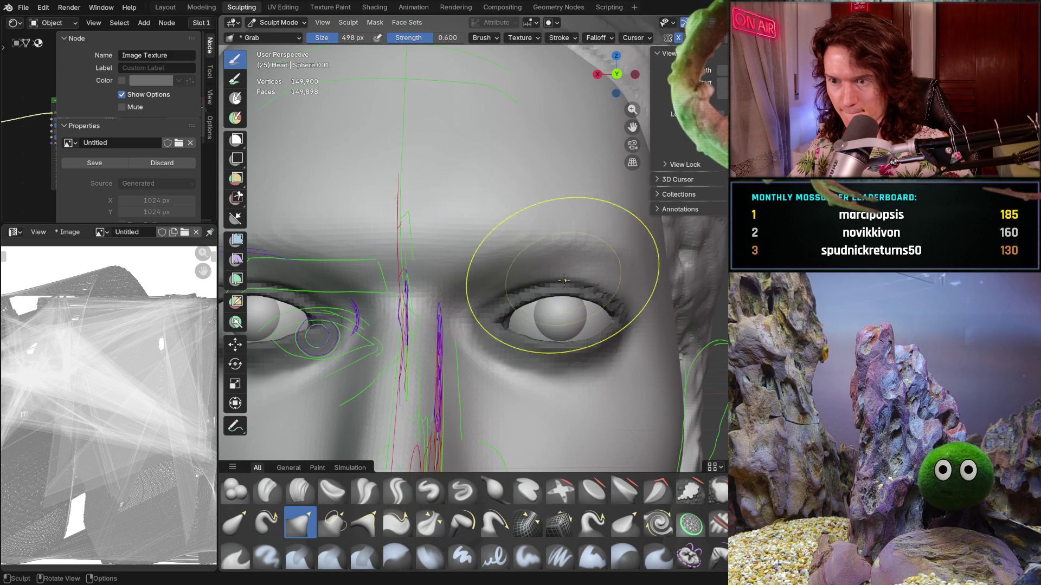
scroll(629, 229, "down", 5)
mouse_move(629, 229)
middle_mouse_down()
mouse_move(479, 310)
mouse_move(432, 320)
middle_mouse_up()
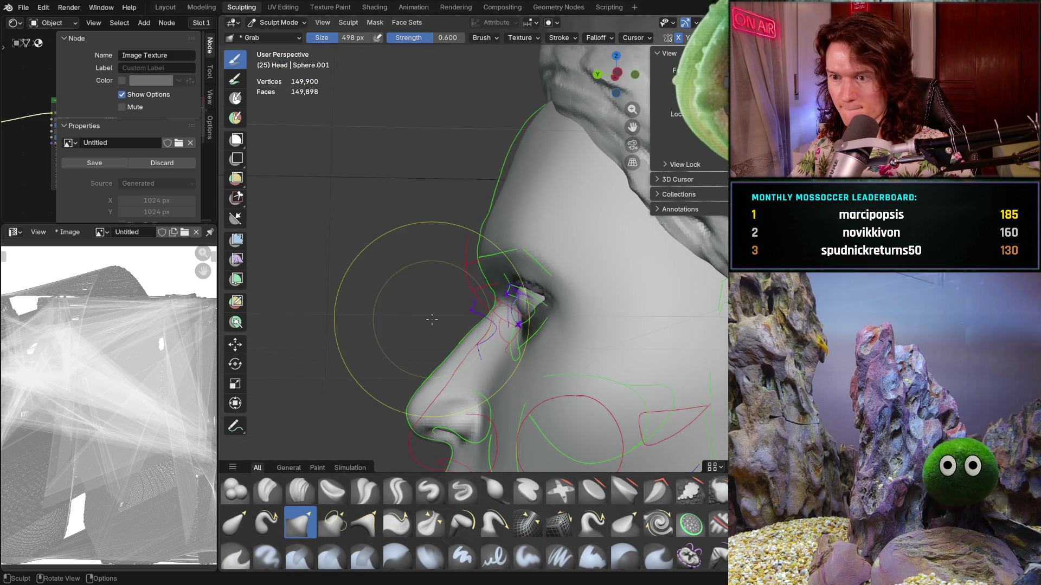
key("KP_3")
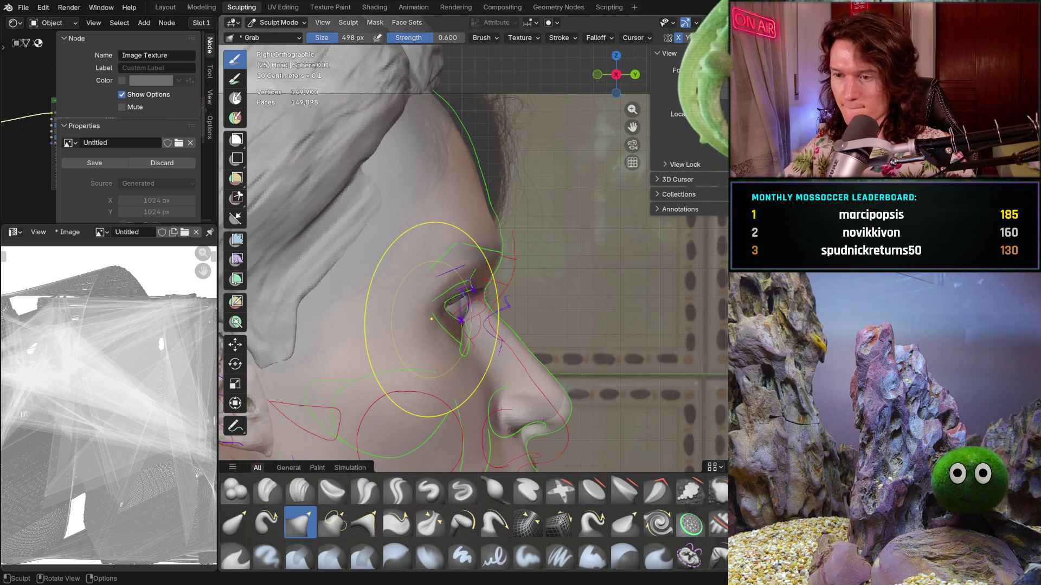
key("ctrl+KP_3")
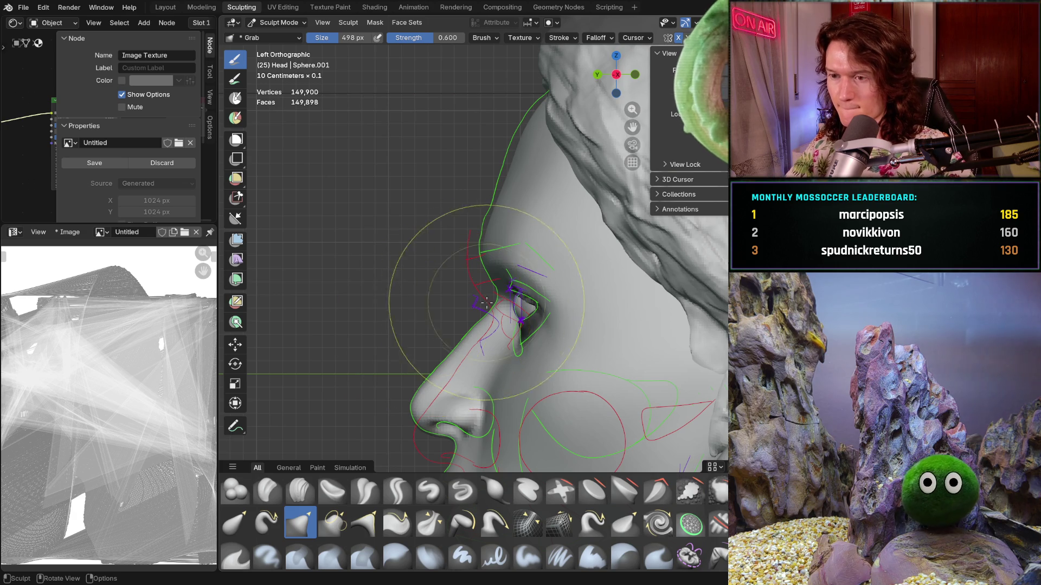
scroll(492, 253, "up", 3)
scroll(464, 232, "up", 3)
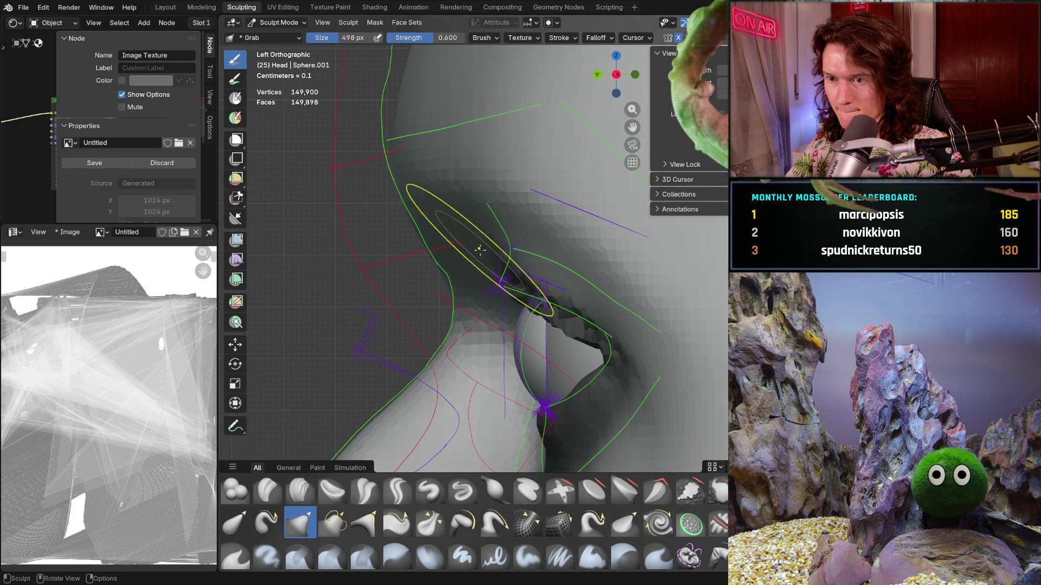
left_click_drag(404, 228, 417, 228)
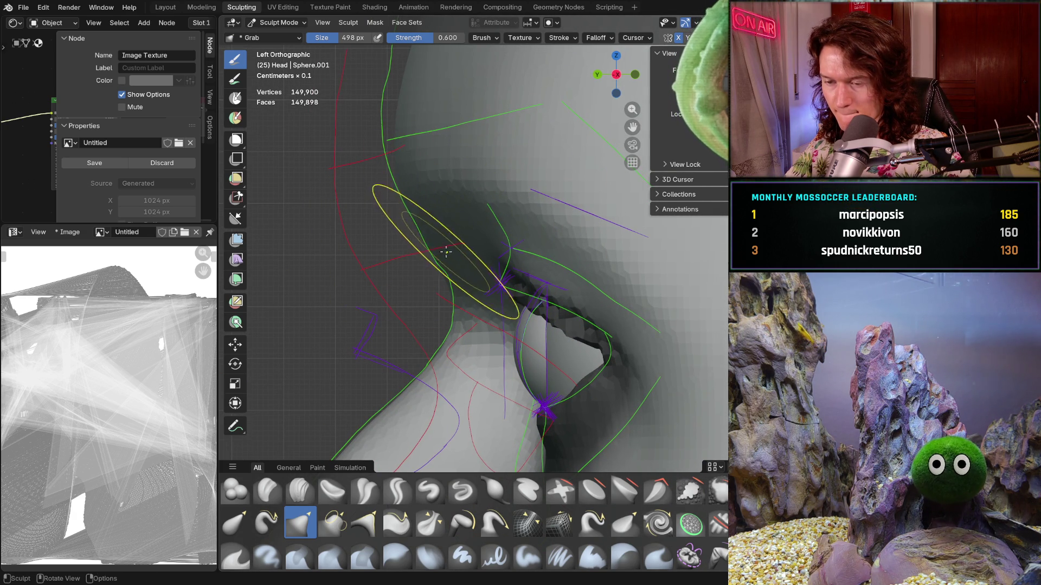
key("f")
left_click(398, 294)
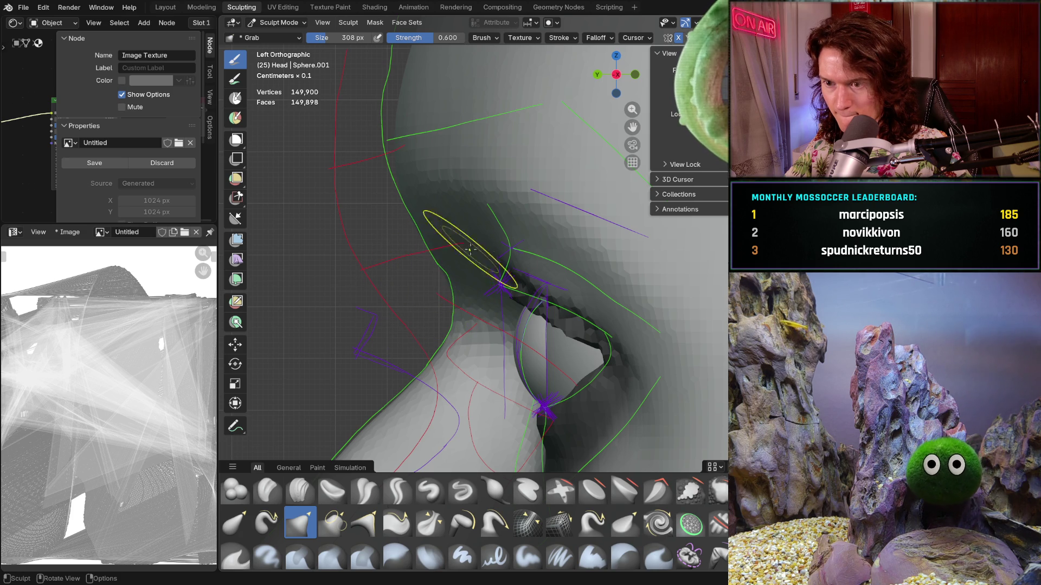
mouse_move(416, 260)
middle_mouse_down()
mouse_move(631, 301)
mouse_move(477, 291)
middle_mouse_up()
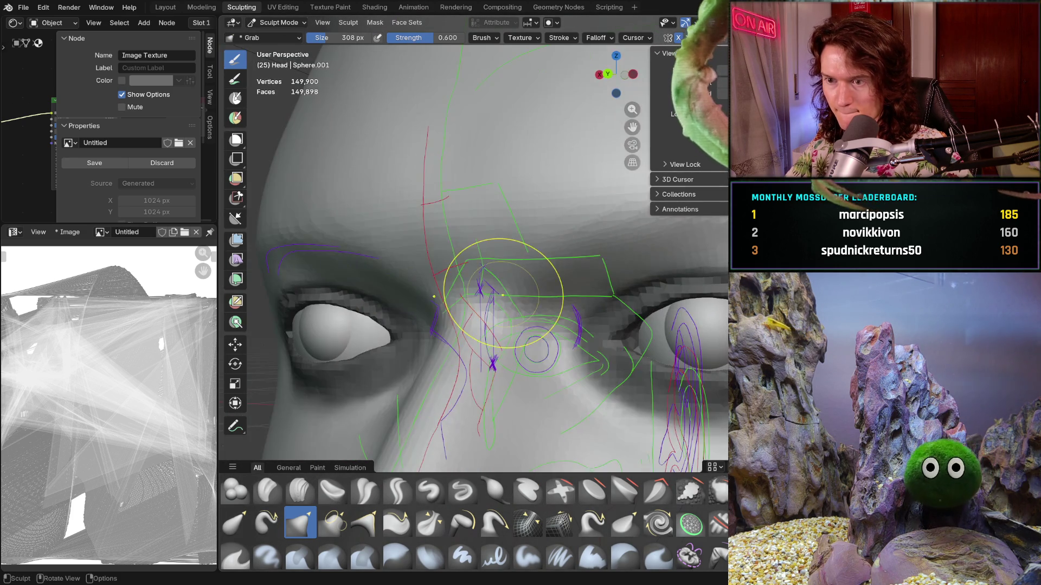
middle_click_drag(376, 275, 433, 267)
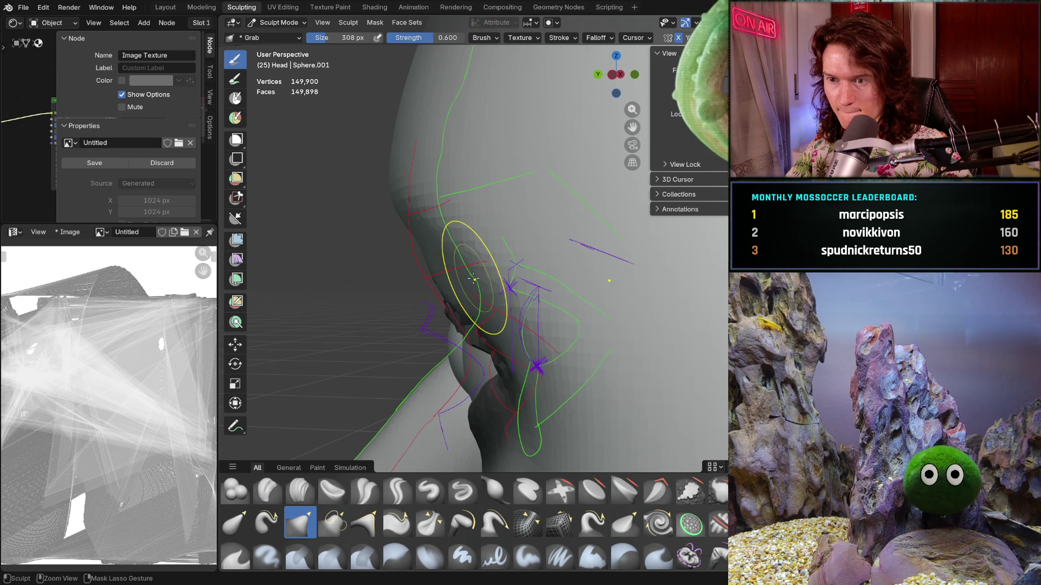
mouse_move(381, 324)
middle_mouse_down()
mouse_move(430, 277)
mouse_move(434, 287)
mouse_move(417, 297)
middle_mouse_up()
key("ctrl+KP_3")
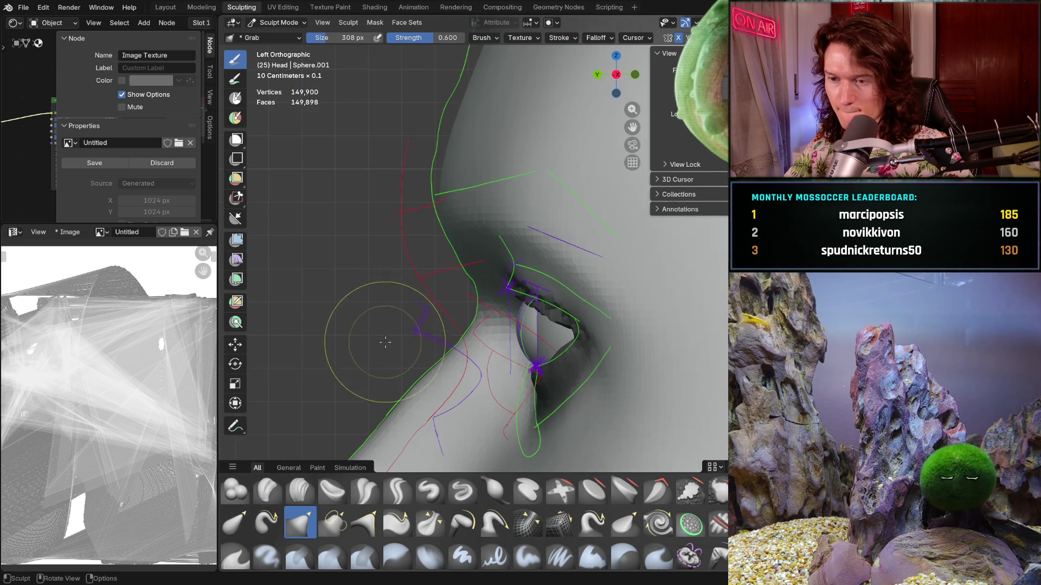
mouse_move(385, 342)
middle_mouse_down()
mouse_move(453, 267)
mouse_move(544, 299)
mouse_move(542, 255)
middle_mouse_up()
mouse_move(542, 303)
middle_mouse_down()
mouse_move(521, 320)
mouse_move(539, 336)
mouse_move(554, 310)
middle_mouse_up()
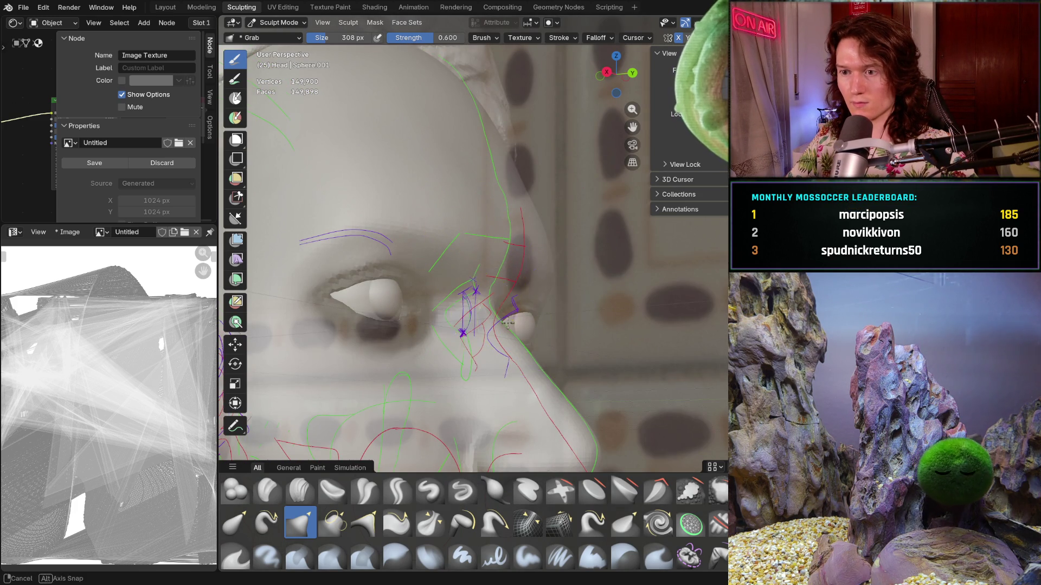
middle_click_drag(506, 323, 571, 330)
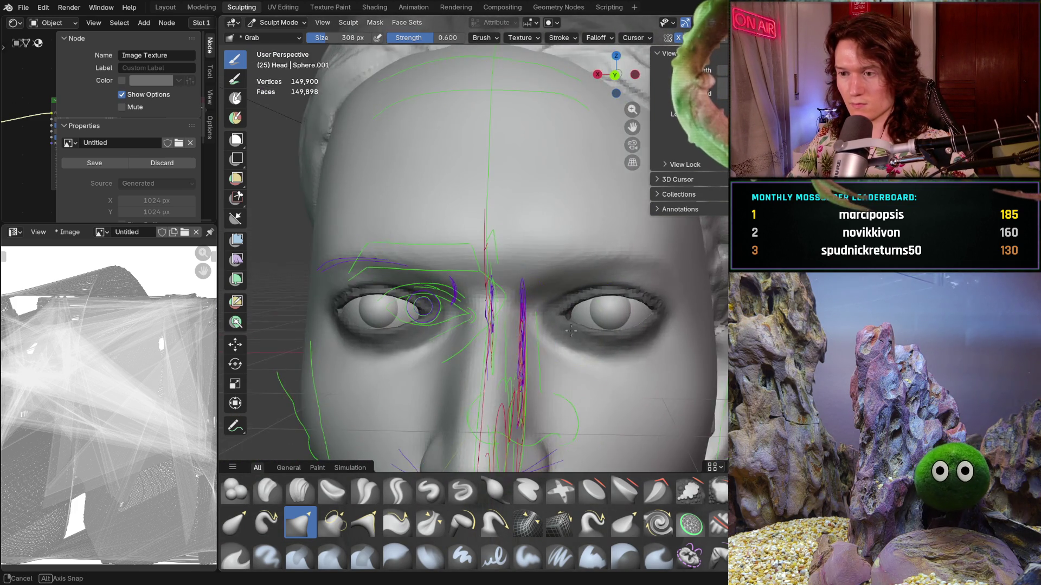
Zoom and orbit to view the nose from the side and then the eyes at an oblique angle.
scroll(593, 233, "up", 2)
scroll(564, 276, "down", 3)
mouse_move(458, 297)
middle_mouse_down()
mouse_move(401, 261)
mouse_move(556, 293)
mouse_move(518, 257)
mouse_move(515, 239)
mouse_move(480, 368)
middle_mouse_up()
scroll(488, 228, "up", 6)
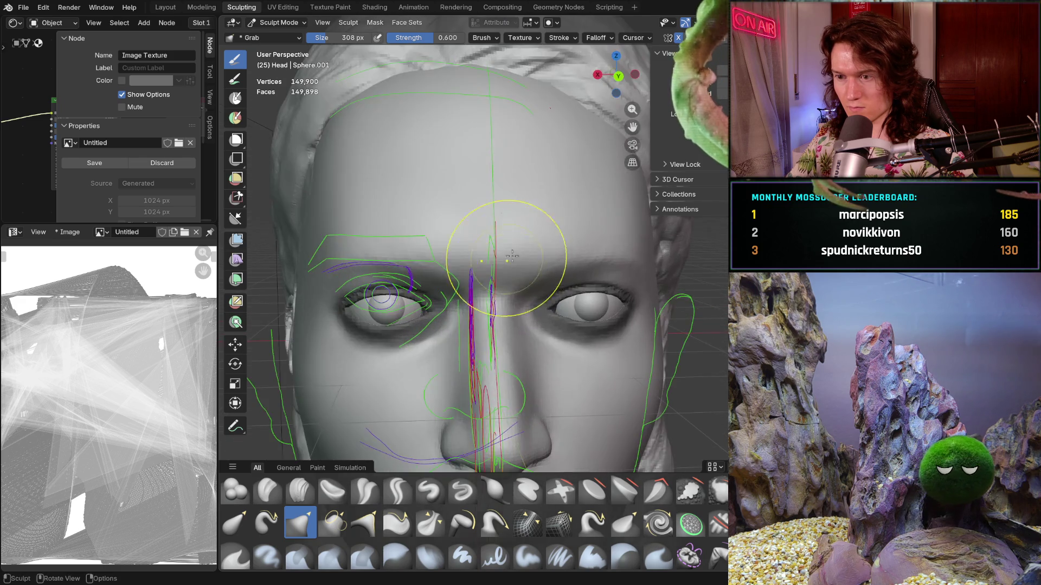
scroll(556, 269, "up", 3)
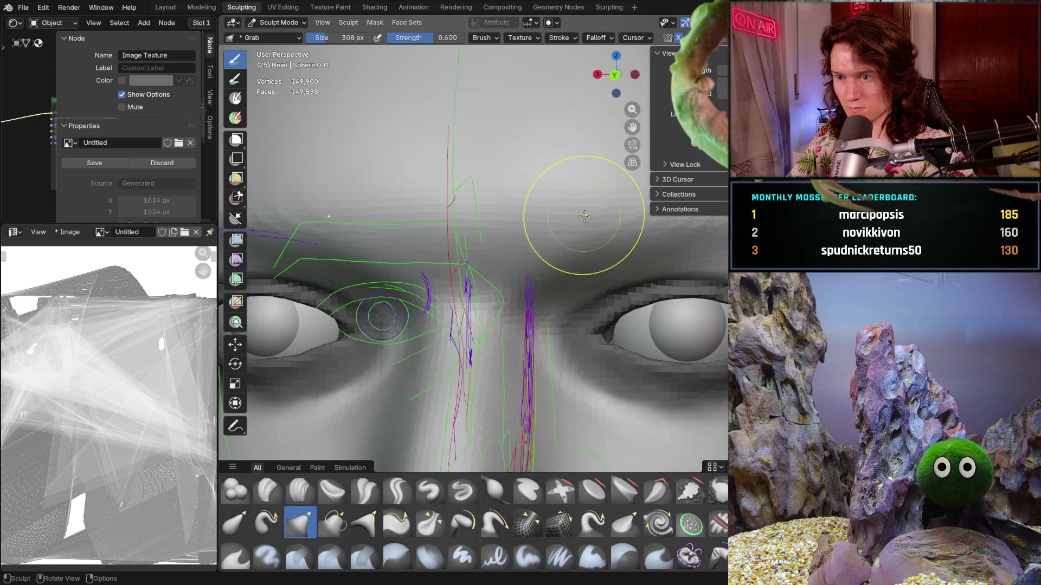
mouse_move(584, 216)
middle_mouse_down()
mouse_move(700, 236)
mouse_move(480, 236)
mouse_move(536, 234)
mouse_move(566, 220)
mouse_move(576, 200)
mouse_move(614, 231)
middle_mouse_up()
Switch to Smooth and inspect the brow from the left side, three-quarter view and below the chin.
key("s")
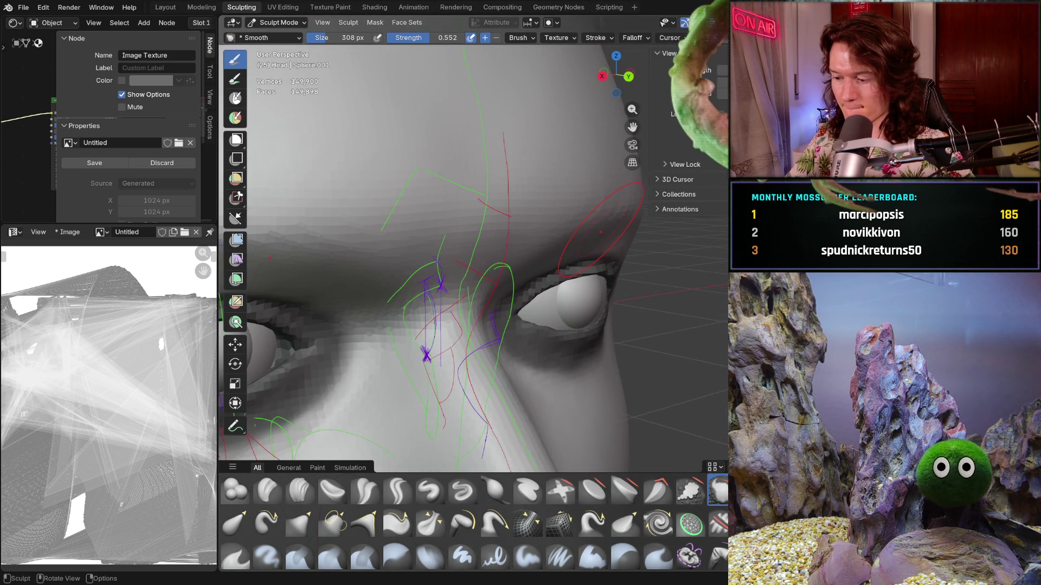
key("ctrl+KP_3")
scroll(601, 229, "down", 2)
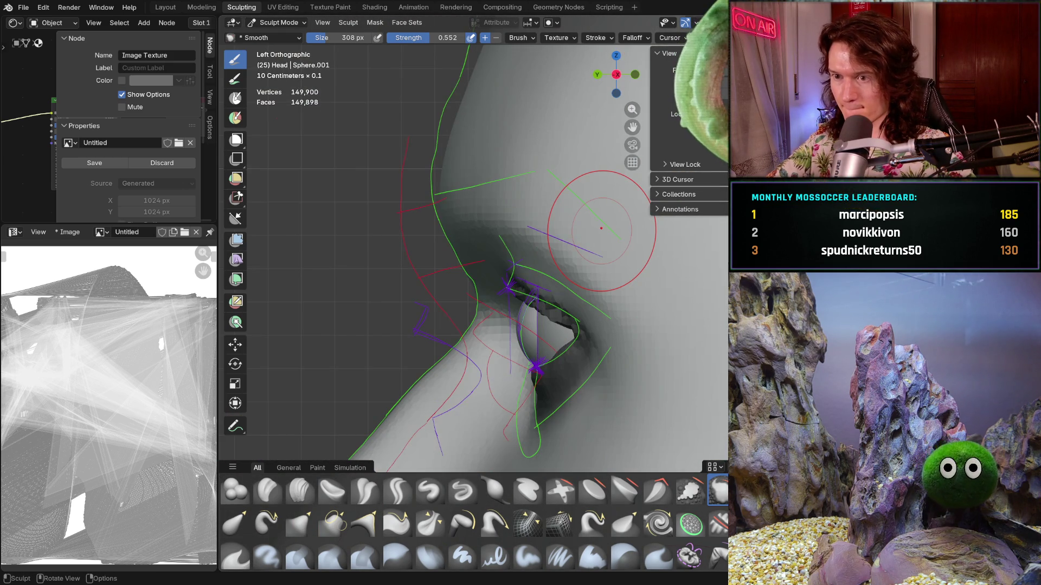
mouse_move(463, 222)
middle_mouse_down()
mouse_move(550, 232)
mouse_move(576, 216)
mouse_move(588, 182)
mouse_move(577, 199)
middle_mouse_up()
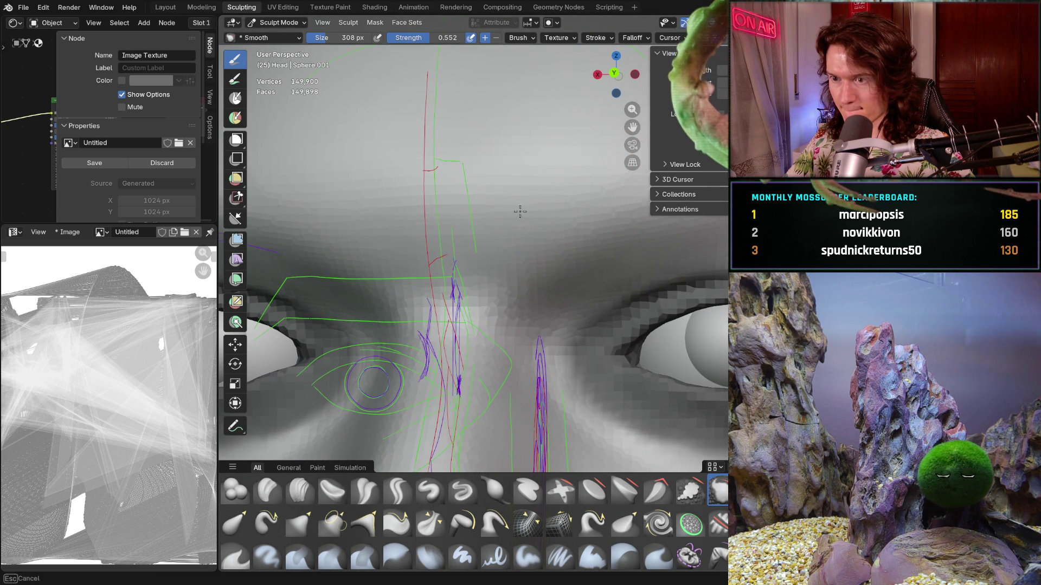
mouse_move(561, 254)
middle_mouse_down()
mouse_move(627, 163)
mouse_move(477, 255)
mouse_move(610, 295)
mouse_move(488, 271)
mouse_move(532, 227)
mouse_move(614, 196)
mouse_move(542, 260)
mouse_move(515, 304)
mouse_move(580, 336)
mouse_move(471, 351)
middle_mouse_up()
mouse_move(466, 336)
middle_mouse_down()
mouse_move(471, 179)
mouse_move(458, 179)
mouse_move(475, 188)
middle_mouse_up()
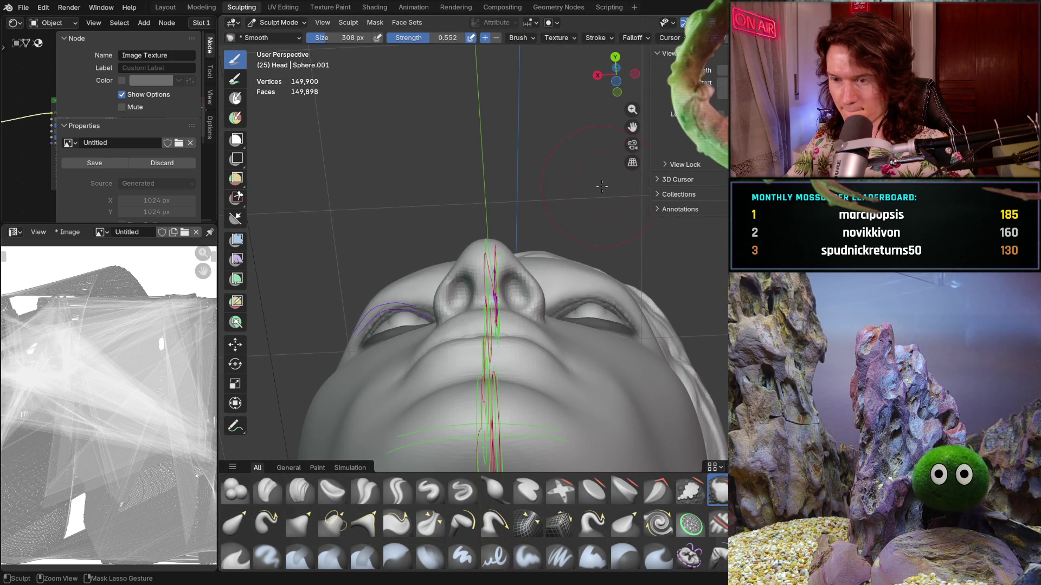
middle_click_drag(596, 191, 559, 305)
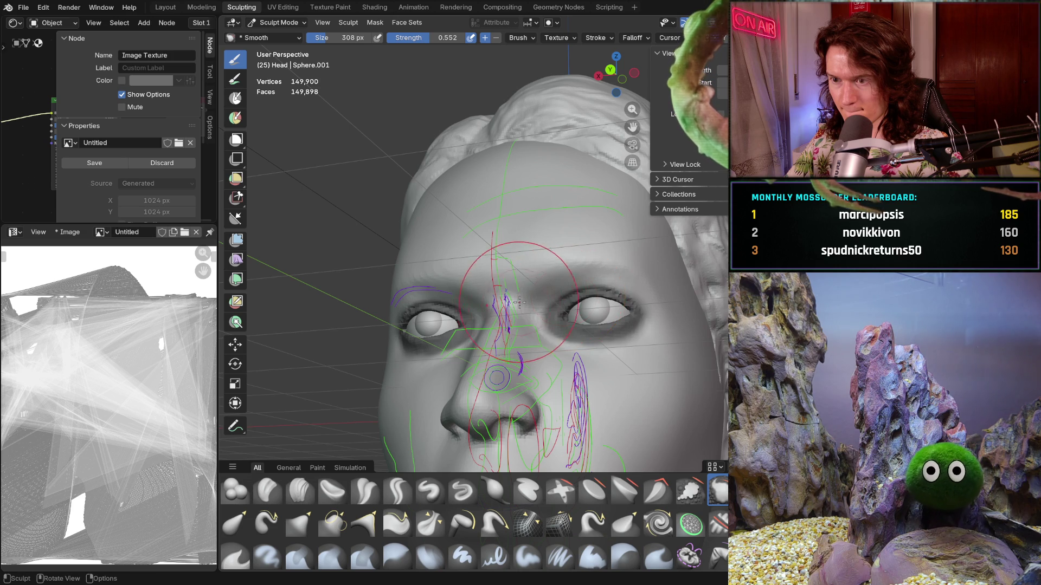
Close in on the forehead and eyes from the front to recheck the brow against the annotations.
scroll(548, 244, "up", 5)
middle_click_drag(527, 242, 604, 295)
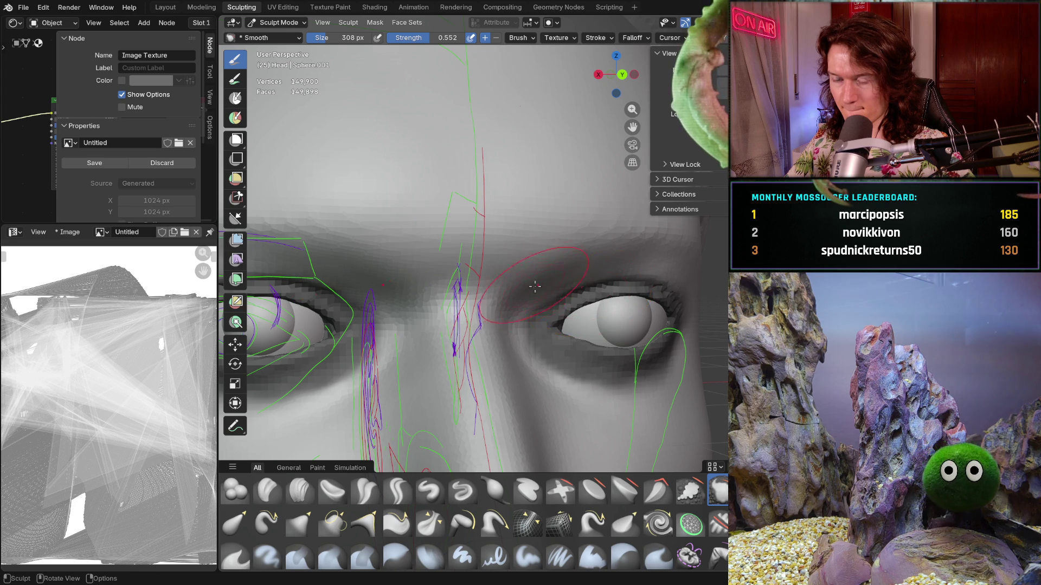
mouse_move(598, 296)
middle_mouse_down()
mouse_move(484, 244)
mouse_move(504, 212)
mouse_move(534, 233)
mouse_move(533, 303)
mouse_move(535, 271)
middle_mouse_up()
scroll(521, 235, "up", 2)
scroll(522, 236, "down", 3)
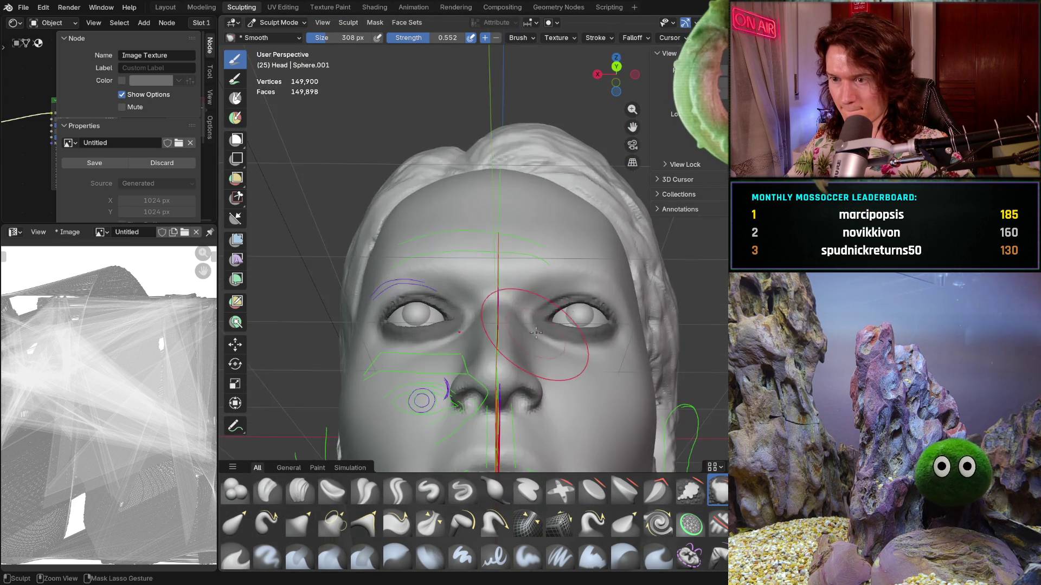
scroll(534, 260, "up", 5)
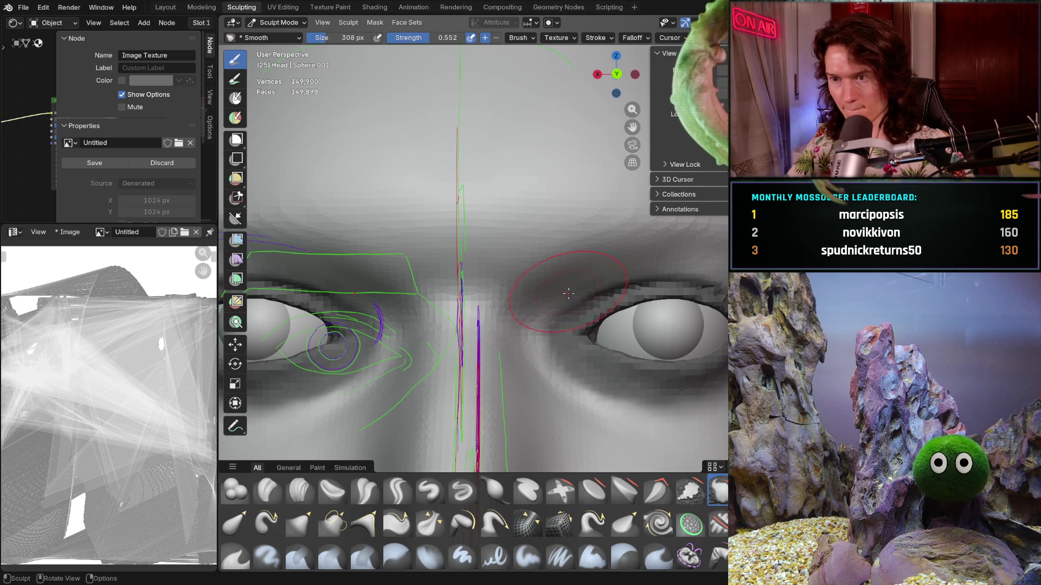
mouse_move(556, 299)
middle_mouse_down()
mouse_move(550, 282)
mouse_move(536, 299)
mouse_move(549, 274)
mouse_move(521, 304)
middle_mouse_up()
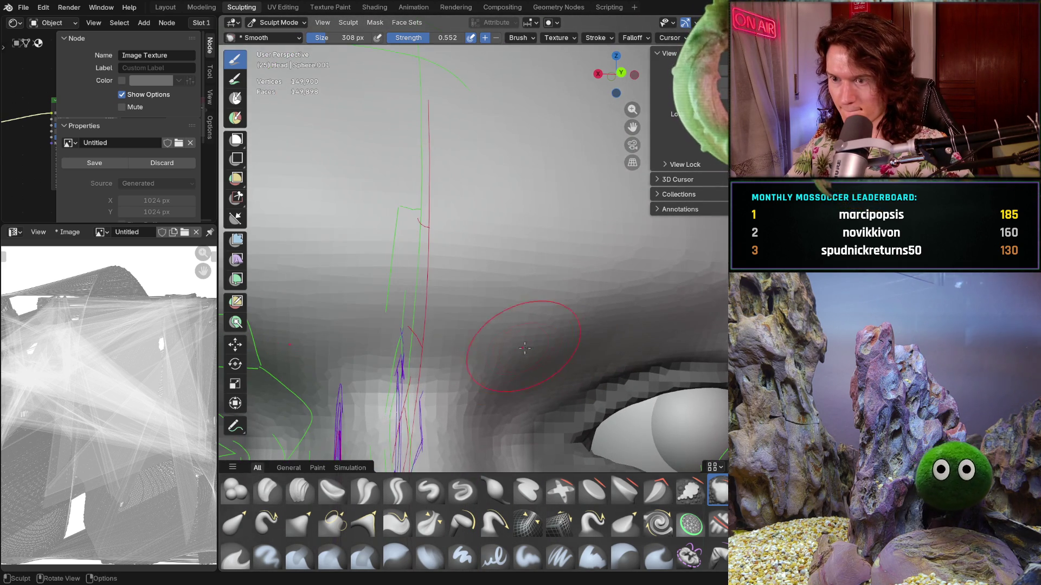
Switch to the Clay Strips brush and shrink it to 186 px.
key("c")
key("f")
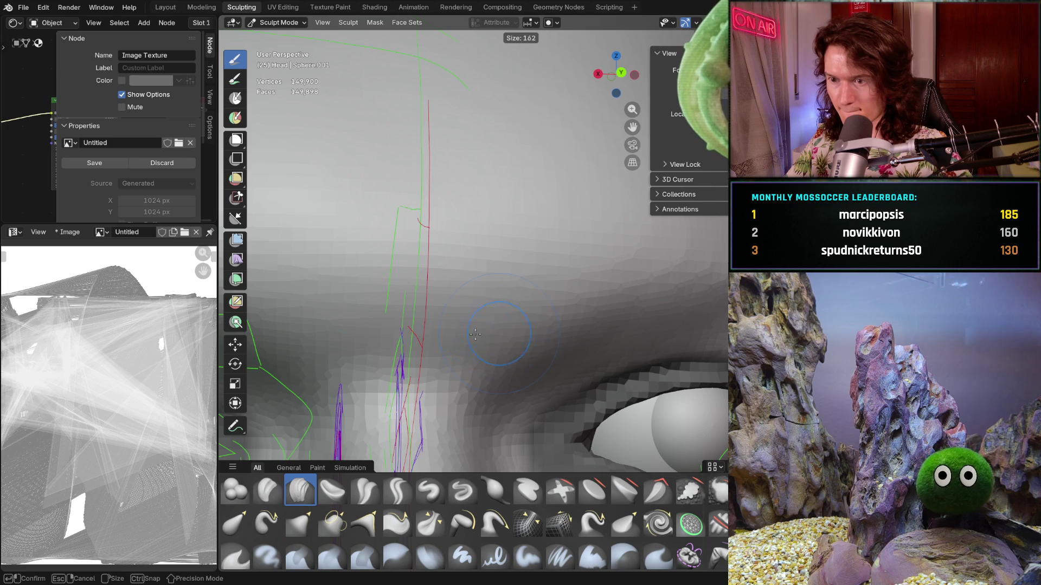
left_click(507, 319)
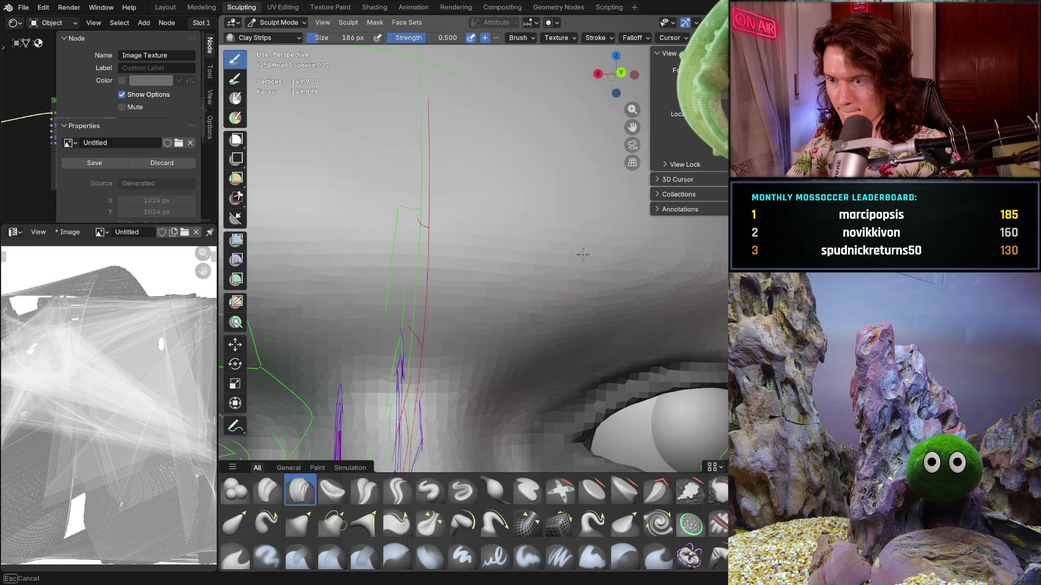
Orbit over the top of the head to a frontal view of the brows and eyes.
mouse_move(623, 259)
middle_mouse_down()
mouse_move(558, 235)
mouse_move(532, 271)
middle_mouse_up()
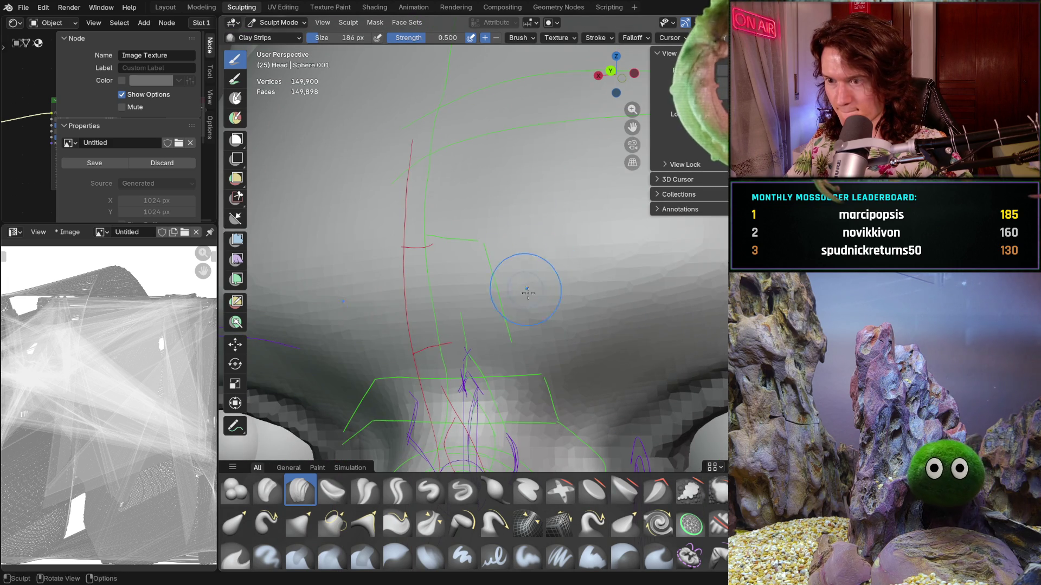
middle_click_drag(625, 271, 576, 247)
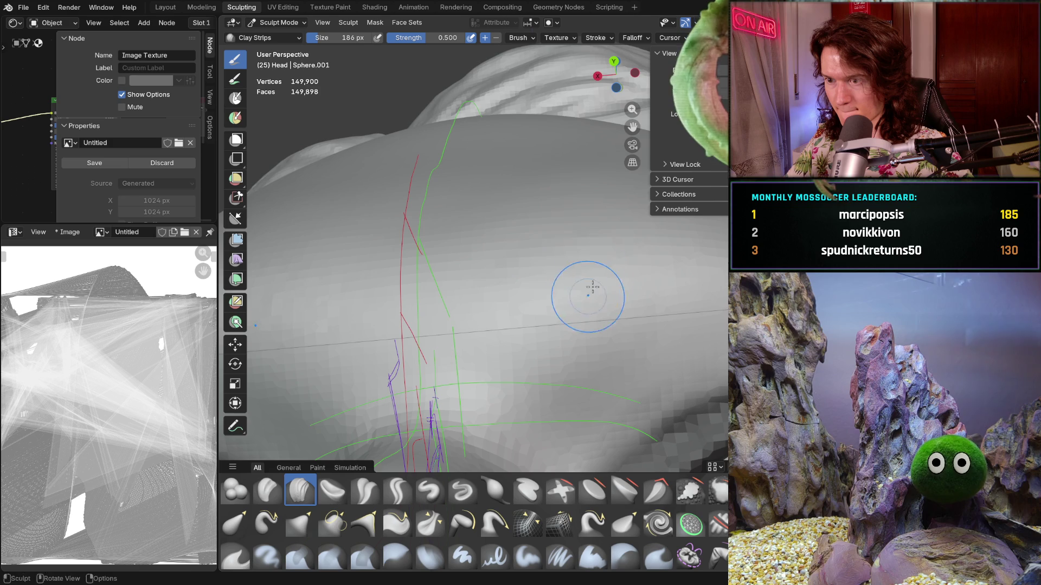
mouse_move(627, 264)
middle_mouse_down()
mouse_move(558, 284)
mouse_move(609, 345)
mouse_move(497, 221)
middle_mouse_up()
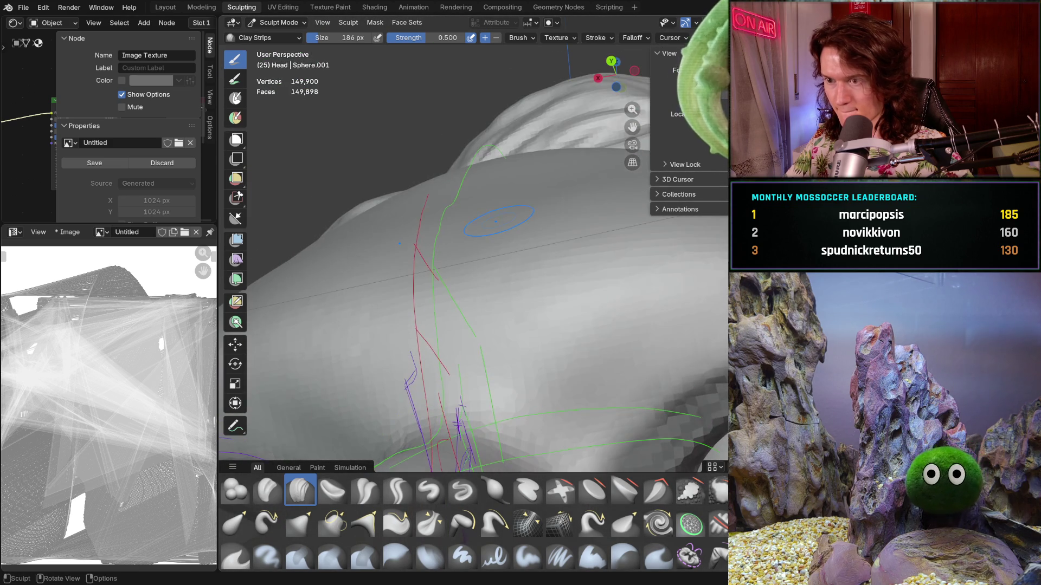
middle_click_drag(514, 292, 534, 220)
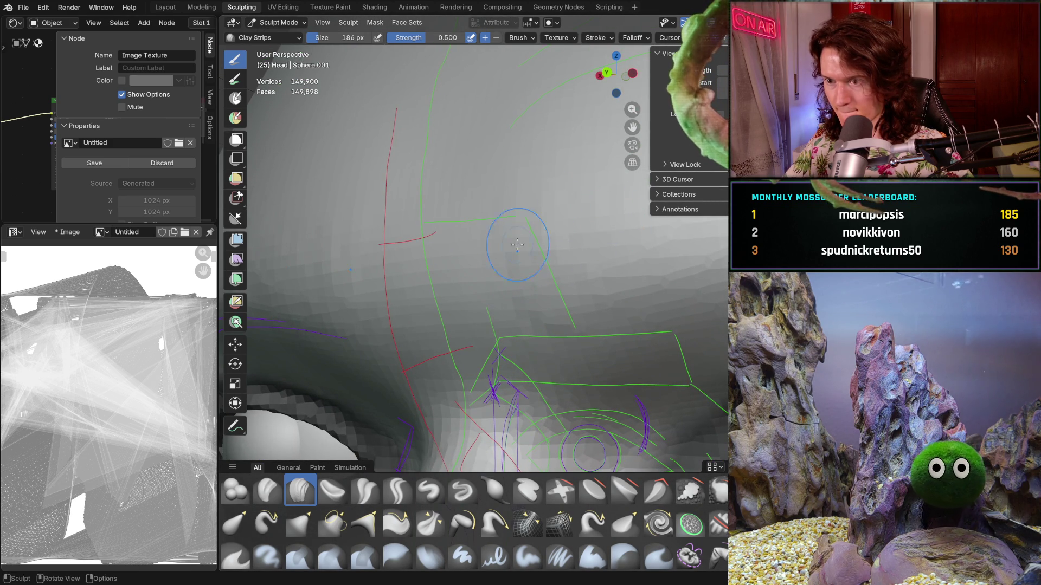
mouse_move(610, 179)
middle_mouse_down()
mouse_move(574, 418)
mouse_move(581, 263)
middle_mouse_up()
scroll(581, 263, "down", 5)
scroll(534, 360, "up", 7)
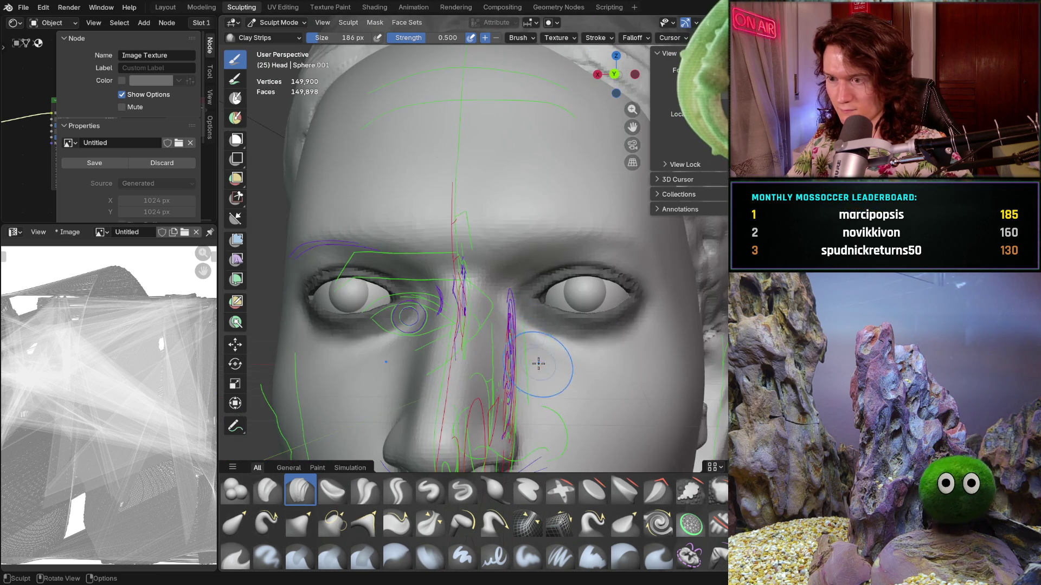
scroll(592, 283, "down", 6)
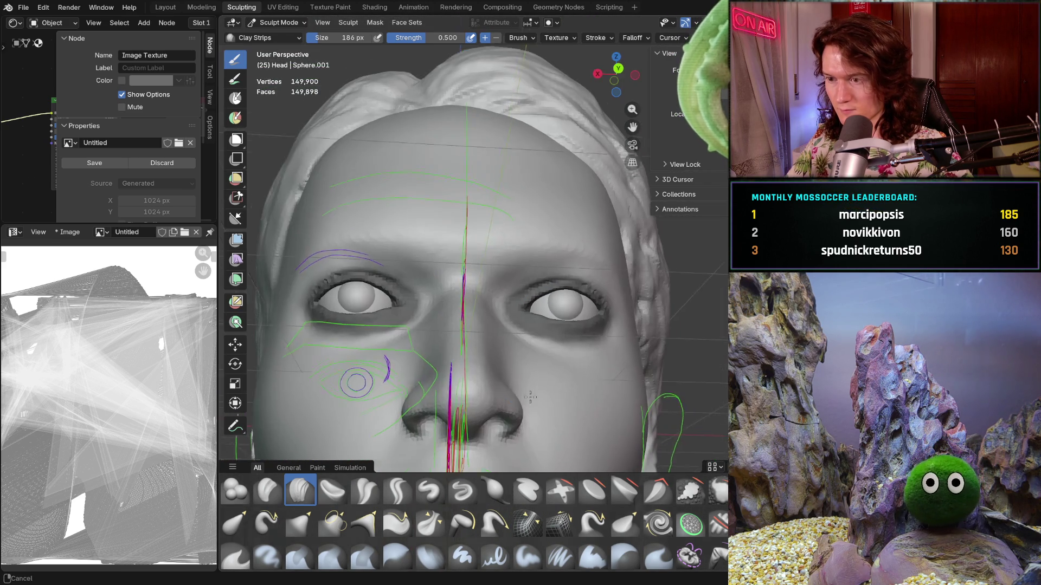
Frame the nose and eye, then make a small smoothing stroke on the brow just above the eye.
mouse_move(534, 380)
middle_mouse_down()
mouse_move(534, 355)
mouse_move(516, 340)
middle_mouse_up()
scroll(533, 355, "down", 4)
scroll(516, 339, "up", 8)
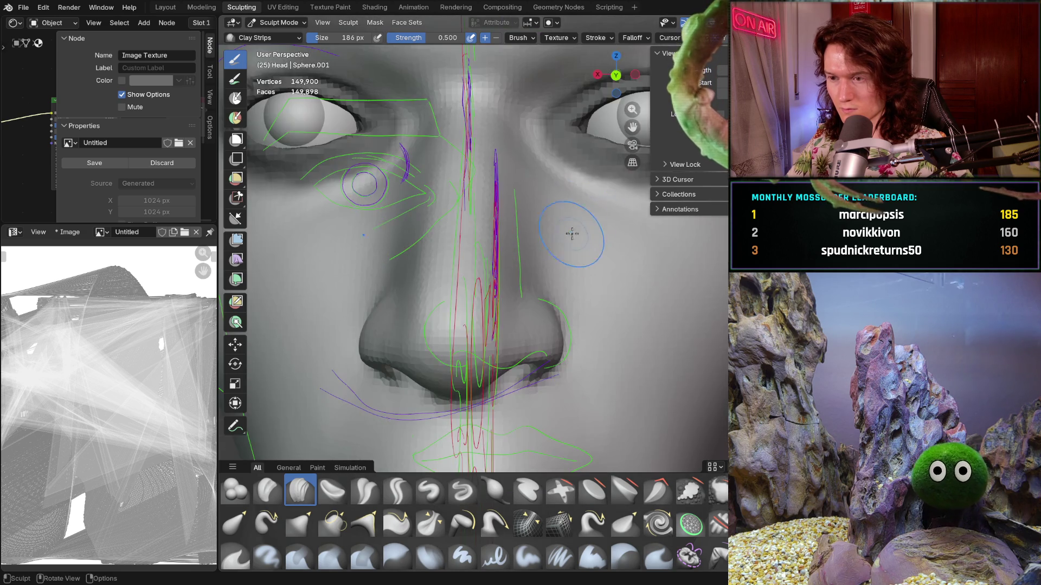
scroll(492, 364, "up", 3)
mouse_move(494, 347)
middle_mouse_down("shift")
mouse_move(498, 325)
mouse_move(537, 355)
middle_mouse_up("shift")
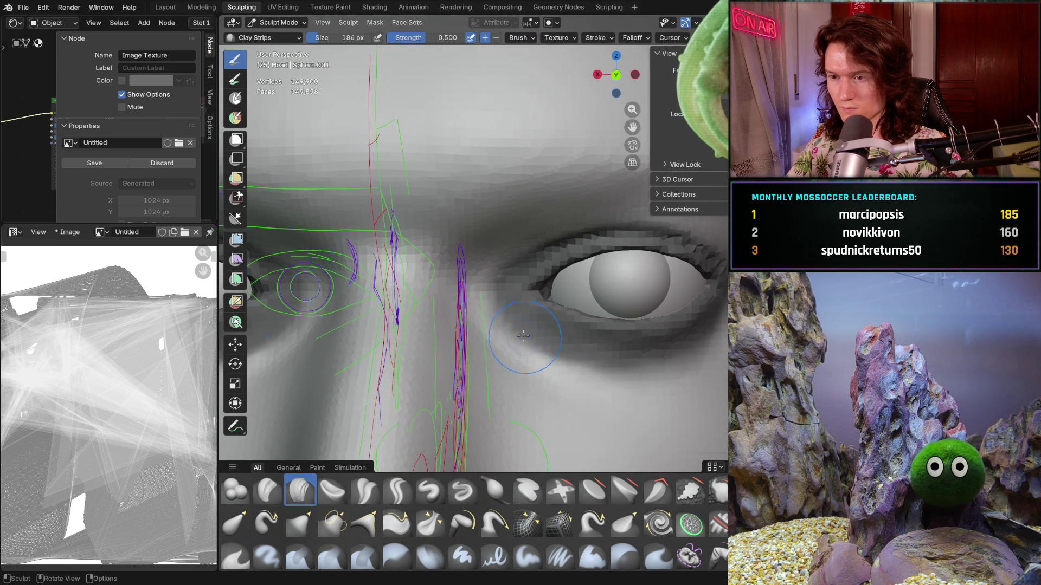
mouse_move(491, 304)
middle_mouse_down()
mouse_move(516, 307)
mouse_move(530, 342)
mouse_move(521, 285)
middle_mouse_up()
scroll(528, 260, "up", 2)
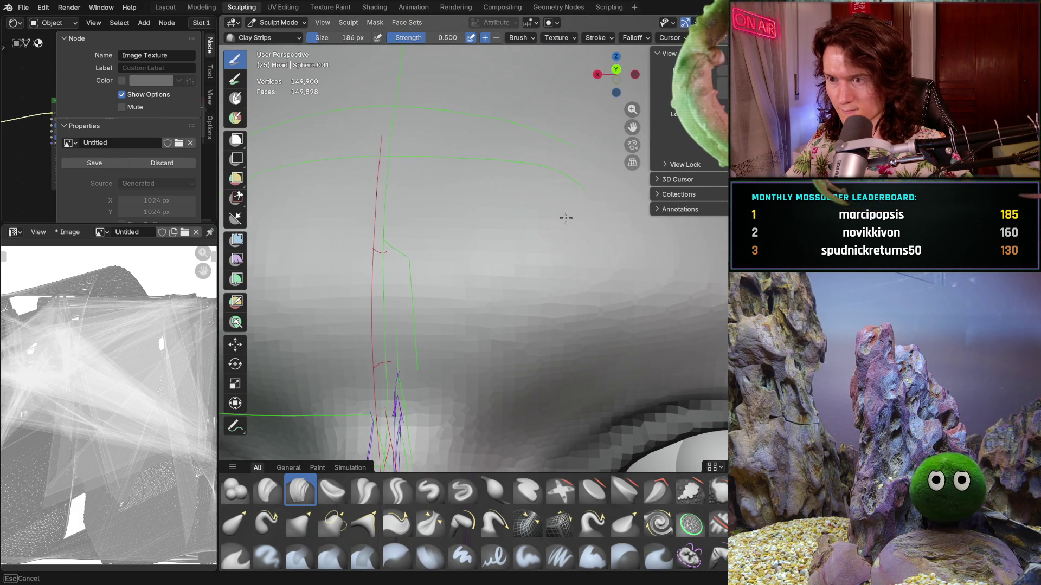
mouse_move(623, 224)
middle_mouse_down()
mouse_move(514, 270)
mouse_move(618, 304)
mouse_move(616, 325)
mouse_move(561, 356)
mouse_move(441, 93)
mouse_move(513, 262)
mouse_move(522, 212)
middle_mouse_up()
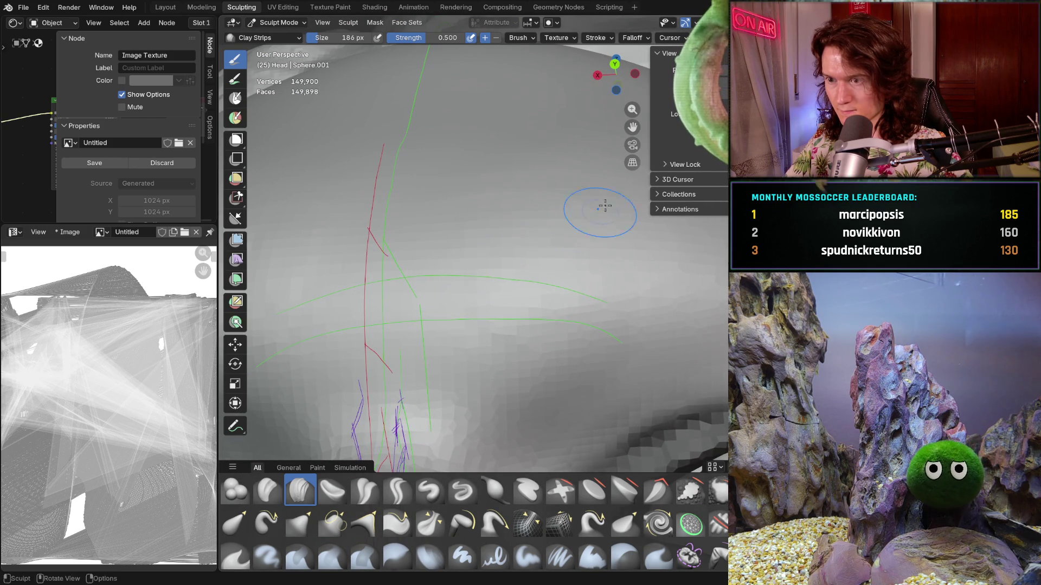
middle_click_drag(651, 217, 613, 260)
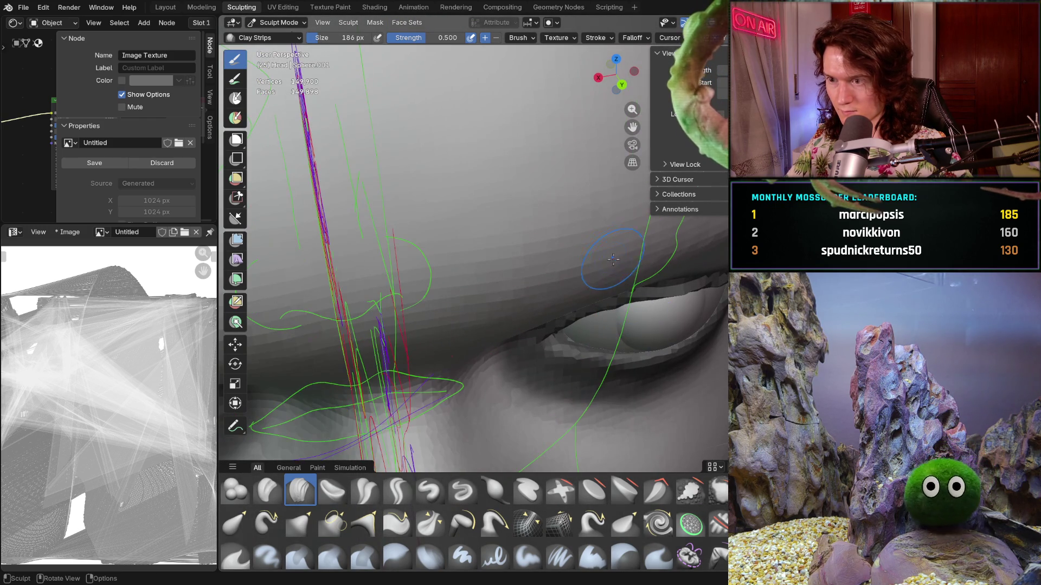
left_click_drag(599, 256, 598, 263, "shift")
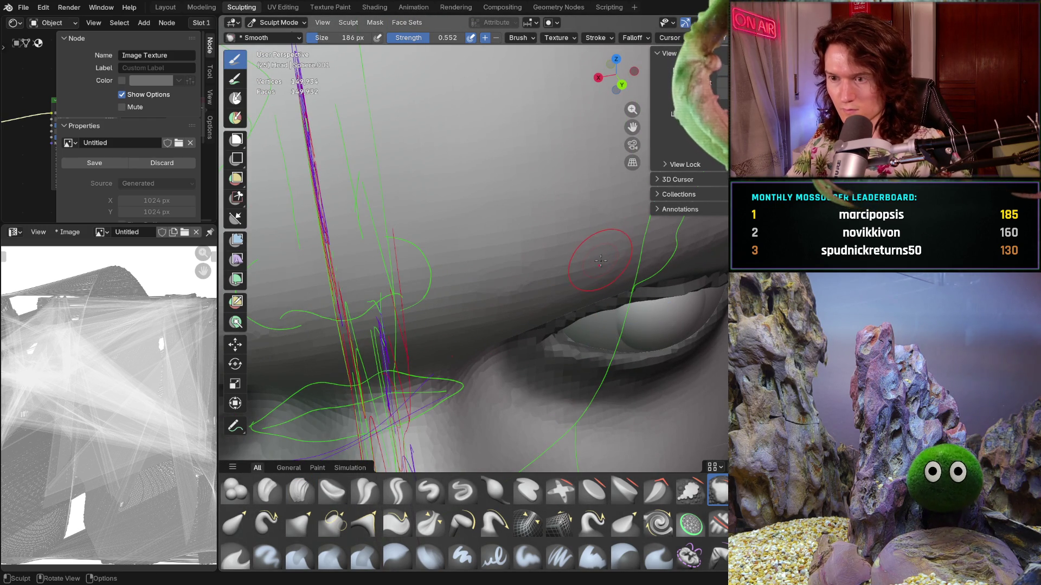
Lower the Smooth brush strength to 0.301.
key("shift+f")
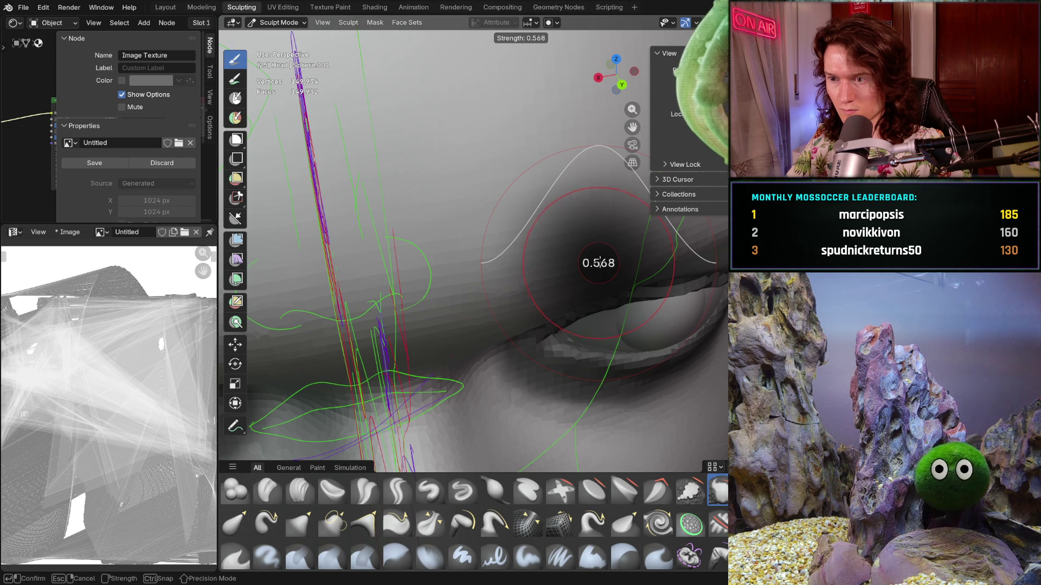
left_click(597, 263)
key("shift+f")
left_click(575, 266)
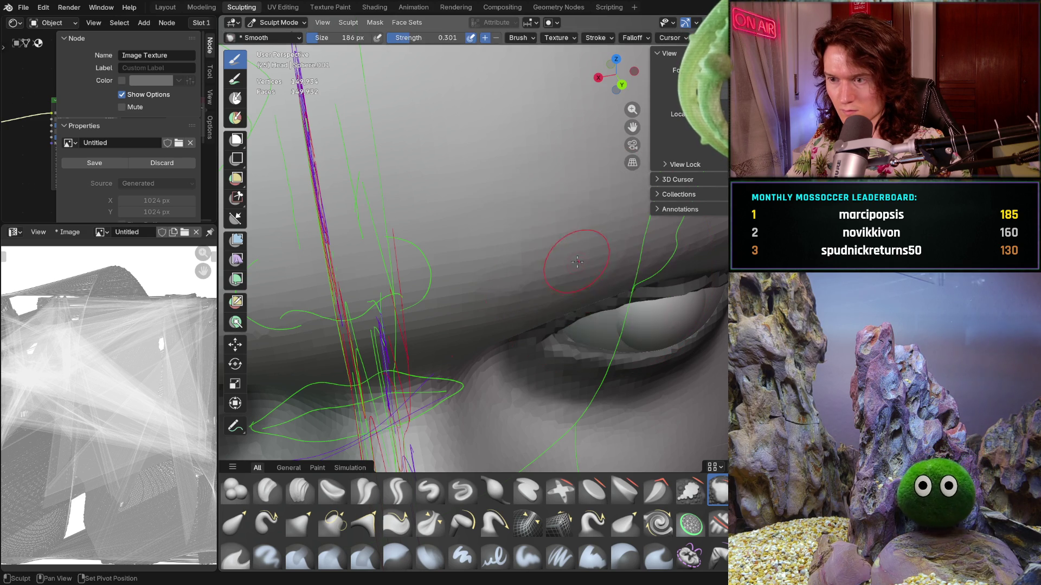
key("shift+f")
left_click(589, 271)
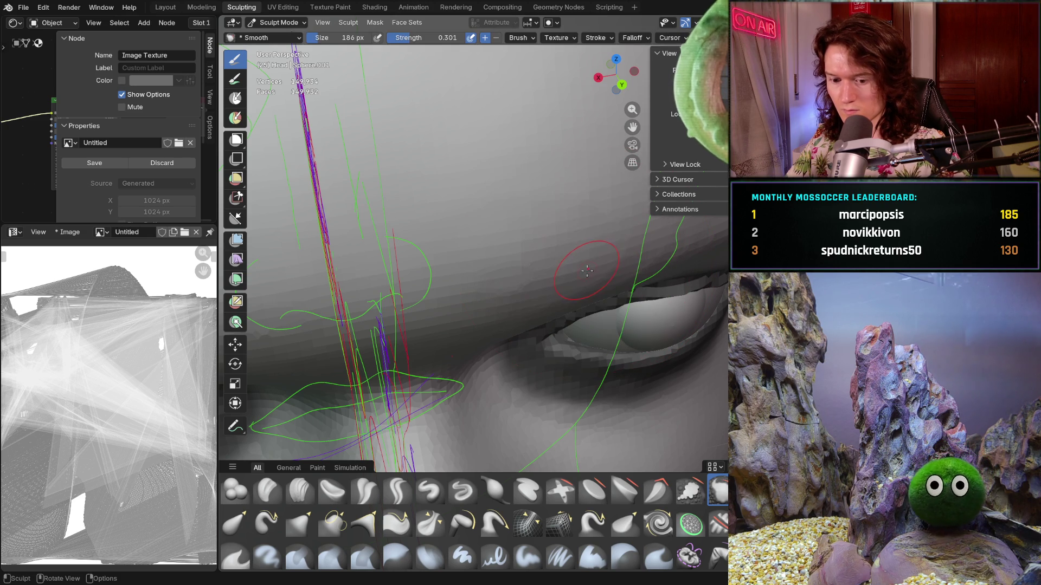
key("shift+f")
left_click(583, 269)
Look over the brow, the underside of the chin and the forehead, then return to the clay-building brush.
mouse_move(582, 269)
middle_mouse_down()
mouse_move(537, 225)
mouse_move(519, 241)
middle_mouse_up()
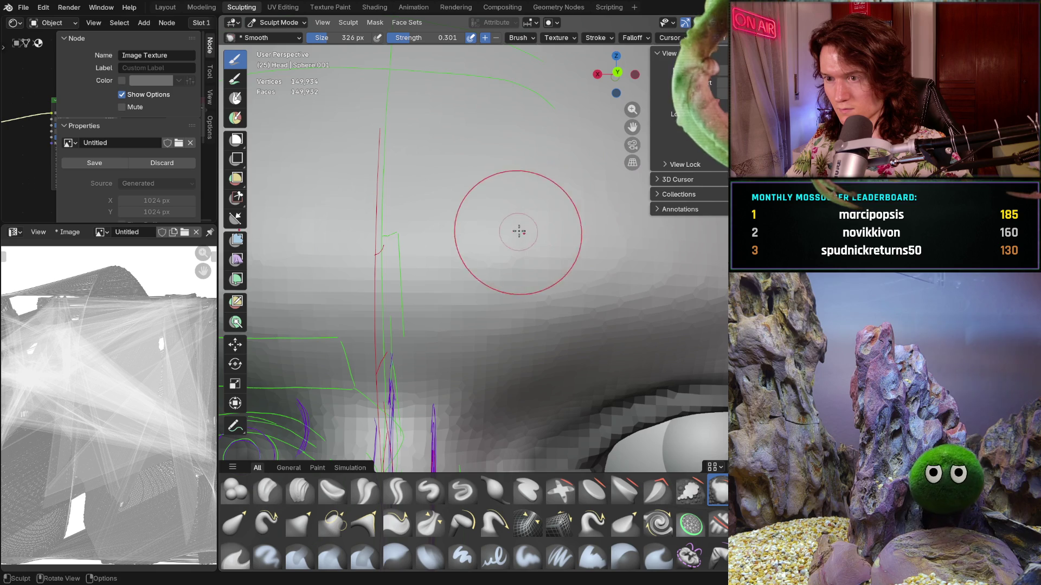
mouse_move(545, 221)
middle_mouse_down()
mouse_move(595, 308)
mouse_move(428, 228)
mouse_move(467, 237)
mouse_move(500, 193)
middle_mouse_up()
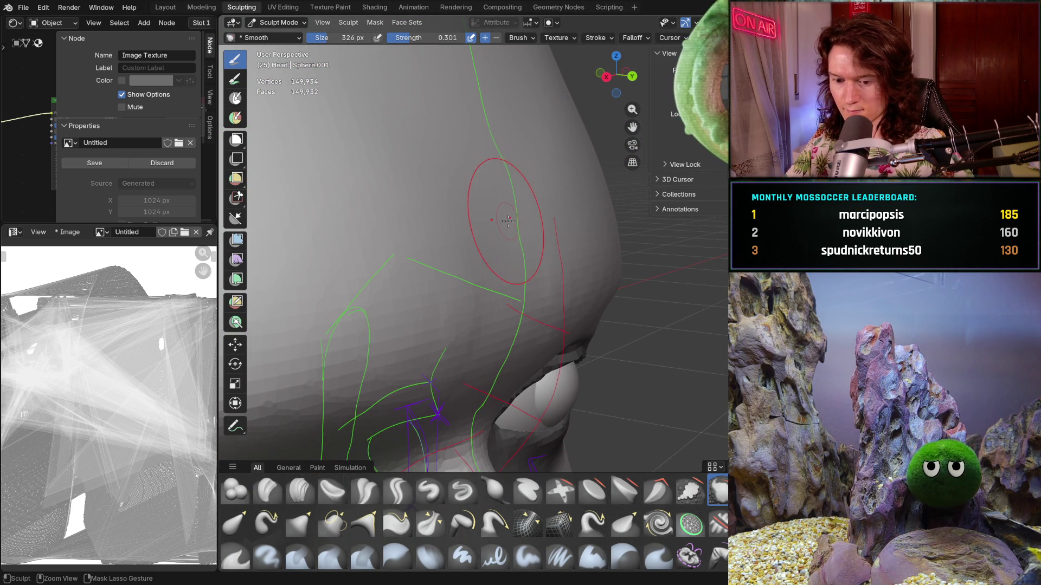
mouse_move(563, 293)
middle_mouse_down()
mouse_move(520, 278)
mouse_move(441, 285)
mouse_move(453, 283)
mouse_move(416, 321)
mouse_move(413, 304)
middle_mouse_up()
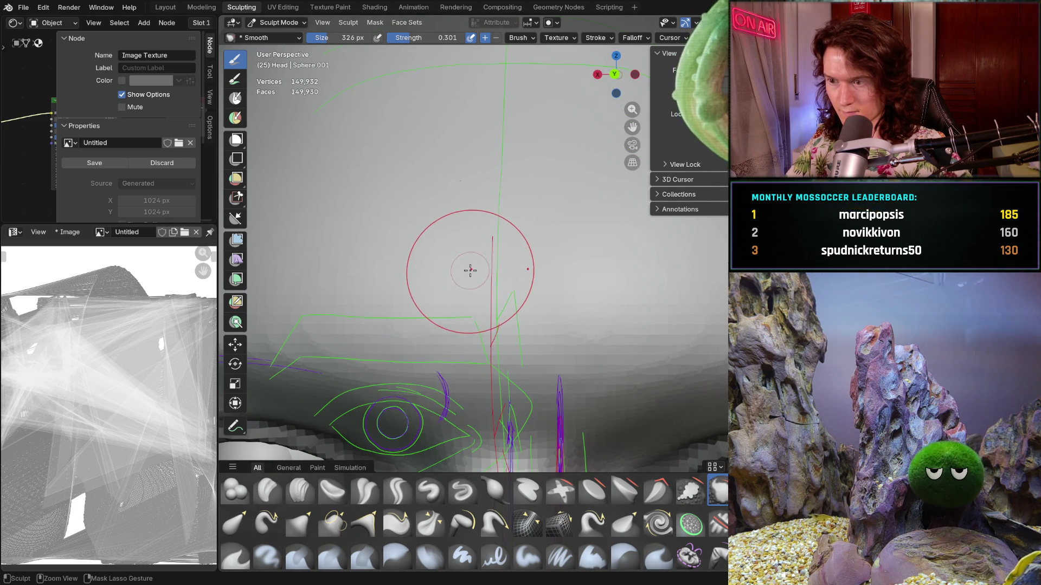
mouse_move(574, 252)
middle_mouse_down()
mouse_move(538, 421)
mouse_move(552, 392)
middle_mouse_up()
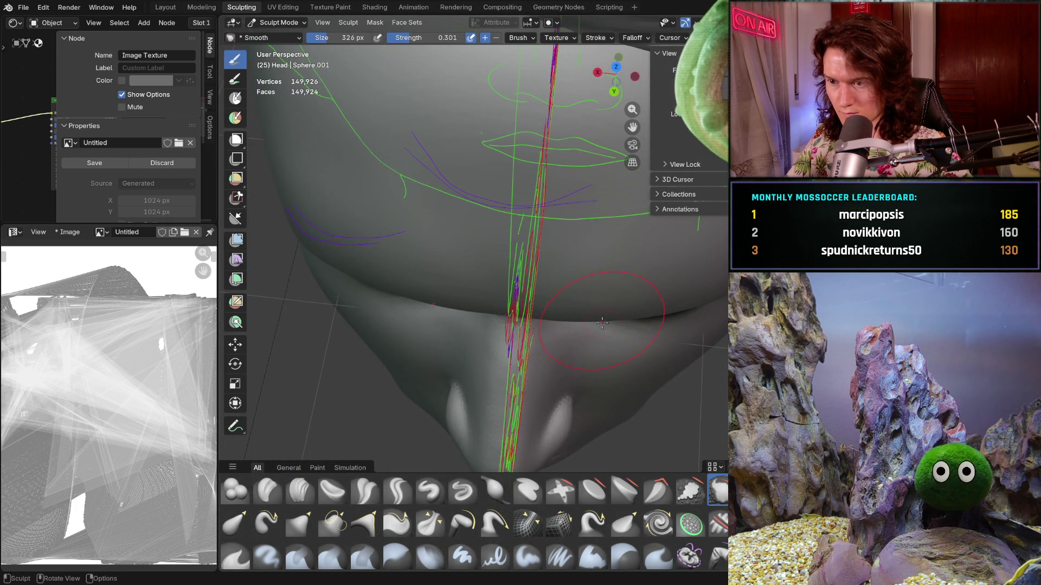
middle_click_drag(601, 323, 636, 237)
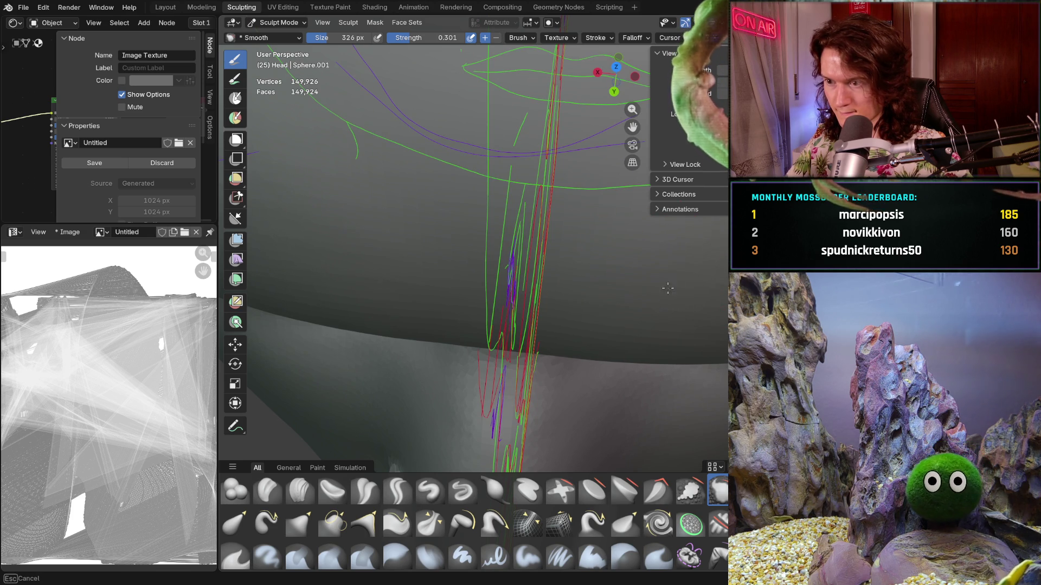
mouse_move(668, 288)
middle_mouse_down()
mouse_move(630, 326)
mouse_move(637, 260)
middle_mouse_up()
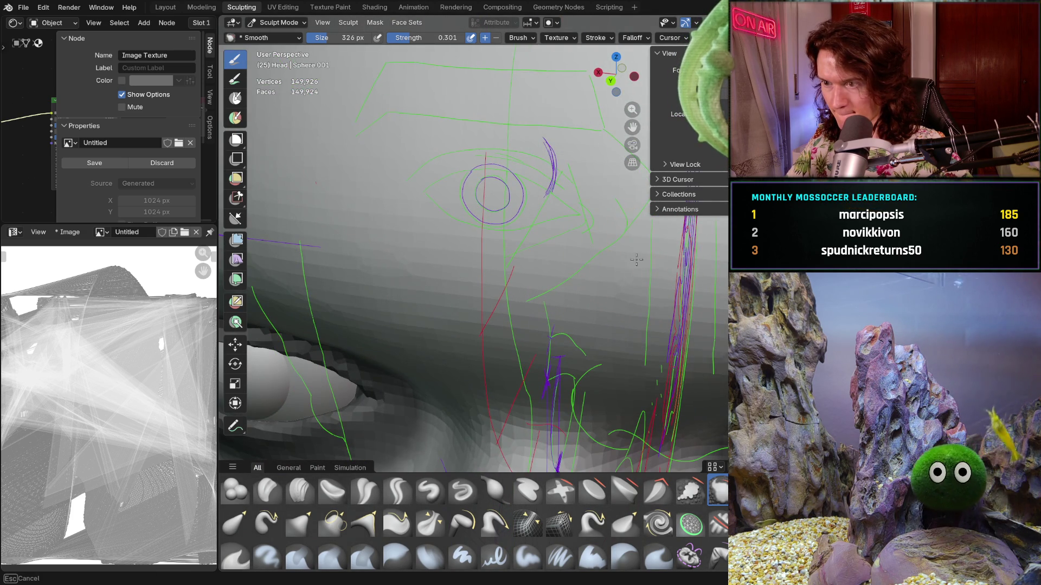
scroll(614, 316, "down", 2)
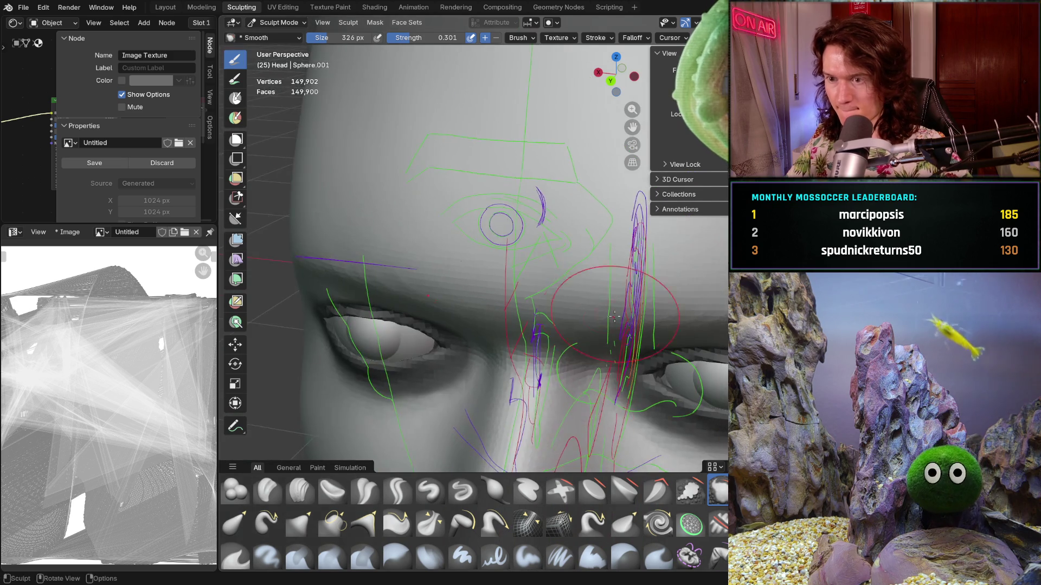
mouse_move(614, 316)
middle_mouse_down()
mouse_move(629, 234)
mouse_move(604, 328)
mouse_move(597, 207)
middle_mouse_up()
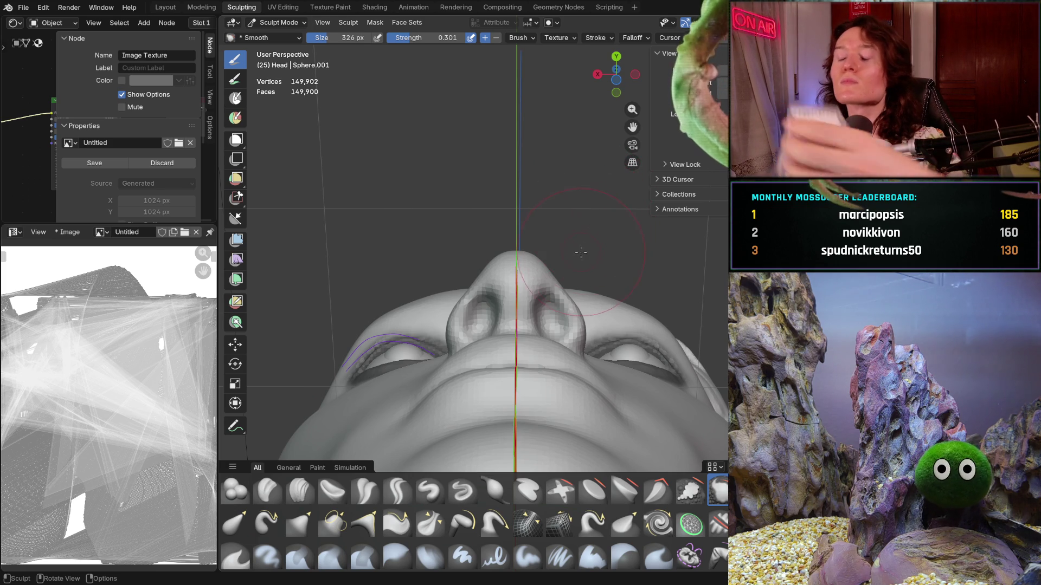
mouse_move(581, 252)
middle_mouse_down()
mouse_move(542, 326)
mouse_move(389, 388)
middle_mouse_up()
key("shift")
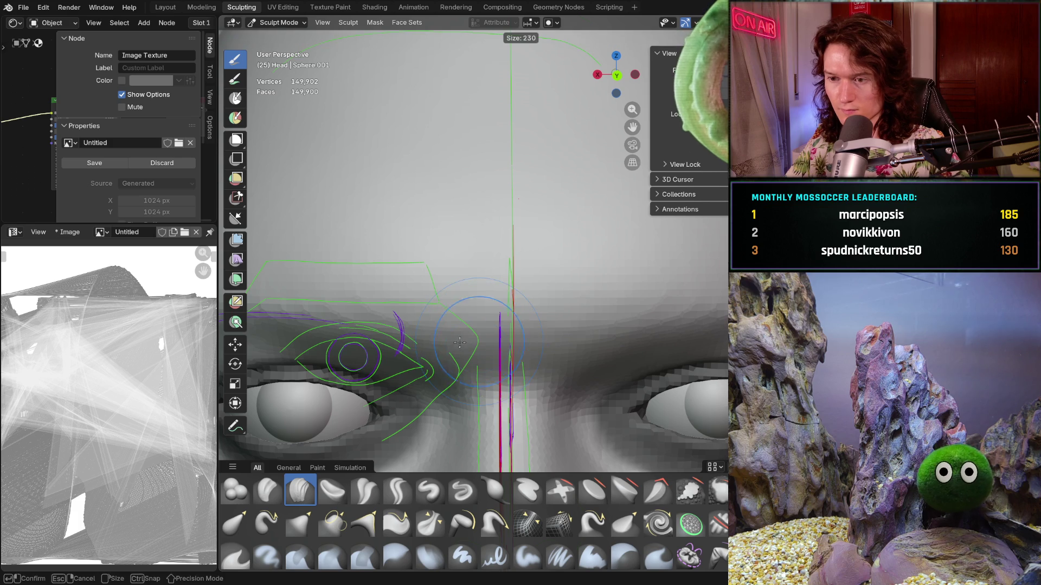
Check the head's right and left profiles, then orbit over the eye and nose sketch lines to a front view.
key("KP_3")
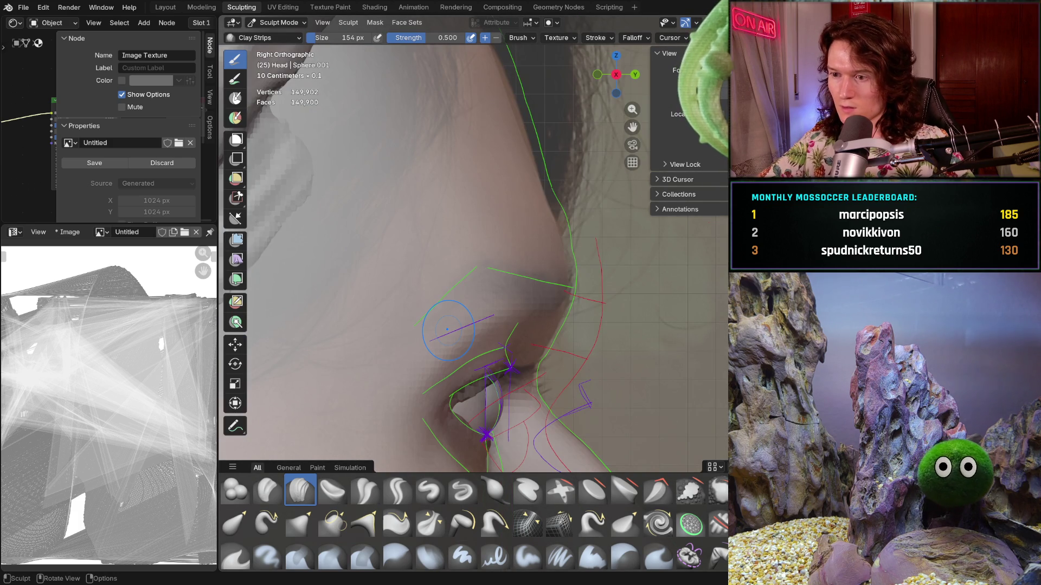
key("ctrl+KP_3")
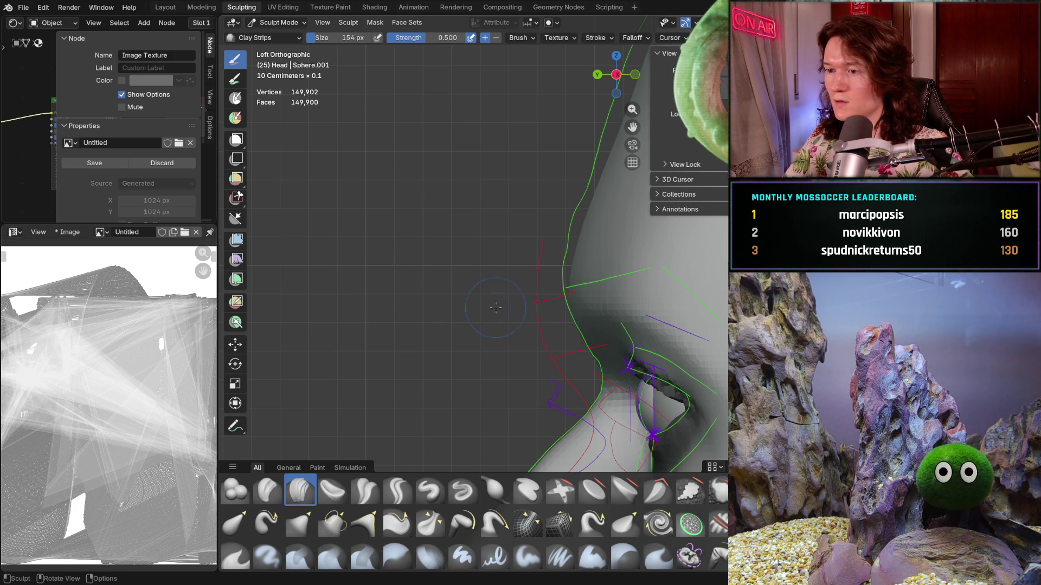
mouse_move(615, 286)
middle_mouse_down()
mouse_move(688, 262)
mouse_move(583, 278)
mouse_move(601, 270)
mouse_move(536, 298)
middle_mouse_up()
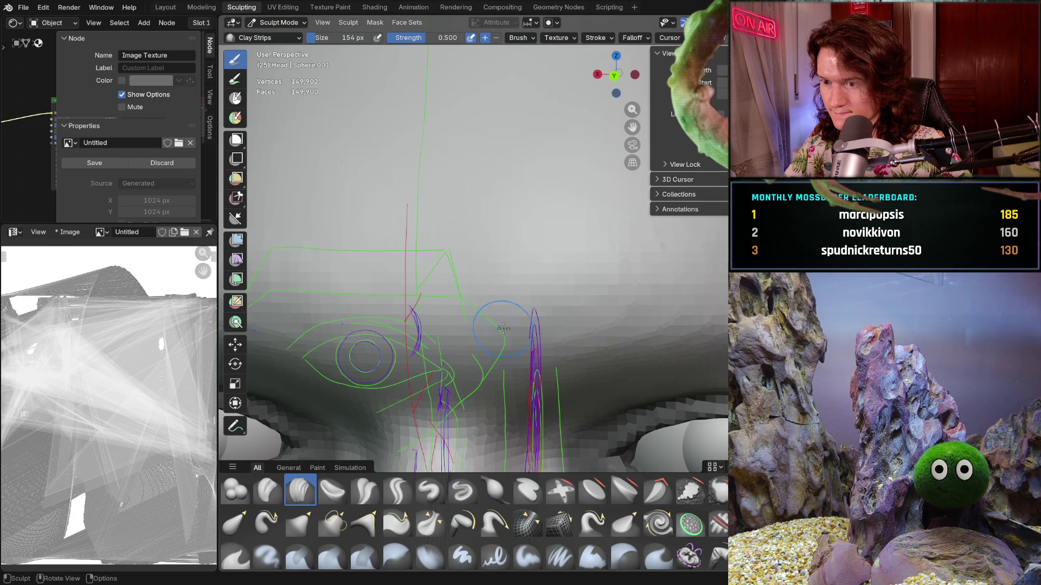
middle_click_drag(503, 328, 524, 251)
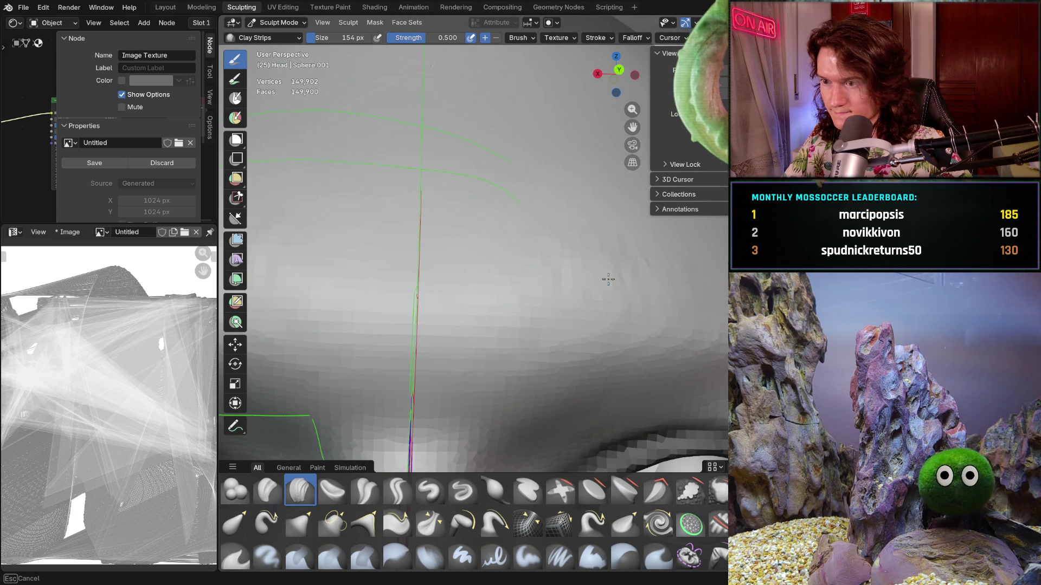
middle_click_drag(691, 274, 667, 254)
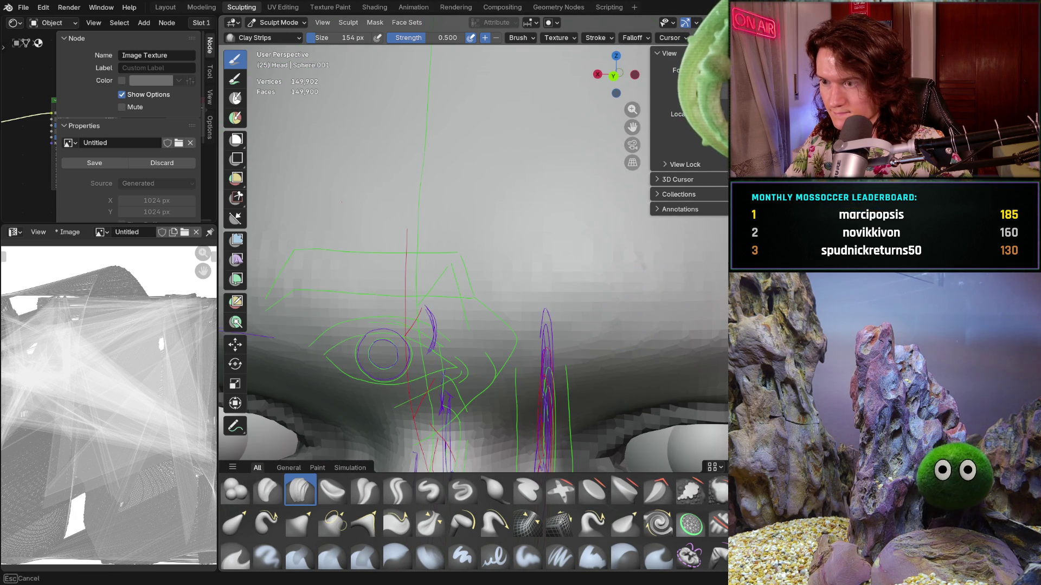
middle_click_drag(564, 301, 525, 315)
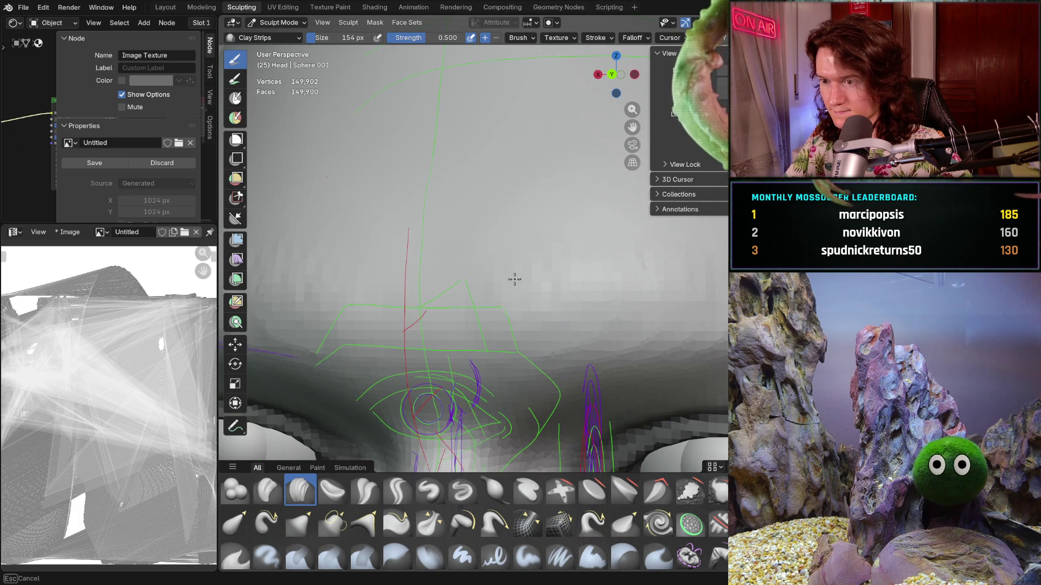
middle_click_drag(592, 288, 541, 290)
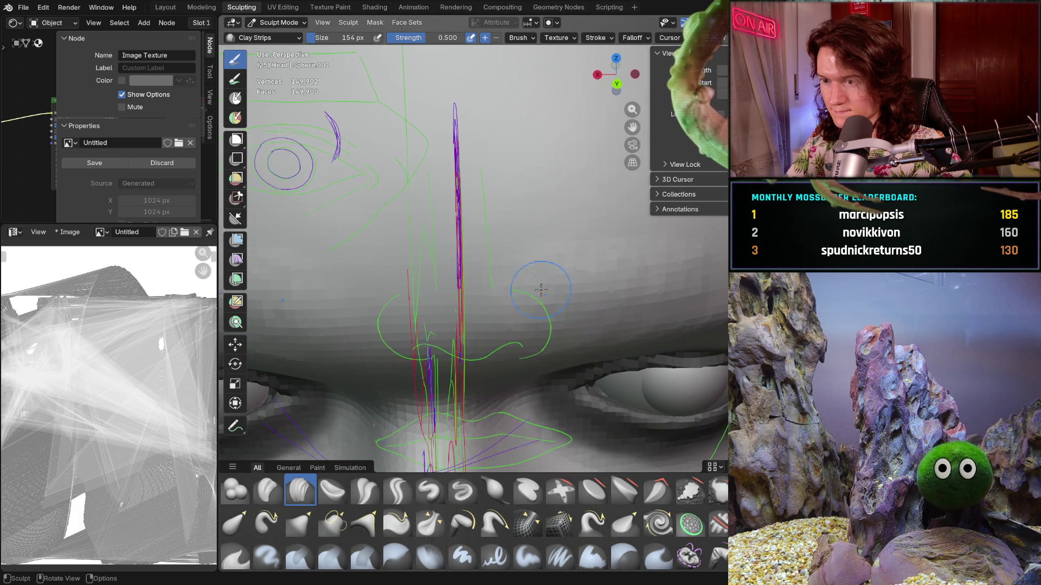
mouse_move(647, 264)
middle_mouse_down()
mouse_move(597, 266)
mouse_move(585, 206)
mouse_move(554, 349)
mouse_move(515, 287)
mouse_move(530, 272)
middle_mouse_up()
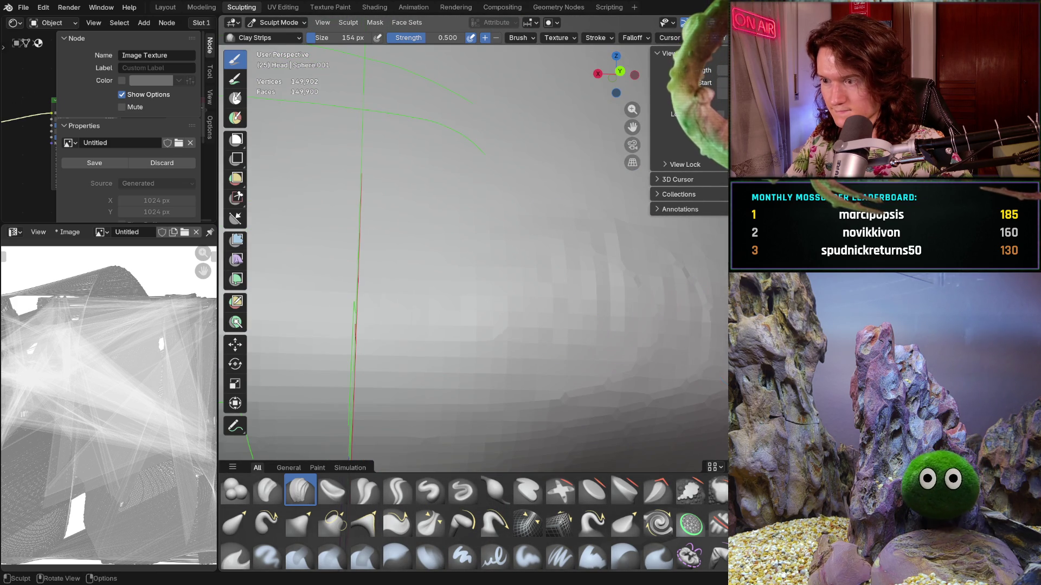
Close in on the left eye and brow and bring up the Smooth brush for resizing.
mouse_move(591, 303)
middle_mouse_down()
mouse_move(592, 332)
mouse_move(517, 367)
middle_mouse_up()
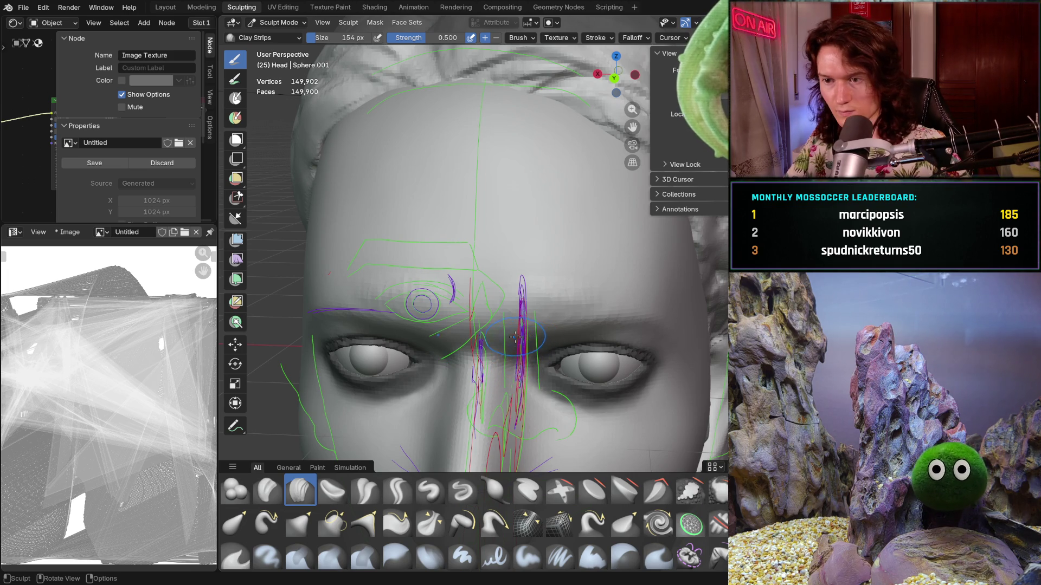
scroll(516, 358, "up", 4)
middle_click_drag(457, 341, 495, 308)
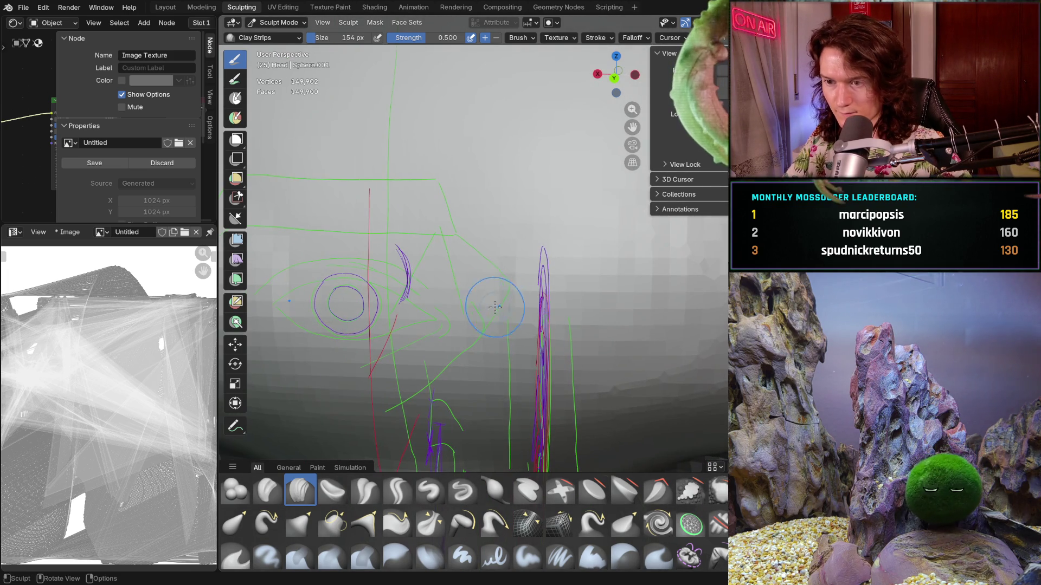
mouse_move(405, 384)
middle_mouse_down()
mouse_move(427, 362)
mouse_move(358, 301)
mouse_move(395, 307)
mouse_move(471, 280)
middle_mouse_up()
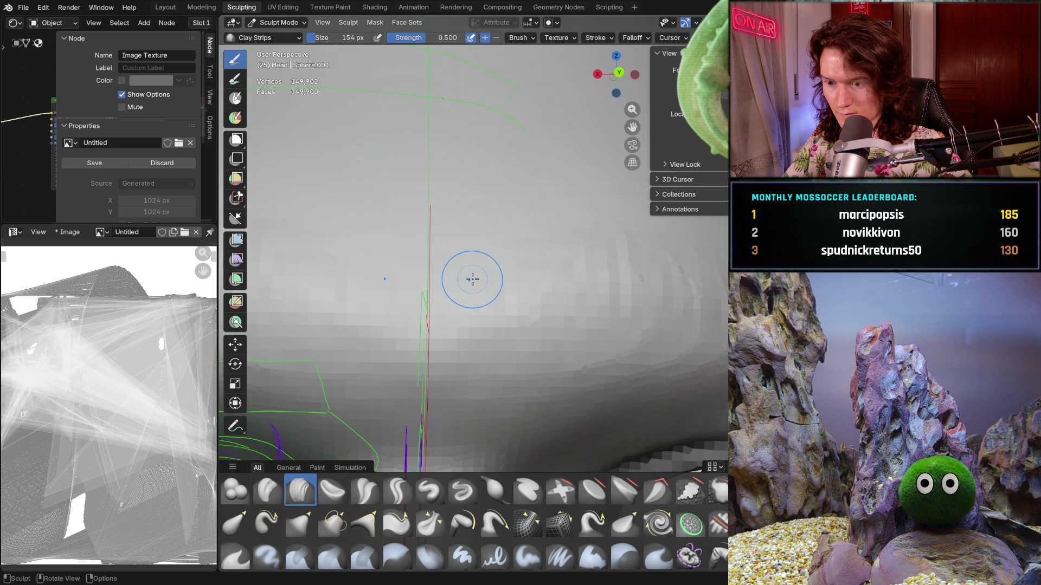
key("shift")
key("f")
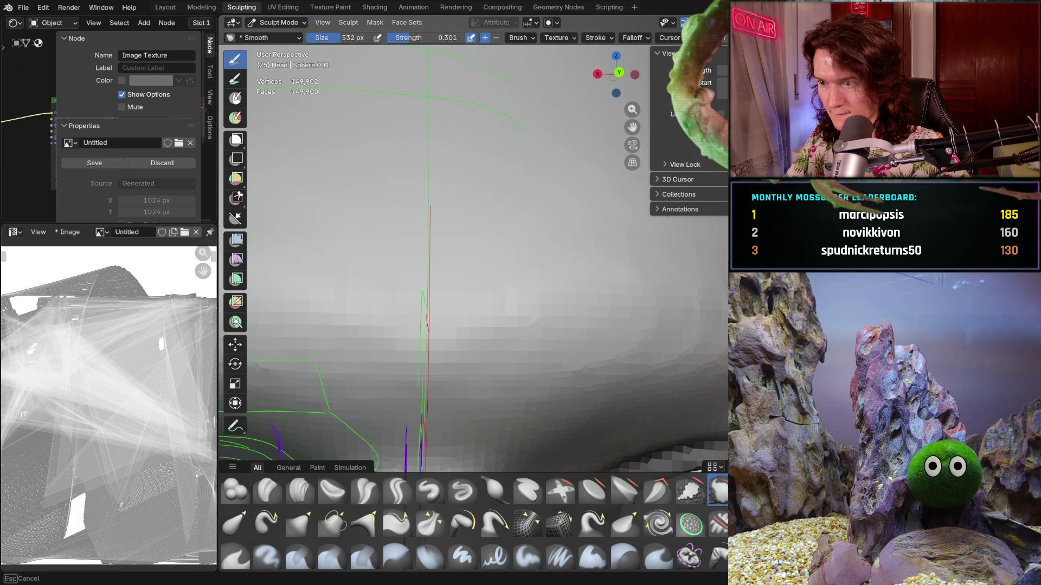
Set the Smooth brush to 532 px, work around the brow, then shrink it to 344 px.
left_click(504, 302)
mouse_move(464, 319)
middle_mouse_down()
mouse_move(516, 291)
mouse_move(503, 271)
middle_mouse_up()
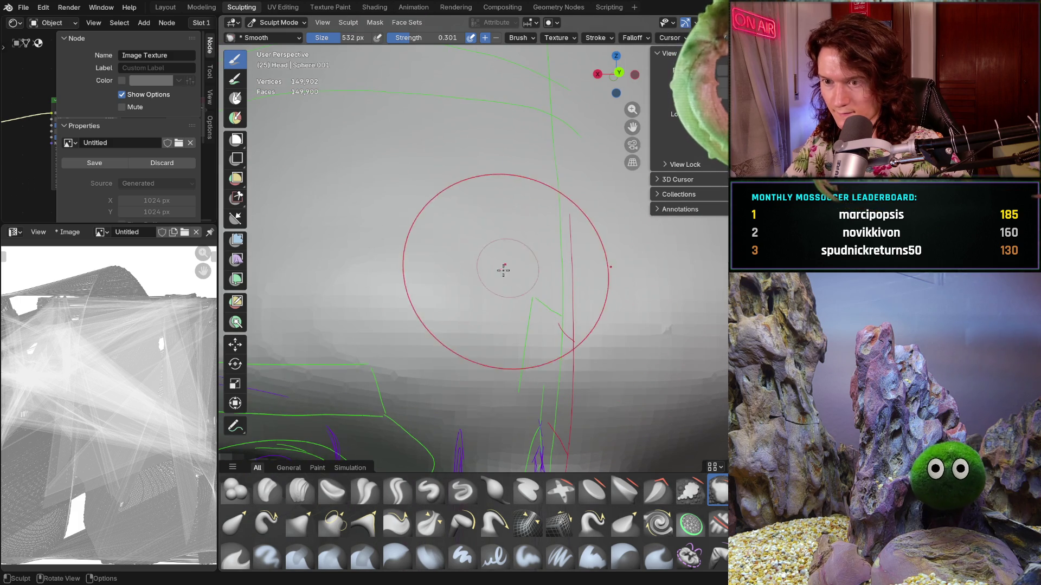
middle_click_drag(372, 232, 592, 260)
mouse_move(390, 271)
middle_mouse_down()
mouse_move(521, 266)
mouse_move(476, 281)
mouse_move(473, 270)
middle_mouse_up()
mouse_move(505, 372)
middle_mouse_down()
mouse_move(495, 286)
mouse_move(519, 308)
middle_mouse_up()
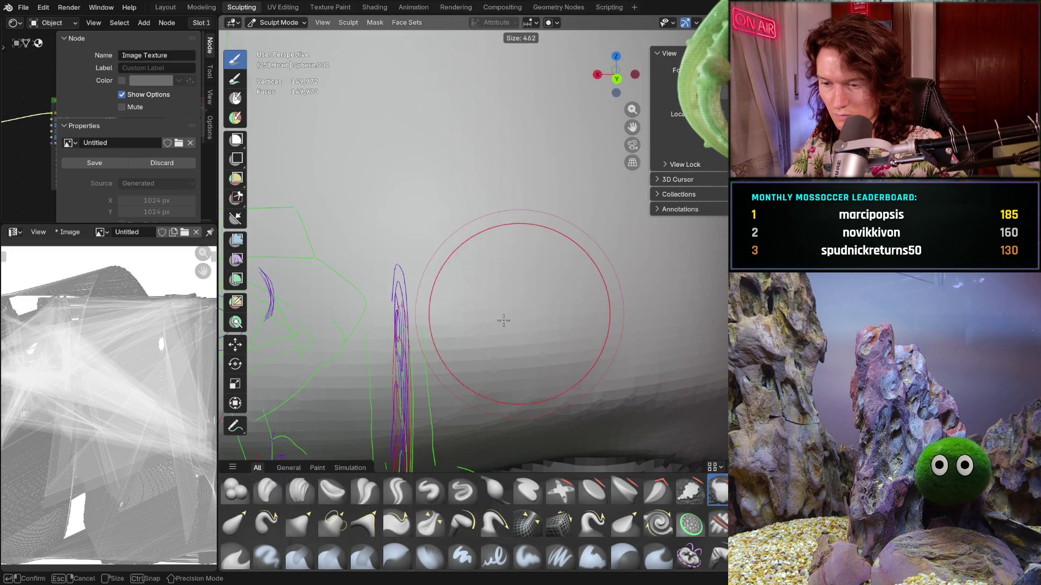
key("bracketleft")
key("bracketleft")
key("bracketleft")
mouse_move(495, 343)
middle_mouse_down()
mouse_move(483, 265)
mouse_move(418, 399)
mouse_move(380, 434)
mouse_move(427, 417)
middle_mouse_up()
scroll(428, 417, "down", 3)
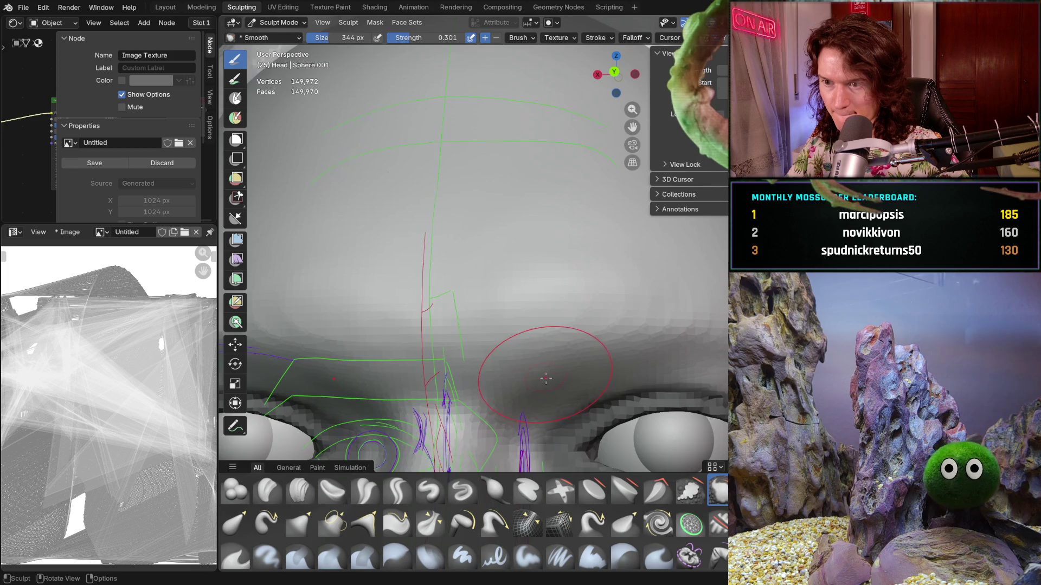
middle_click_drag(511, 371, 549, 331, "ctrl")
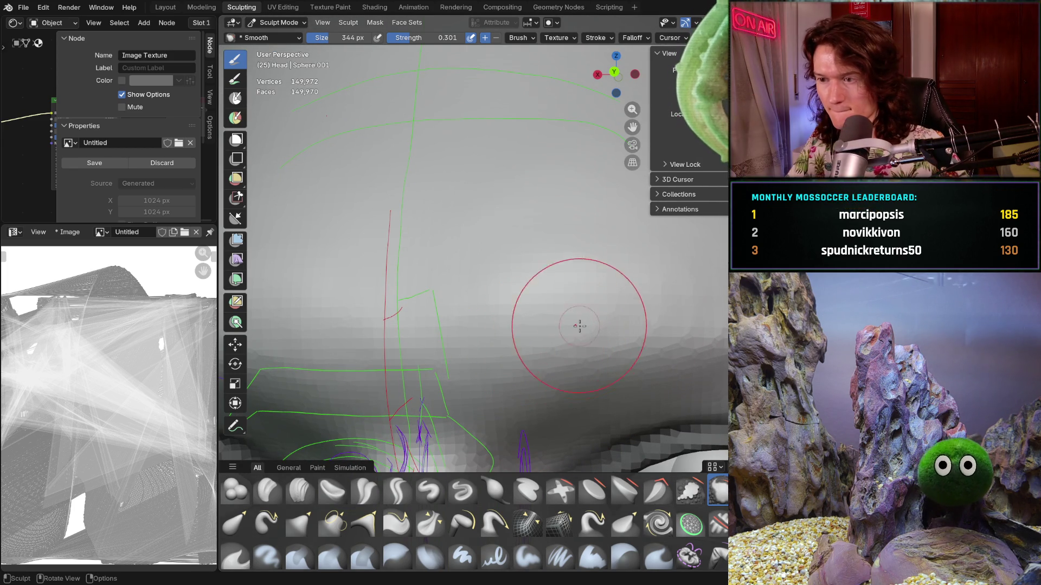
Switch back to Clay Strips and set its size to 242 px.
key("c")
key("f")
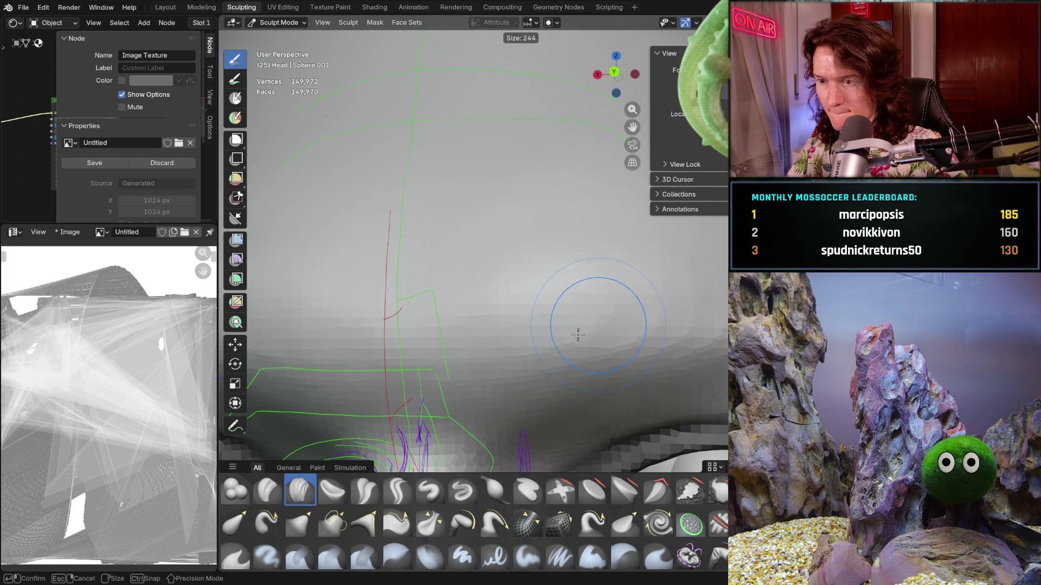
left_click(578, 331)
middle_click_drag(578, 331, 569, 254)
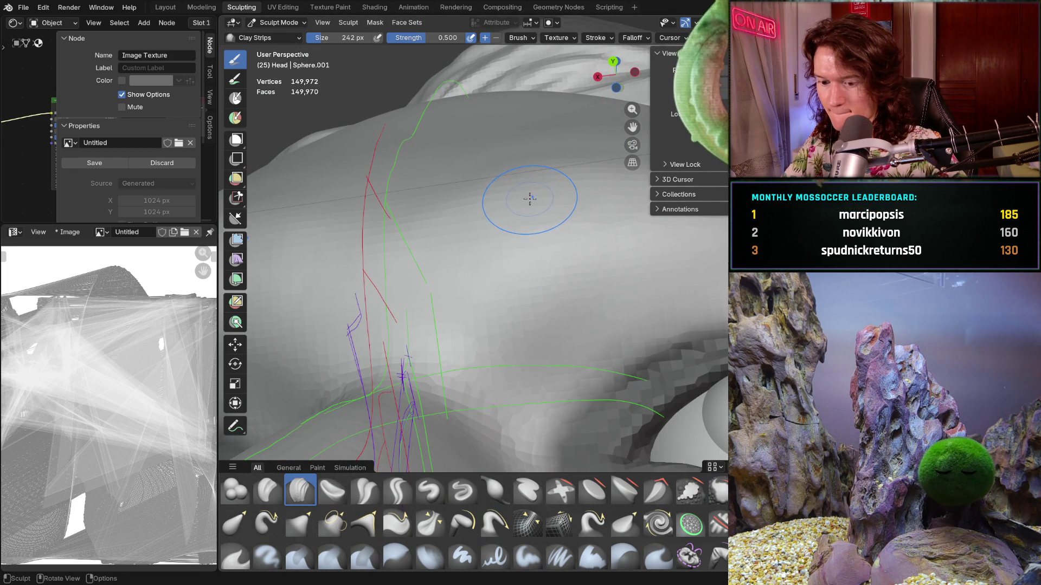
Shrink the Clay Strips brush to 176 px while orbiting toward the eye.
key("d")
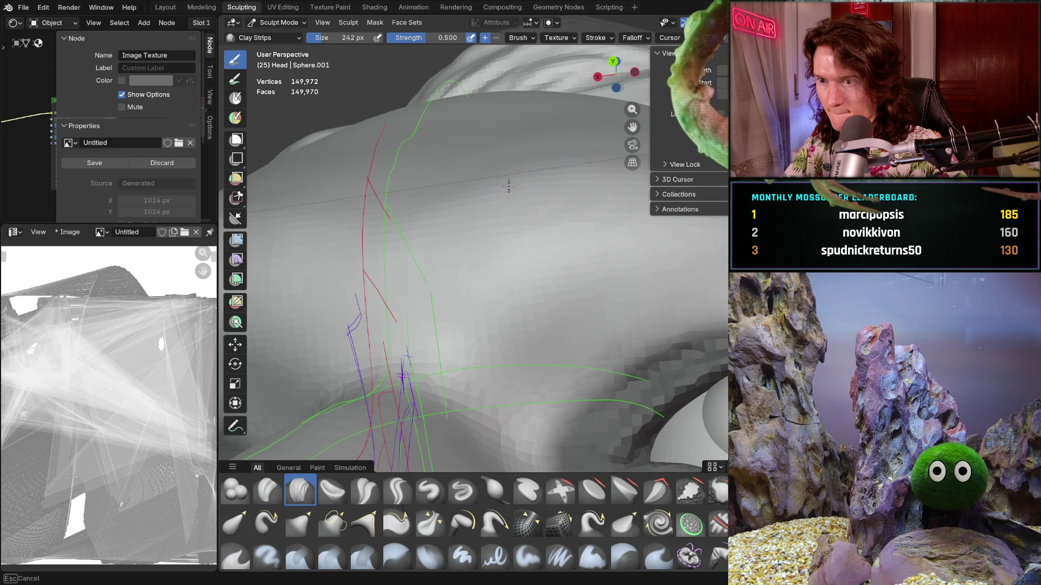
mouse_move(593, 200)
middle_mouse_down()
mouse_move(540, 334)
mouse_move(559, 280)
middle_mouse_up()
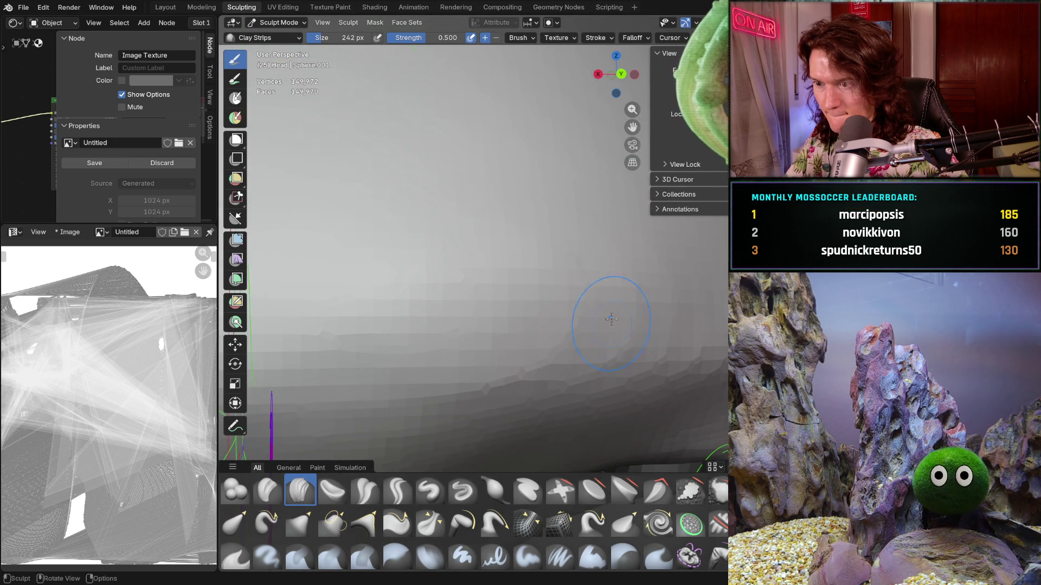
mouse_move(611, 319)
middle_mouse_down()
mouse_move(564, 181)
mouse_move(569, 228)
mouse_move(528, 262)
middle_mouse_up()
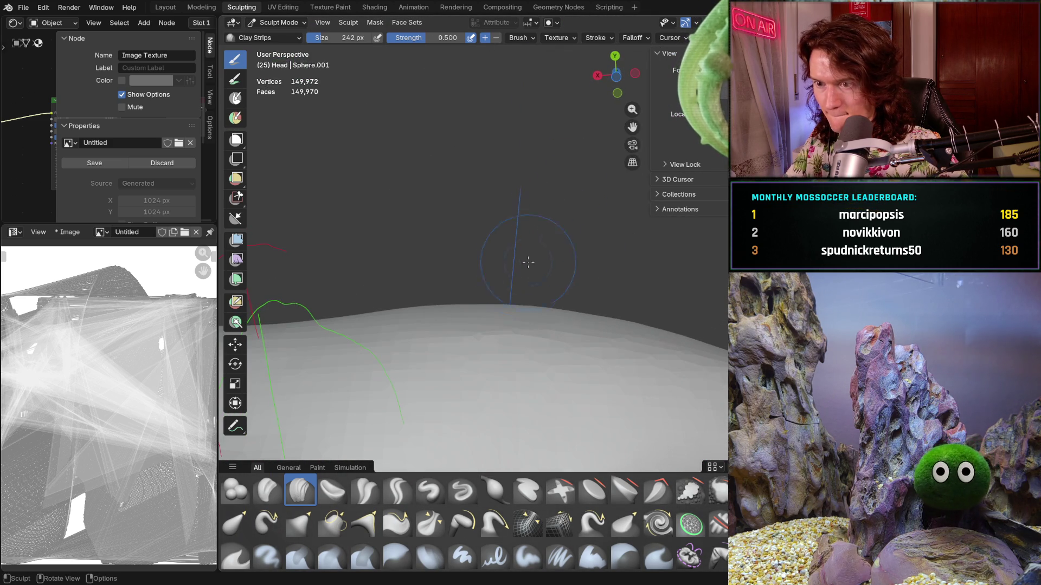
key("f")
left_click(455, 315)
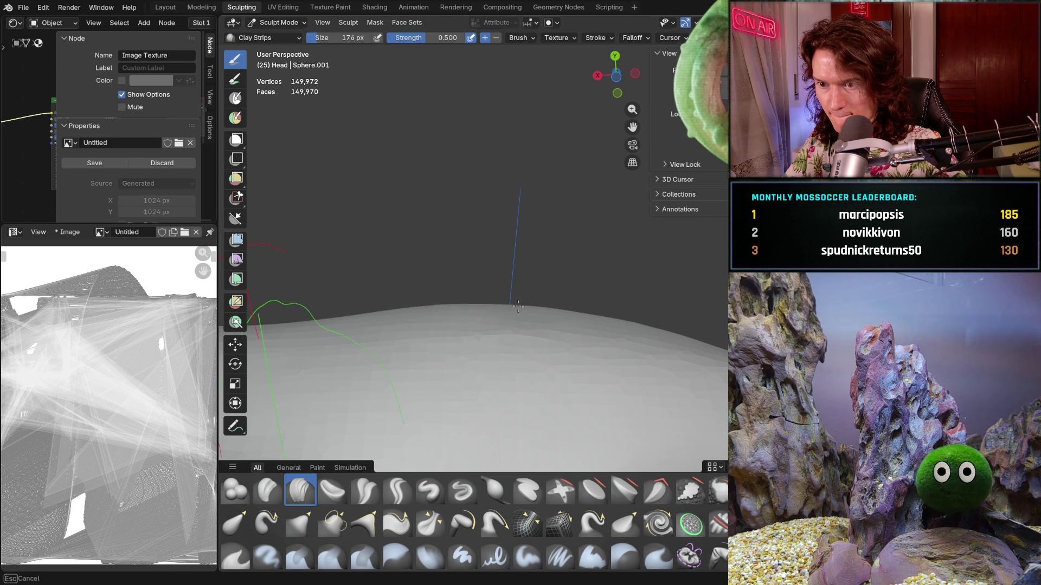
Orbit closely over the eye, nose, cheek and forehead surface.
middle_click_drag(528, 321, 515, 332)
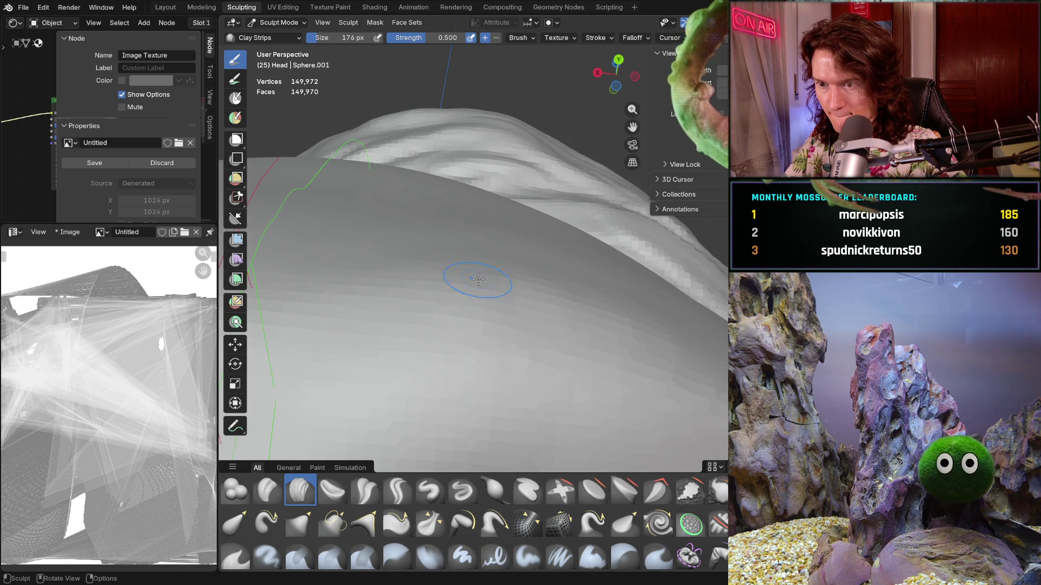
middle_click_drag(528, 297, 529, 332)
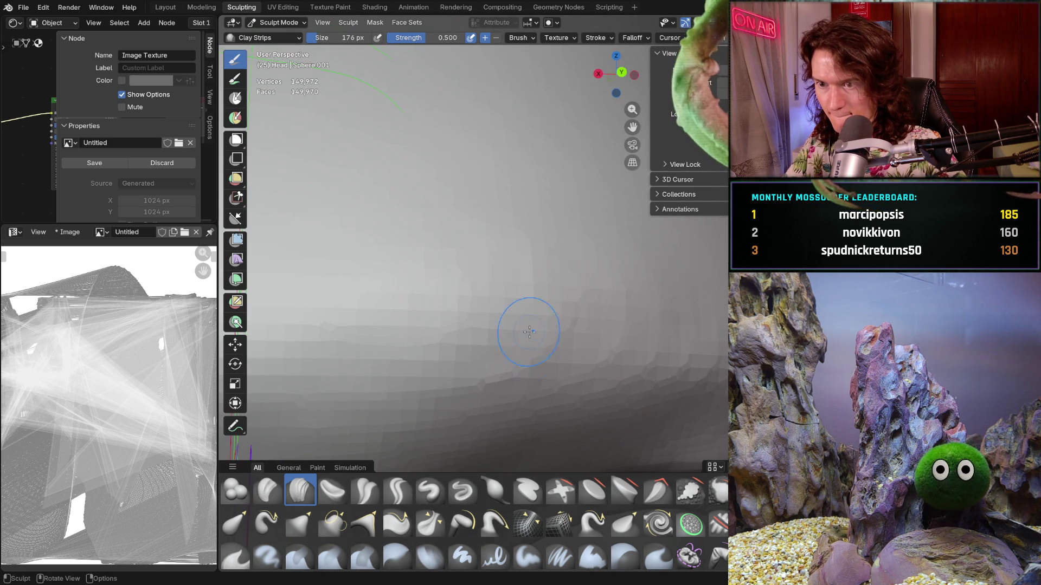
mouse_move(615, 283)
middle_mouse_down()
mouse_move(542, 246)
mouse_move(518, 173)
mouse_move(512, 315)
middle_mouse_up()
mouse_move(468, 277)
middle_mouse_down()
mouse_move(436, 311)
mouse_move(427, 294)
mouse_move(478, 252)
middle_mouse_up()
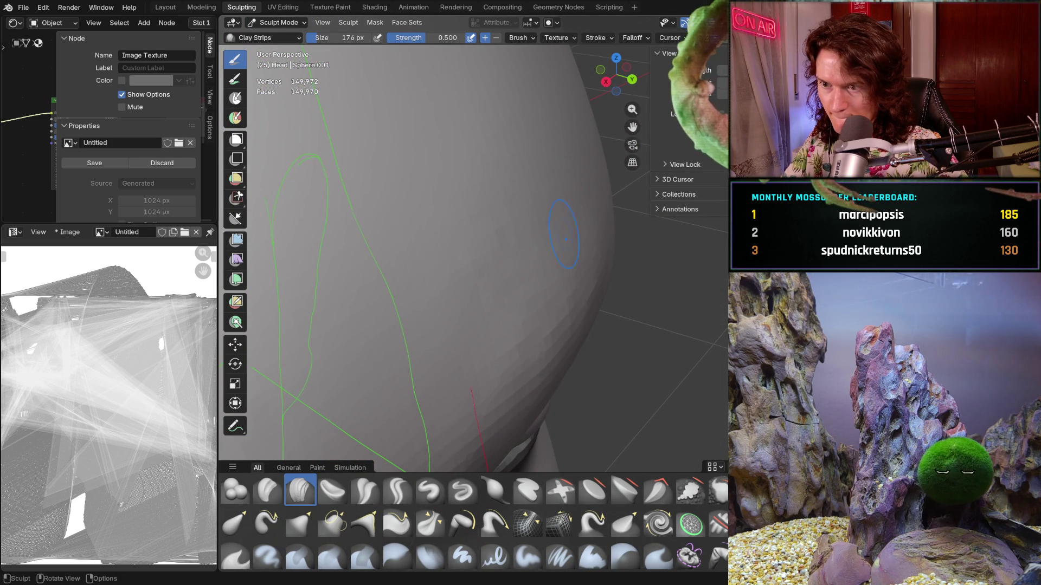
middle_click_drag(518, 324, 589, 278)
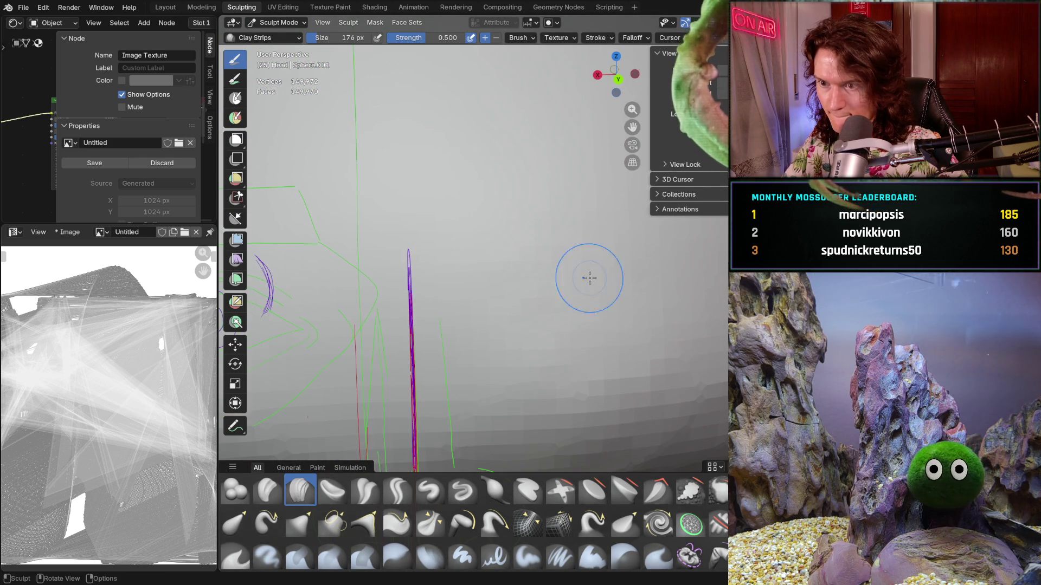
mouse_move(663, 326)
middle_mouse_down()
mouse_move(588, 339)
mouse_move(592, 309)
middle_mouse_up()
Keep Clay Strips at 176 px, then switch to Smooth and enlarge it to 306 px.
key("f")
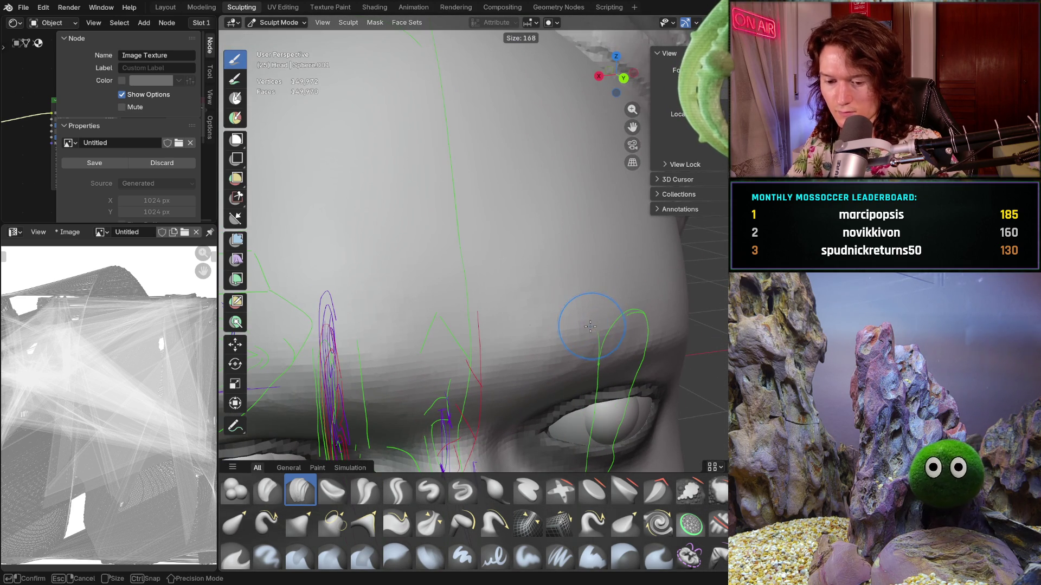
left_click(590, 320)
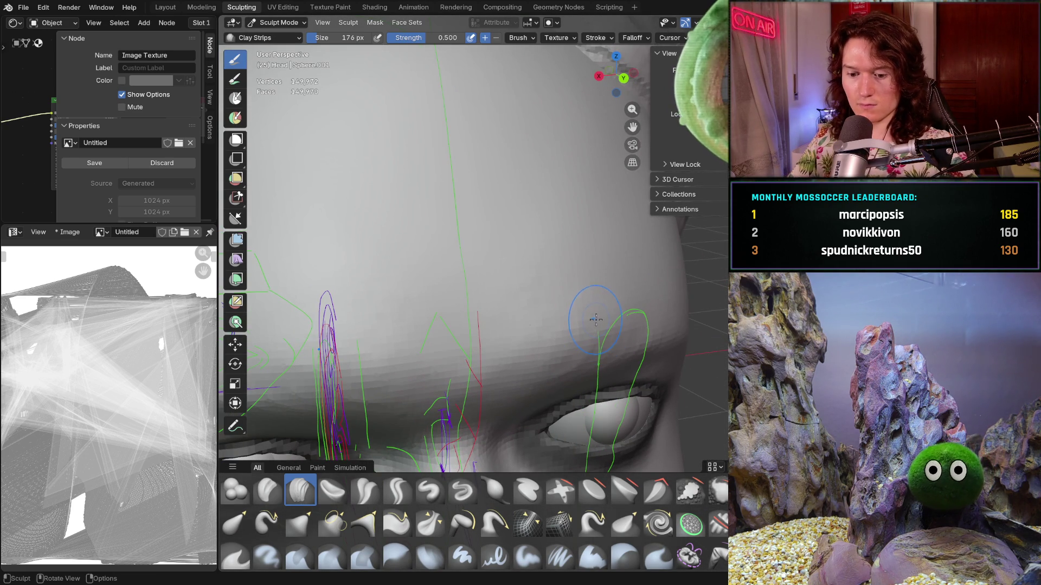
key("shift+s")
key("f")
left_click(542, 272)
Orbit around the forehead and shrink the Smooth brush to 228 px.
middle_click_drag(542, 272, 563, 274, "ctrl")
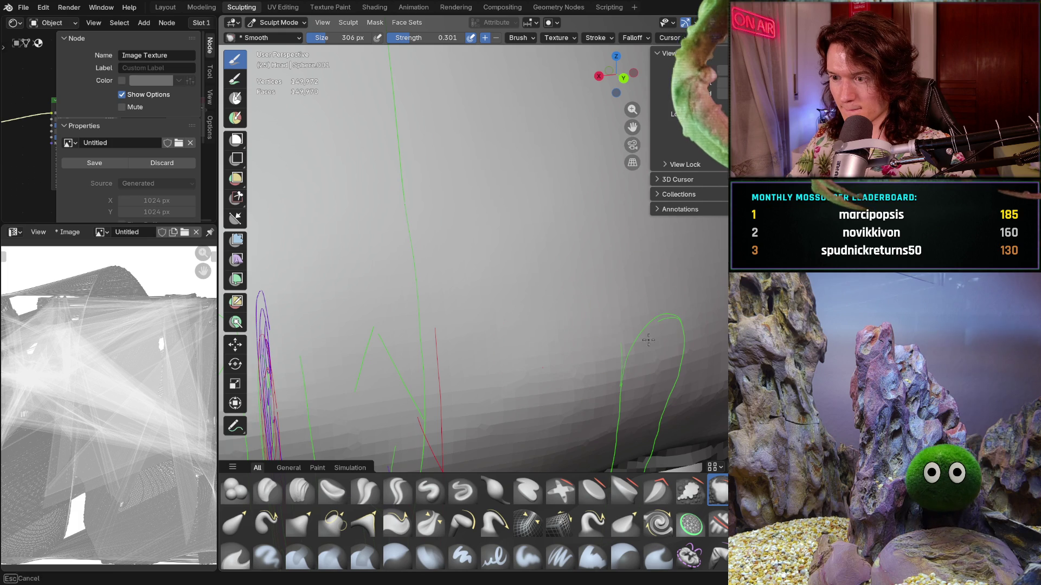
middle_click_drag(701, 353, 577, 368)
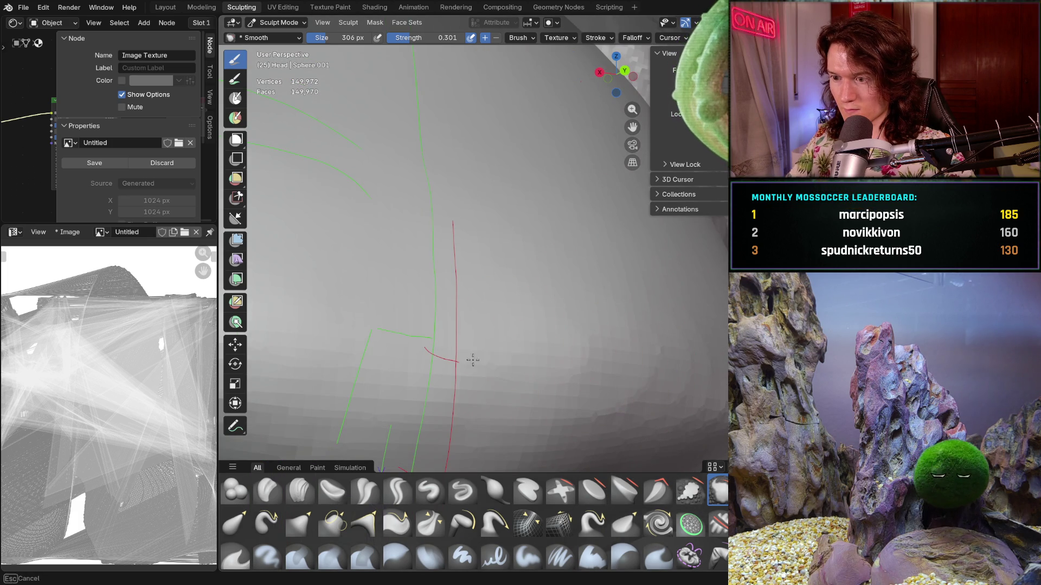
middle_click_drag(639, 320, 705, 302)
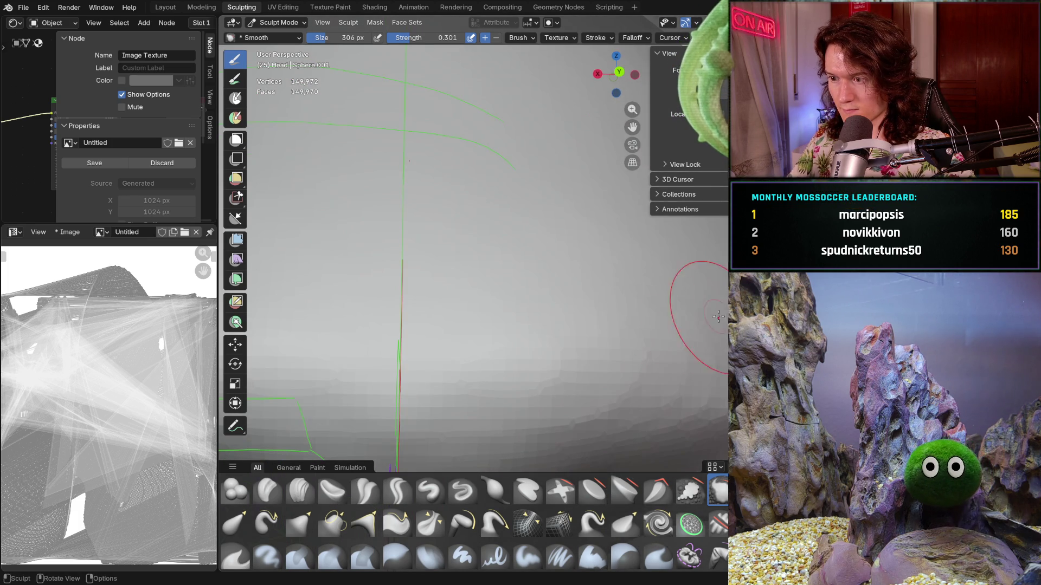
key("f")
left_click(699, 328)
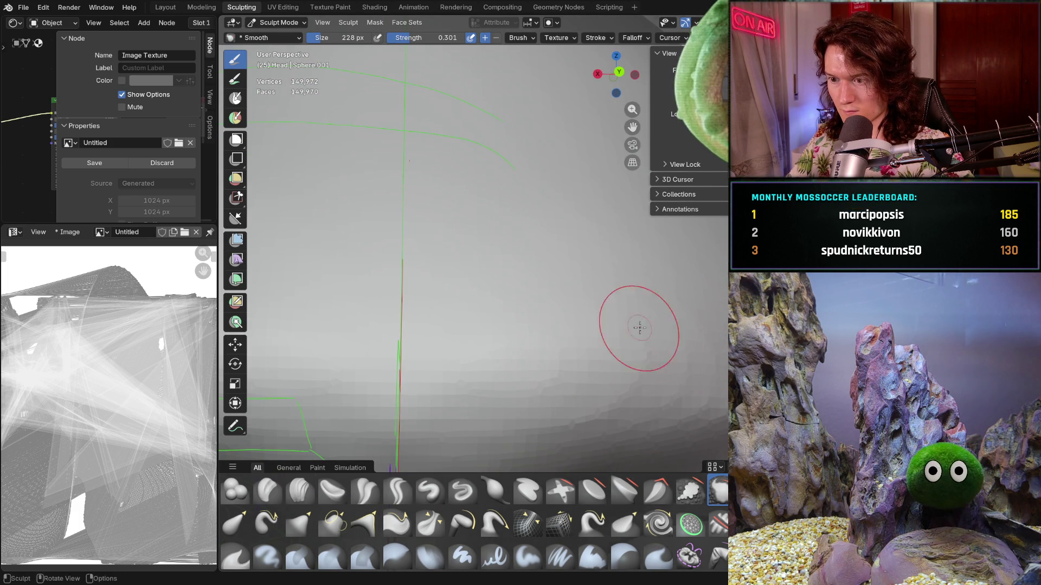
Briefly try the Clay Strips brush, then return to Smooth and resize it to 244 px.
mouse_move(716, 346)
middle_mouse_down()
mouse_move(669, 261)
mouse_move(623, 323)
mouse_move(647, 311)
mouse_move(705, 400)
mouse_move(603, 324)
middle_mouse_up()
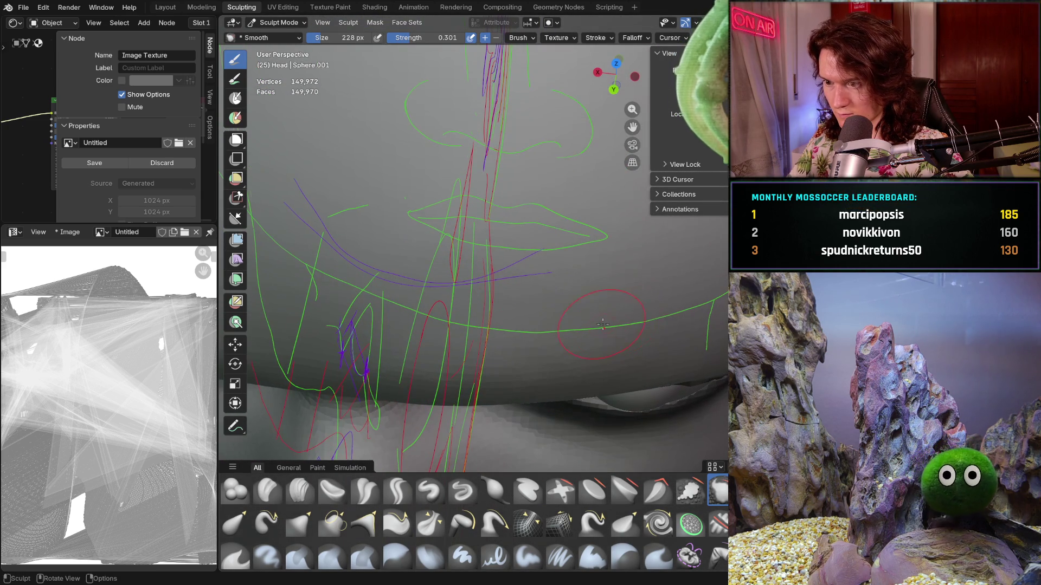
left_click(299, 490)
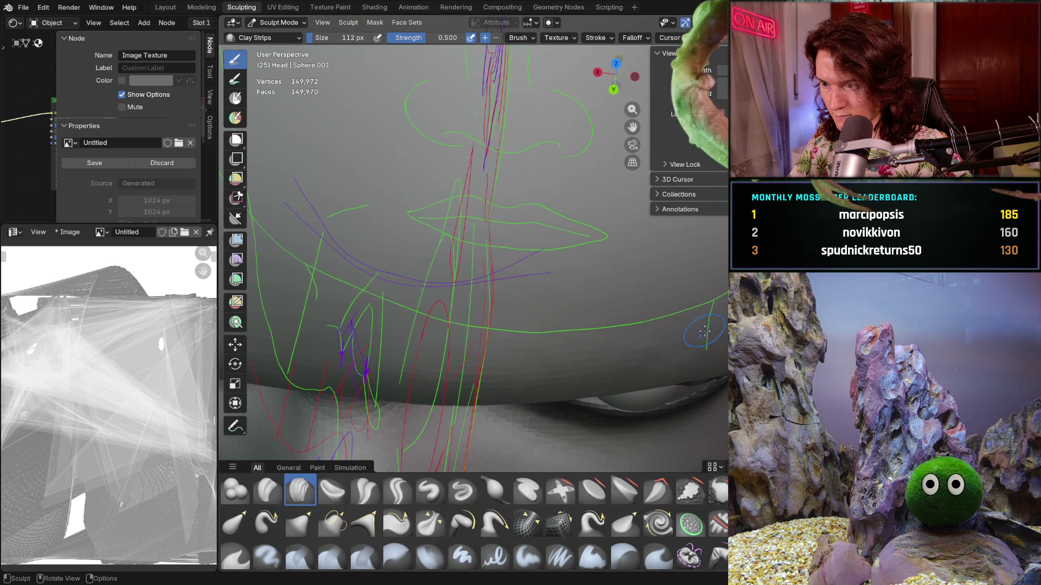
middle_click_drag(704, 330, 637, 370)
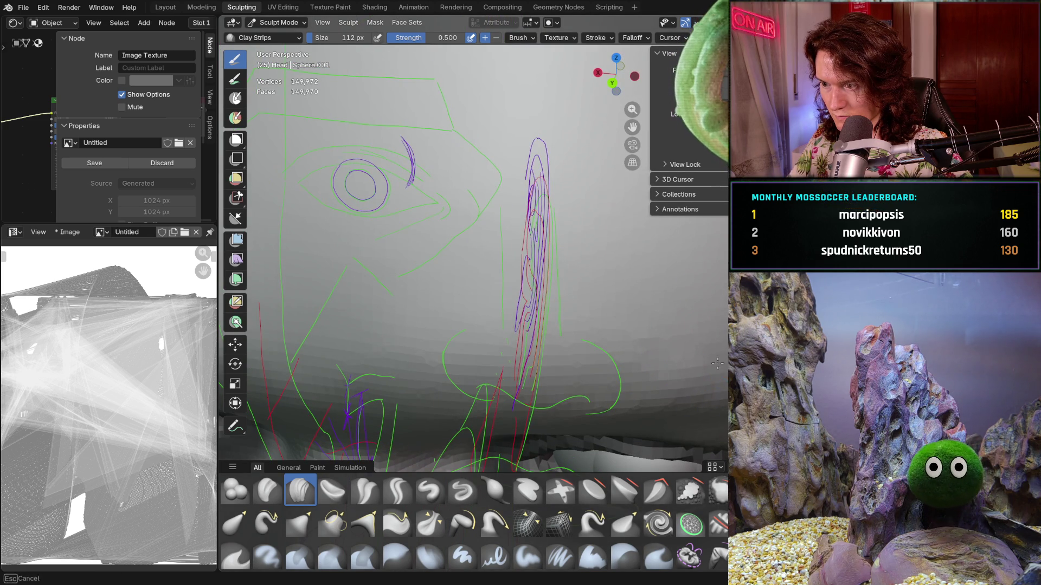
middle_click_drag(718, 307, 684, 345)
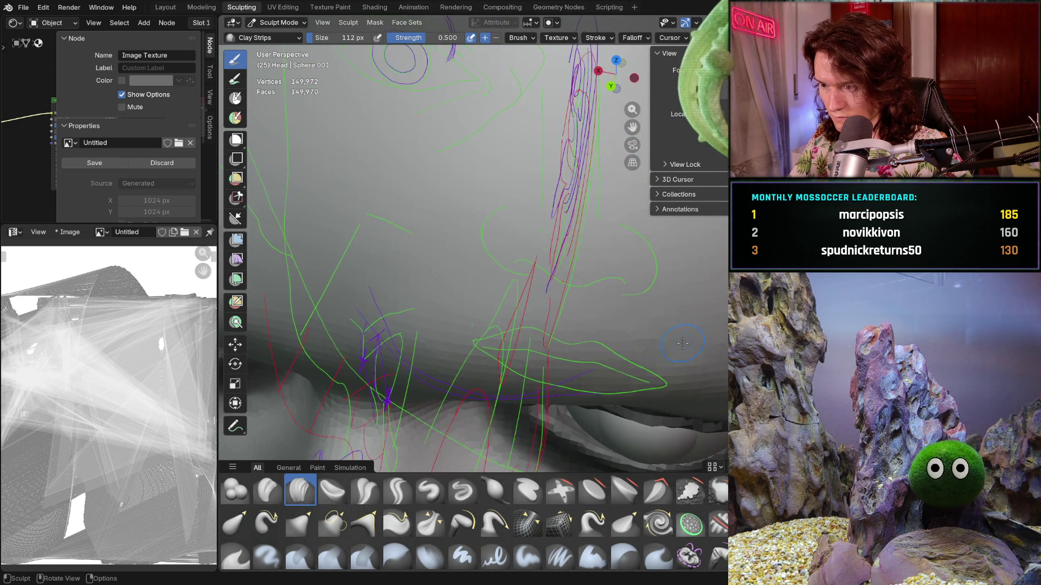
key("shift")
key("f")
left_click(724, 340)
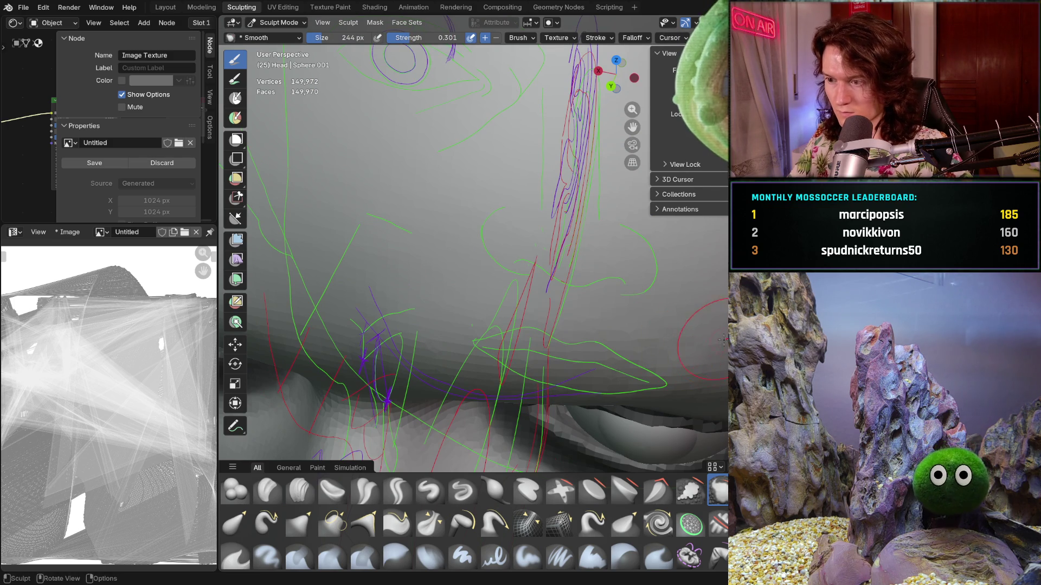
Review the lips, nose and forehead, then set the brush to 136 px and begin changing strength.
middle_click_drag(641, 325, 663, 355)
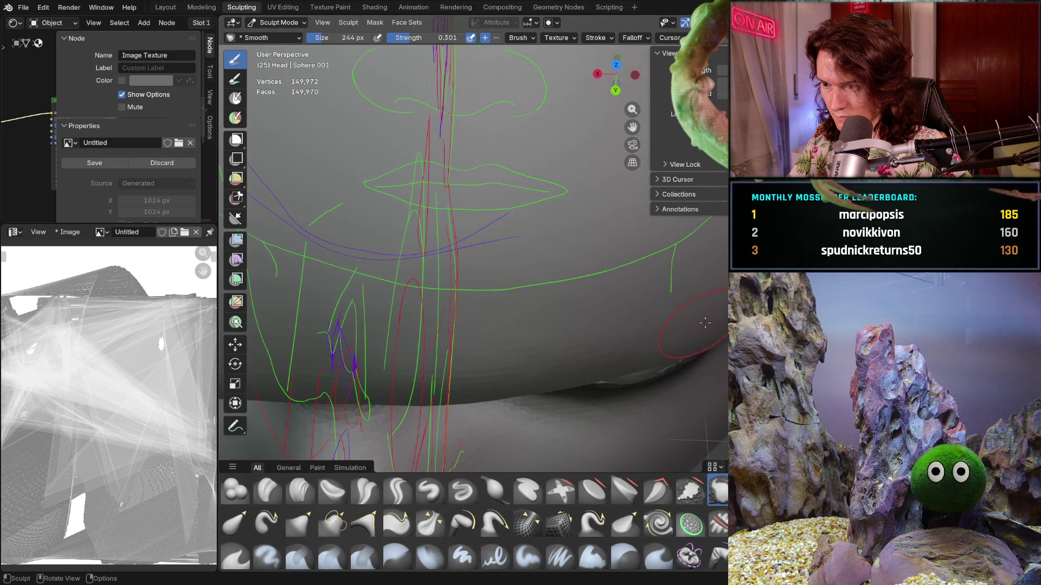
middle_click_drag(705, 323, 673, 346)
mouse_move(700, 274)
middle_mouse_down()
mouse_move(341, 234)
mouse_move(662, 251)
mouse_move(565, 309)
mouse_move(476, 221)
mouse_move(520, 337)
mouse_move(570, 370)
mouse_move(595, 358)
middle_mouse_up()
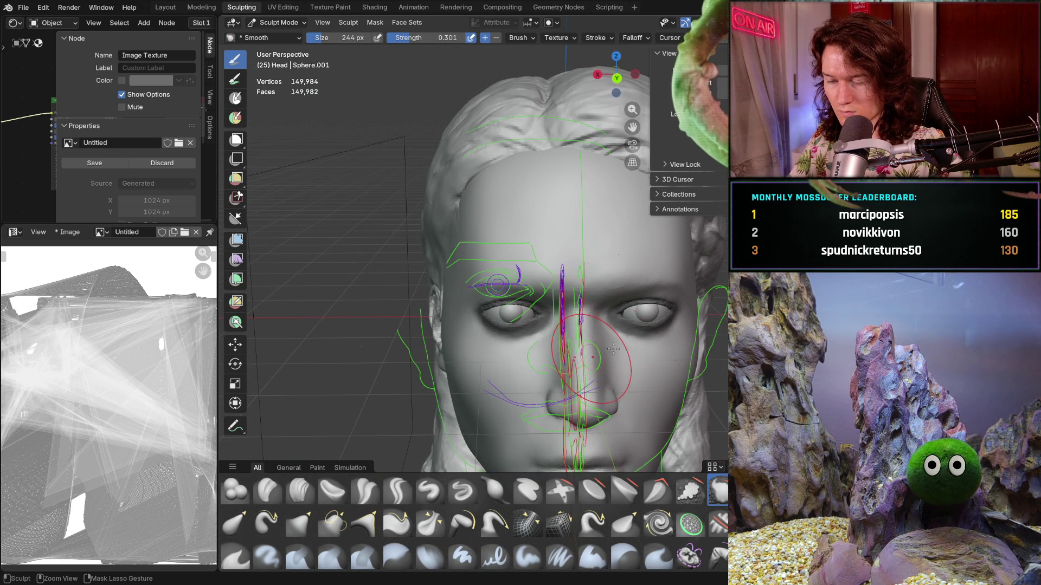
scroll(653, 313, "up", 5)
mouse_move(653, 313)
middle_mouse_down()
mouse_move(596, 276)
mouse_move(612, 319)
mouse_move(580, 346)
middle_mouse_up()
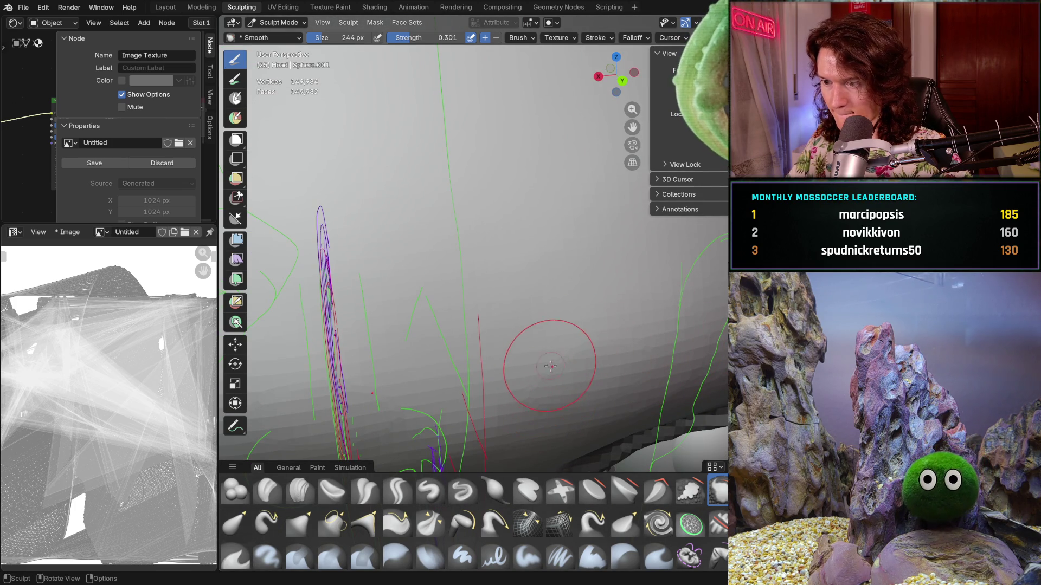
key("f")
left_click(534, 381)
key("shift+f")
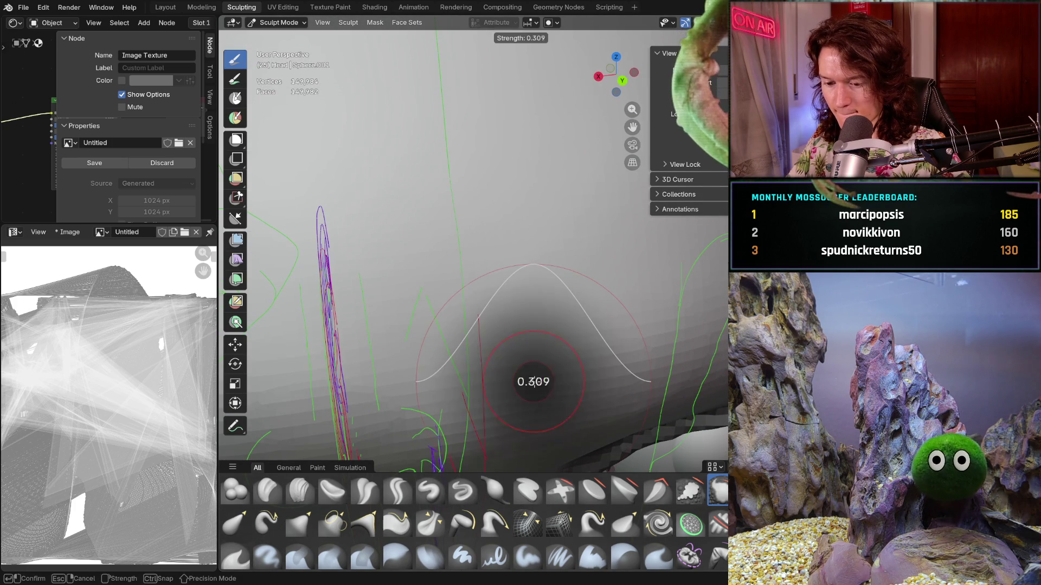
Set the Smooth strength to 0.531 and smooth patches of the forehead from a frontal view.
left_click(553, 372)
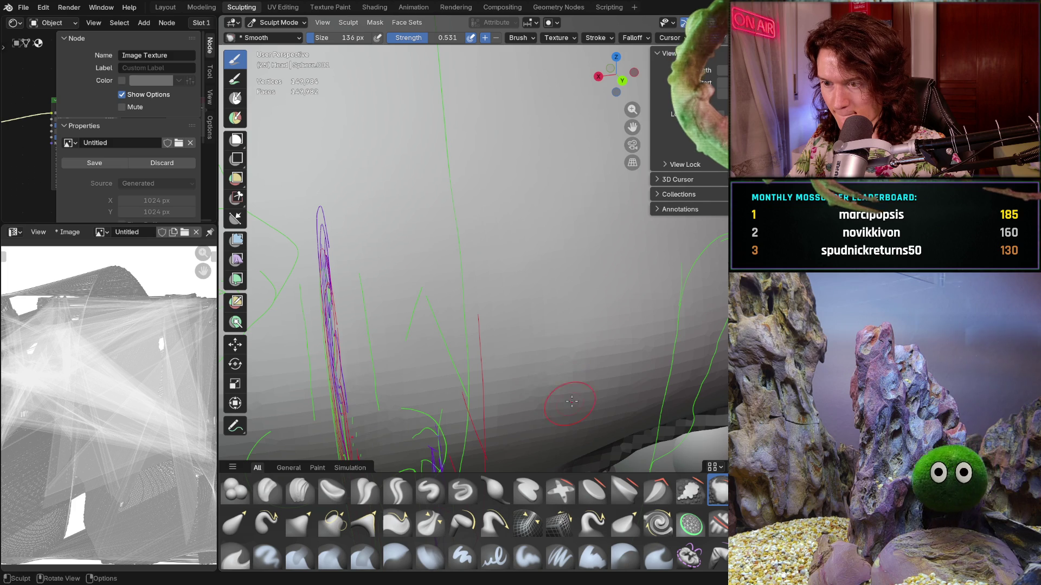
scroll(572, 401, "down", 5)
mouse_move(572, 401)
middle_mouse_down()
mouse_move(552, 390)
mouse_move(582, 299)
mouse_move(616, 294)
mouse_move(666, 314)
mouse_move(650, 303)
mouse_move(724, 274)
middle_mouse_up()
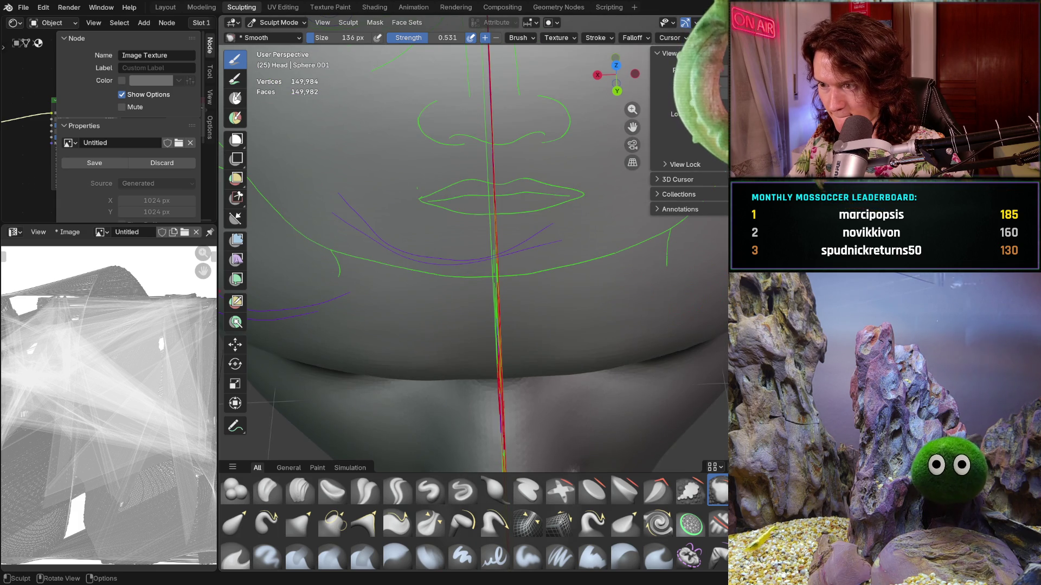
middle_click_drag(678, 282, 441, 267)
mouse_move(690, 274)
middle_mouse_down()
mouse_move(578, 392)
mouse_move(538, 328)
mouse_move(608, 311)
middle_mouse_up()
scroll(608, 310, "up", 4)
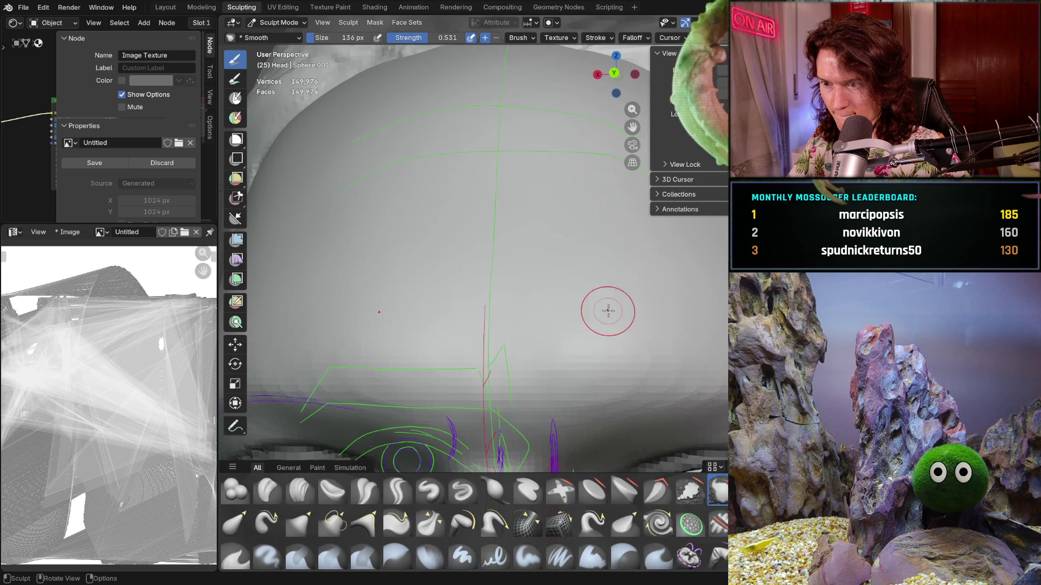
mouse_move(537, 341)
left_mouse_down()
mouse_move(535, 360)
mouse_move(573, 304)
left_mouse_up()
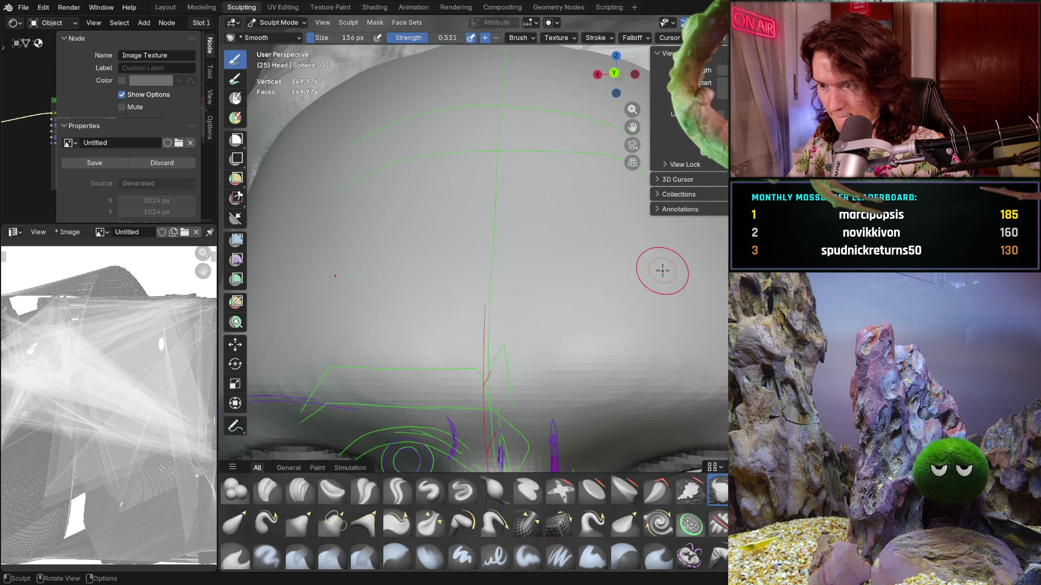
mouse_move(662, 270)
left_mouse_down()
mouse_move(674, 272)
mouse_move(650, 300)
left_mouse_up()
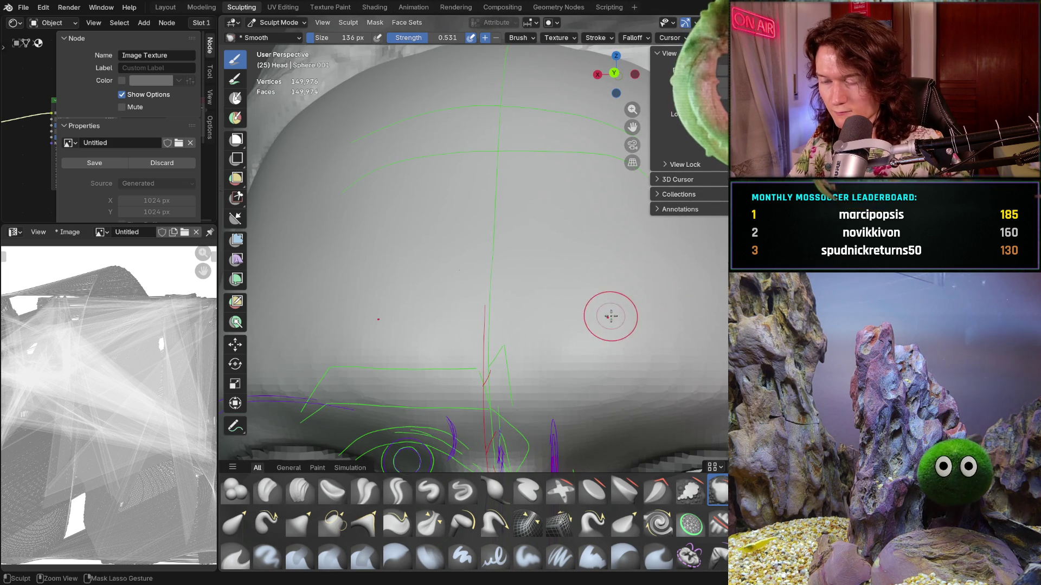
Inspect the head from the side and smooth the forehead above the right eye.
mouse_move(539, 364)
middle_mouse_down()
mouse_move(577, 364)
mouse_move(655, 324)
middle_mouse_up()
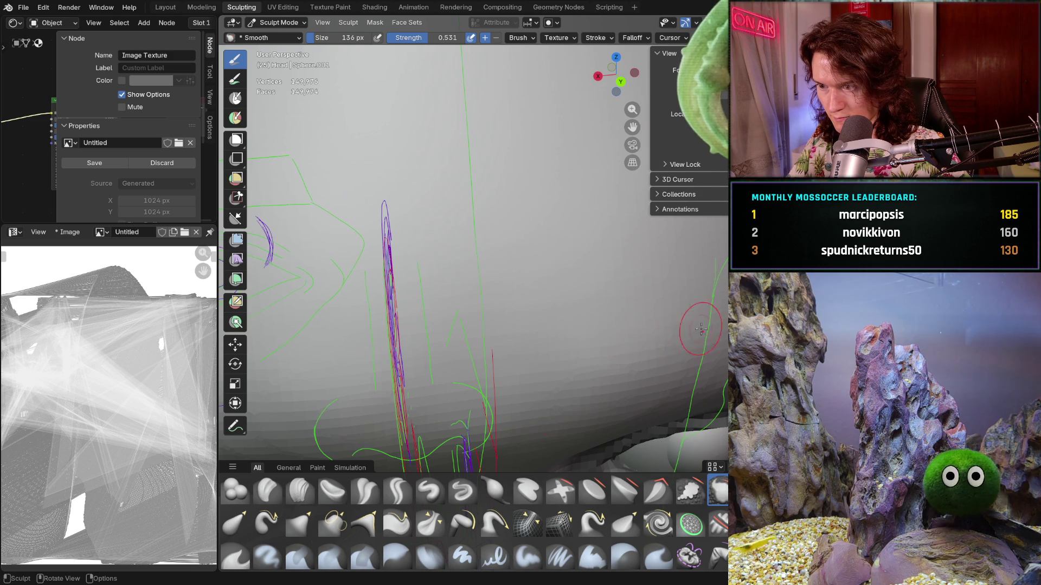
mouse_move(665, 280)
middle_mouse_down()
mouse_move(698, 333)
mouse_move(538, 352)
middle_mouse_up()
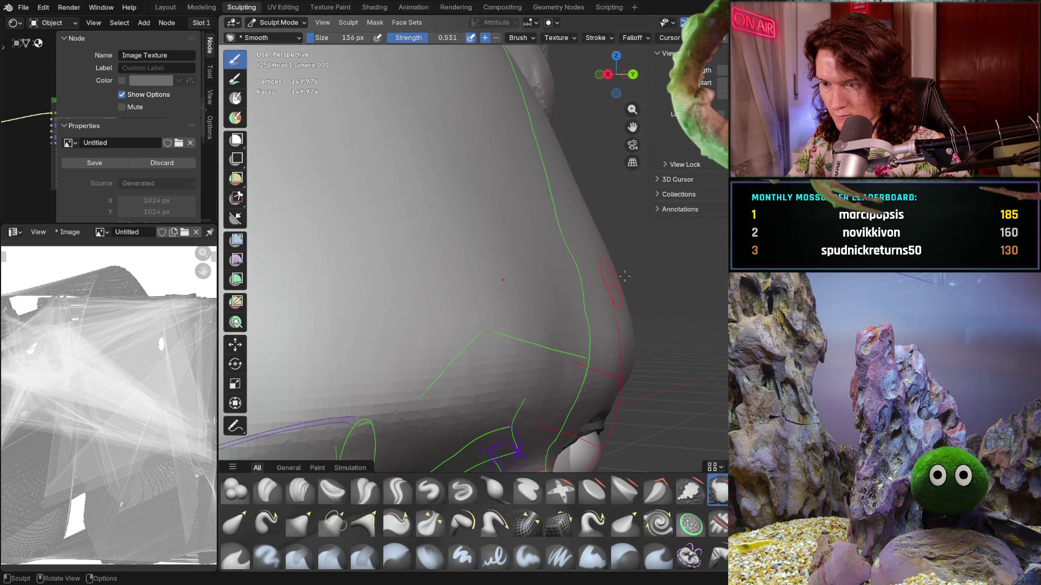
key("ctrl+KP_1")
mouse_move(602, 282)
middle_mouse_down()
mouse_move(594, 390)
mouse_move(572, 342)
mouse_move(590, 325)
mouse_move(587, 350)
mouse_move(569, 343)
middle_mouse_up()
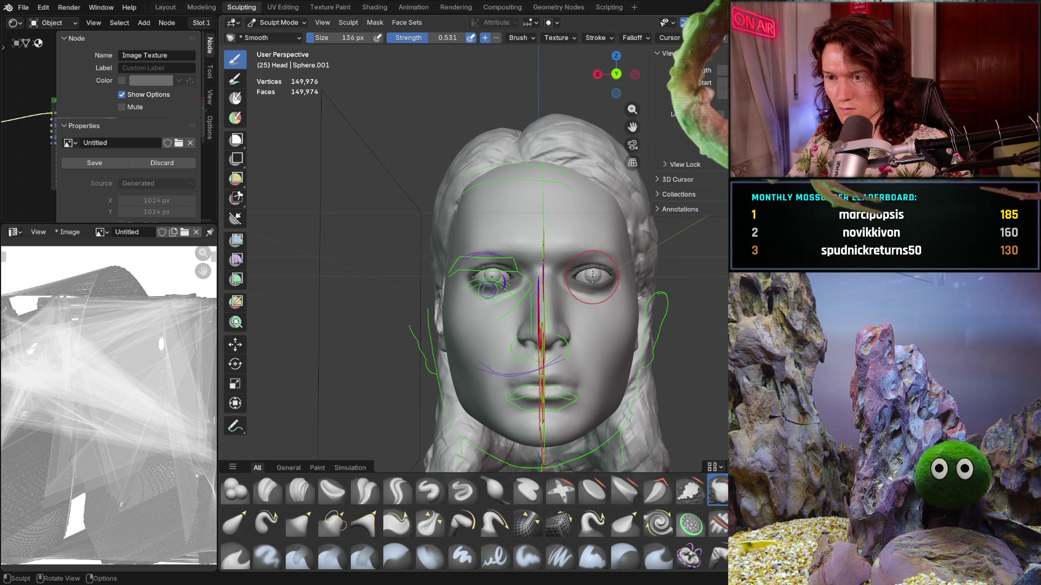
scroll(537, 255, "up", 10)
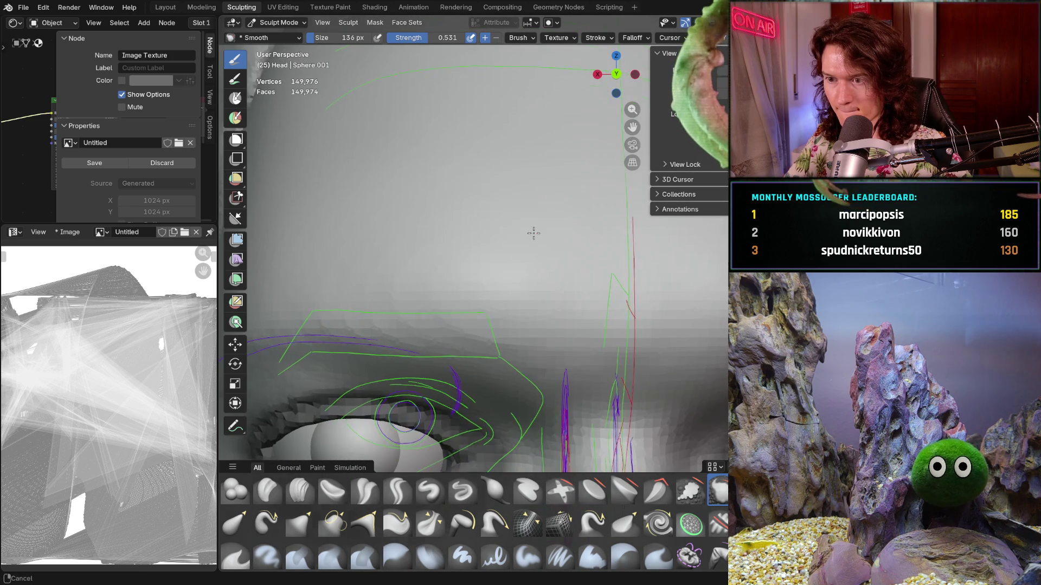
mouse_move(466, 241)
left_mouse_down()
mouse_move(492, 243)
mouse_move(479, 251)
mouse_move(483, 283)
mouse_move(525, 249)
left_mouse_up()
scroll(542, 248, "down", 3)
Orbit between side, front and three-quarter views, then zoom in close on the eye.
mouse_move(513, 274)
middle_mouse_down()
mouse_move(490, 399)
mouse_move(585, 301)
mouse_move(482, 310)
mouse_move(546, 244)
middle_mouse_up()
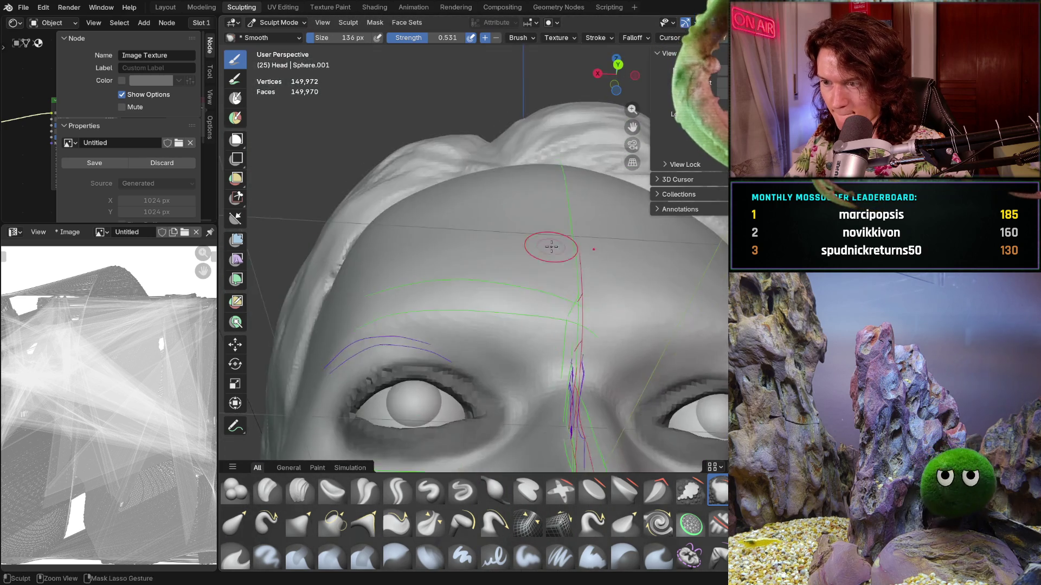
mouse_move(513, 322)
middle_mouse_down()
mouse_move(512, 289)
mouse_move(527, 332)
mouse_move(559, 334)
middle_mouse_up()
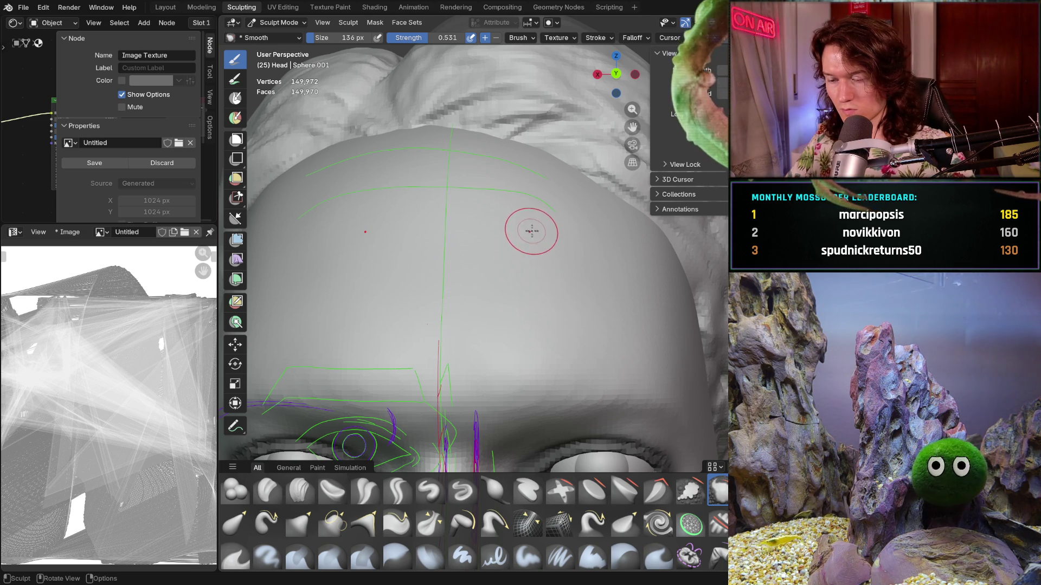
scroll(532, 231, "down", 6)
mouse_move(488, 331)
middle_mouse_down()
mouse_move(518, 339)
mouse_move(504, 292)
middle_mouse_up()
scroll(499, 272, "up", 5)
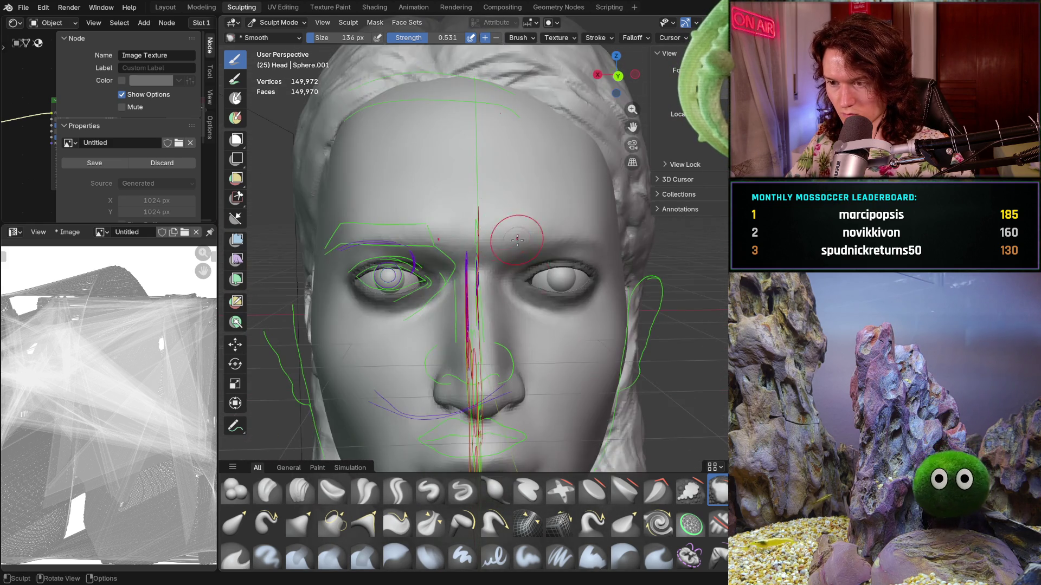
mouse_move(517, 239)
middle_mouse_down()
mouse_move(512, 260)
mouse_move(530, 315)
middle_mouse_up()
scroll(519, 264, "up", 4)
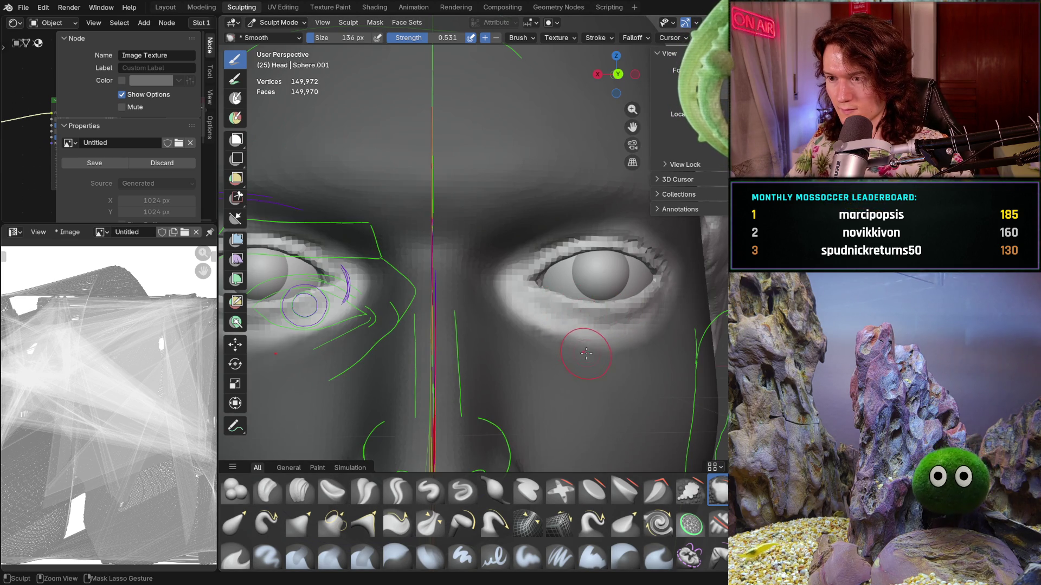
mouse_move(585, 353)
middle_mouse_down("ctrl")
mouse_move(577, 297)
mouse_move(477, 277)
middle_mouse_up("ctrl")
Switch to the Grab brush at 376 px and pull the inner eye corner.
key("f")
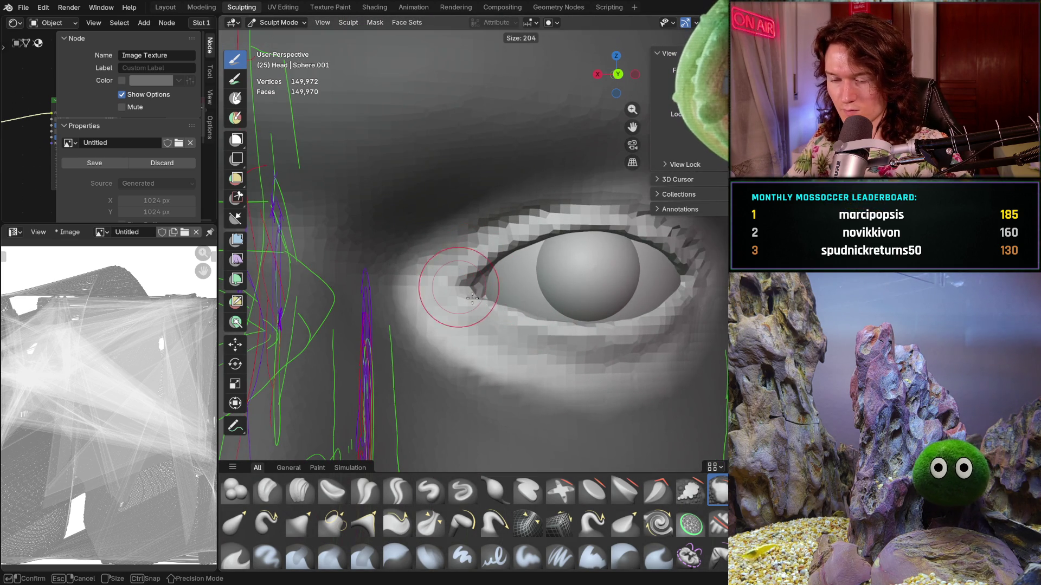
left_click(456, 293)
key("g")
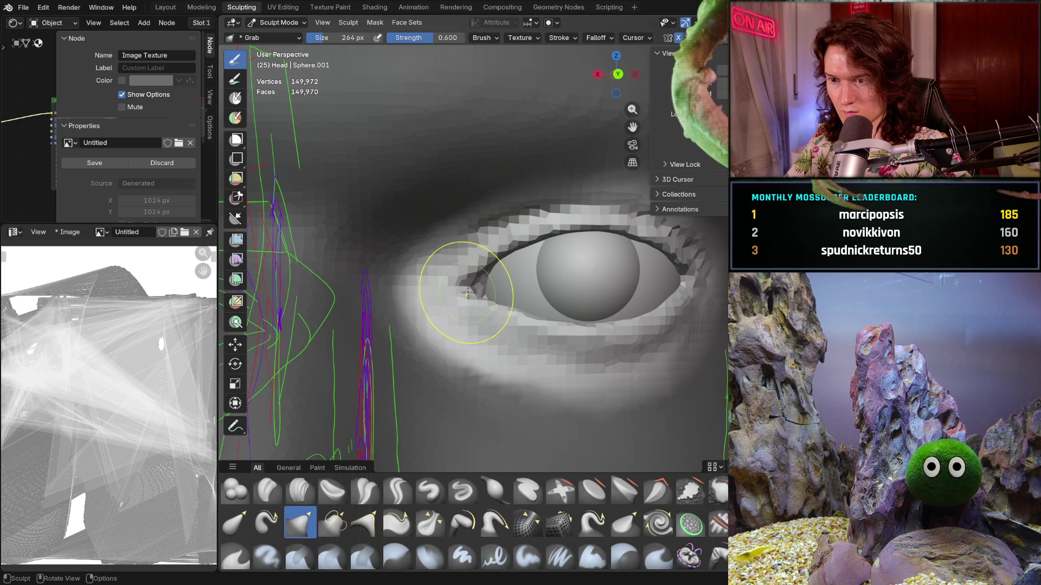
left_click(463, 282)
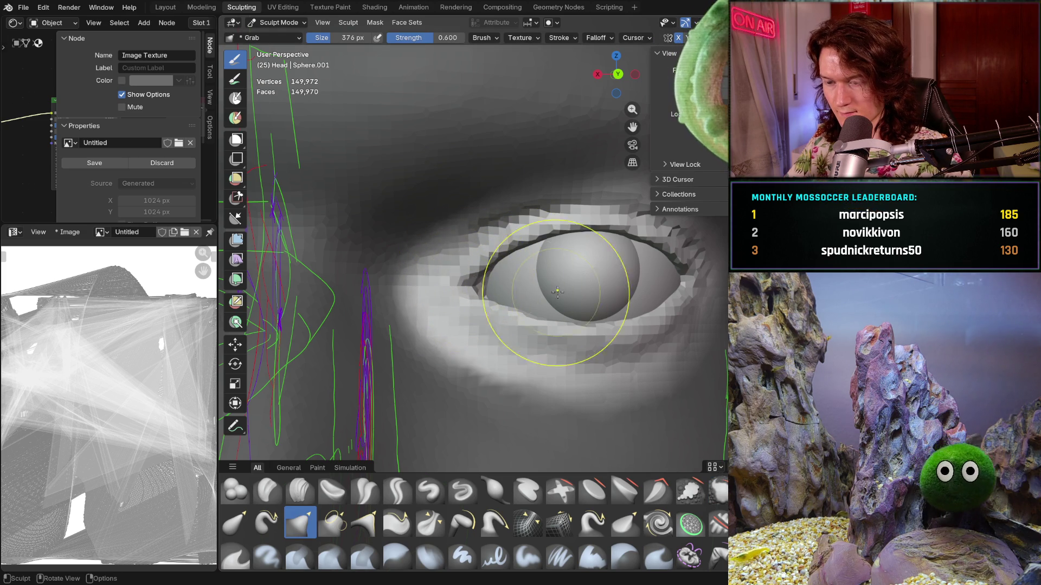
mouse_move(546, 302)
middle_mouse_down()
mouse_move(542, 354)
mouse_move(491, 282)
middle_mouse_up()
left_click_drag(475, 287, 481, 292)
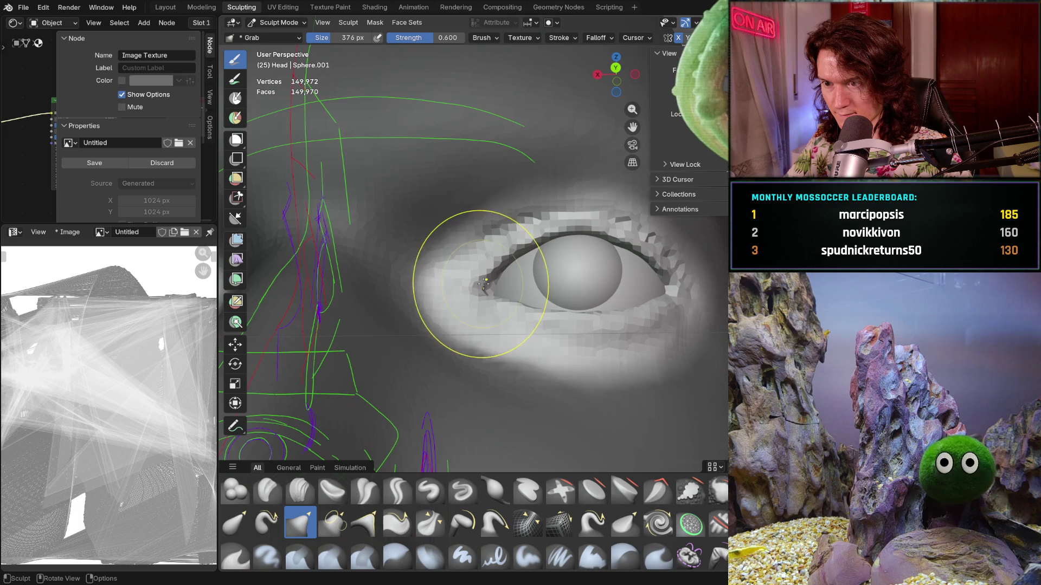
scroll(497, 282, "down", 6)
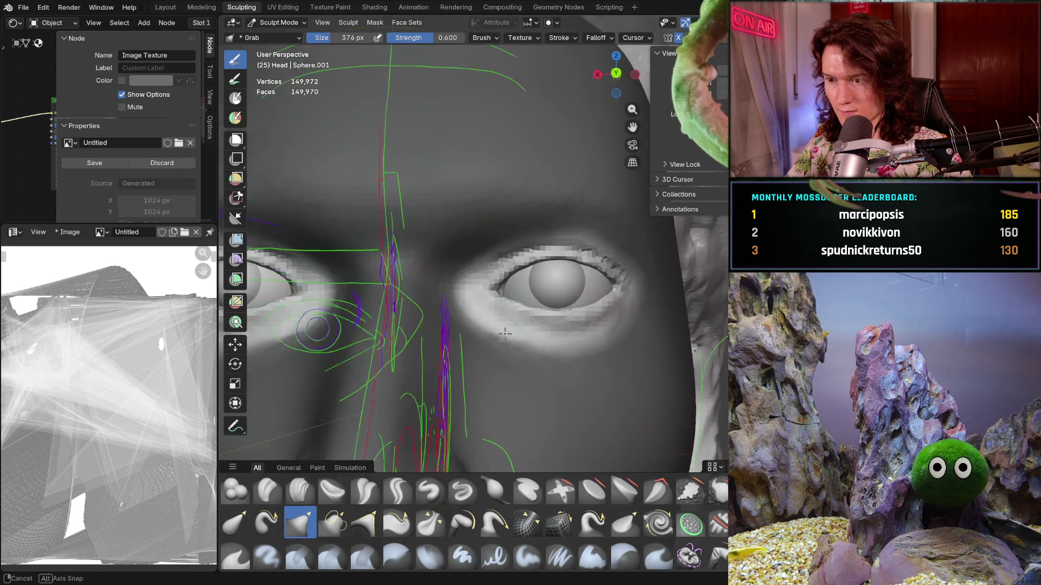
mouse_move(470, 385)
middle_mouse_down()
mouse_move(493, 418)
mouse_move(481, 383)
middle_mouse_up()
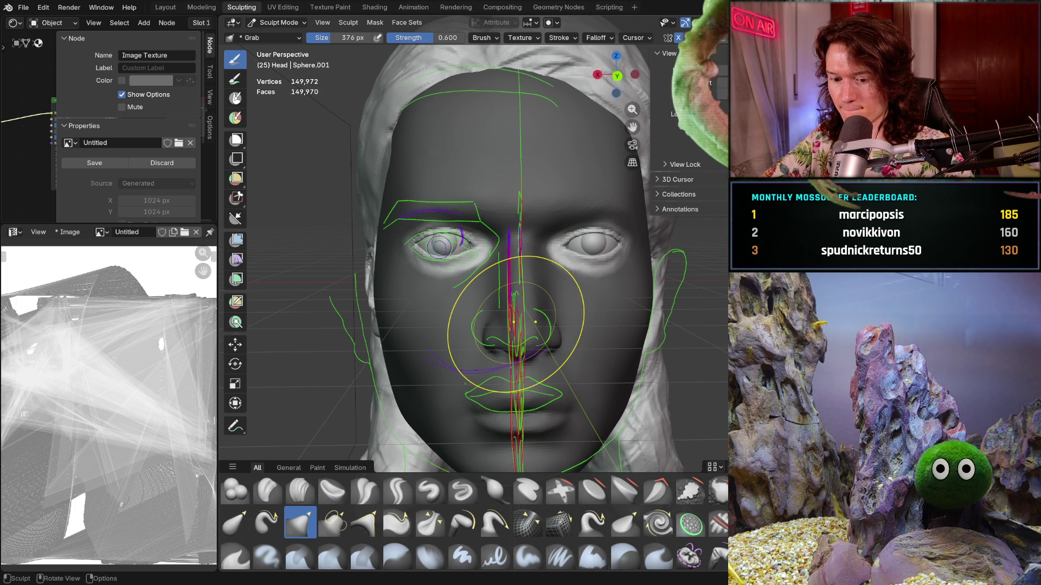
Clear the face mask and undo the latest brow sculpt strokes, comparing with a redo.
key("ctrl+z")
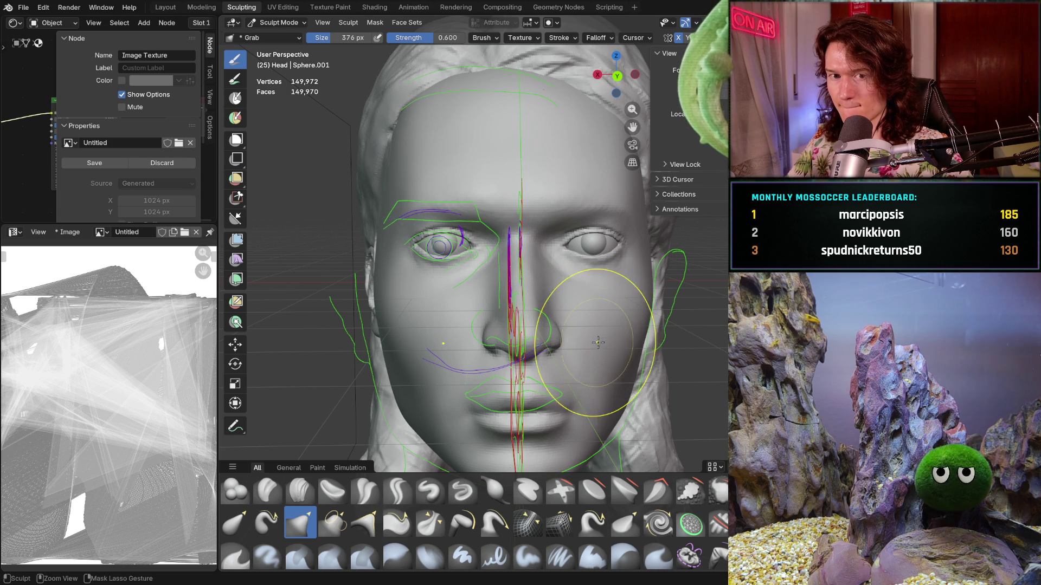
scroll(596, 340, "up", 5)
mouse_move(625, 258)
middle_mouse_down()
mouse_move(441, 347)
mouse_move(481, 275)
mouse_move(500, 320)
mouse_move(494, 305)
middle_mouse_up()
scroll(493, 306, "down", 5)
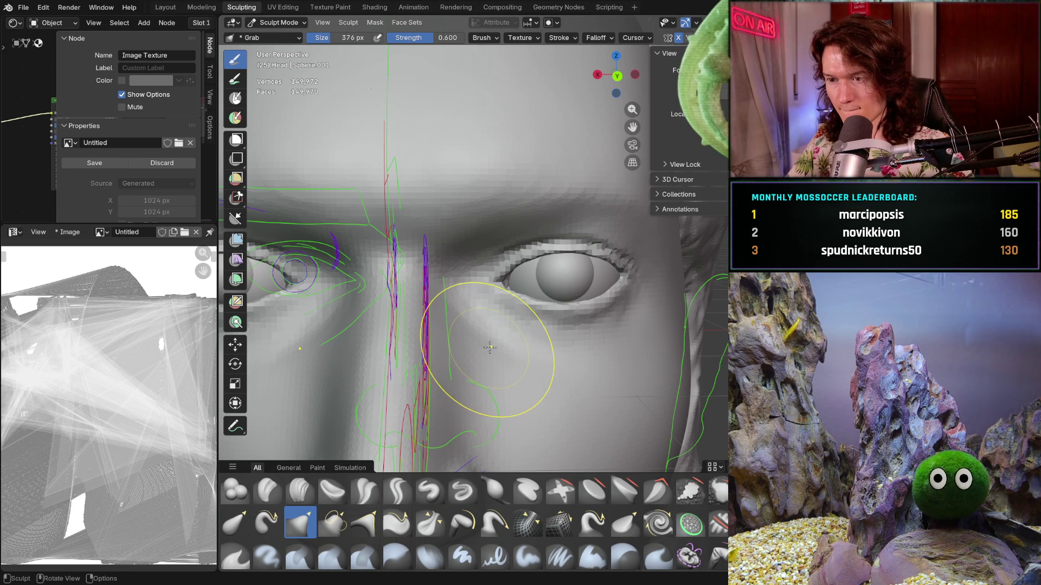
key("ctrl+z")
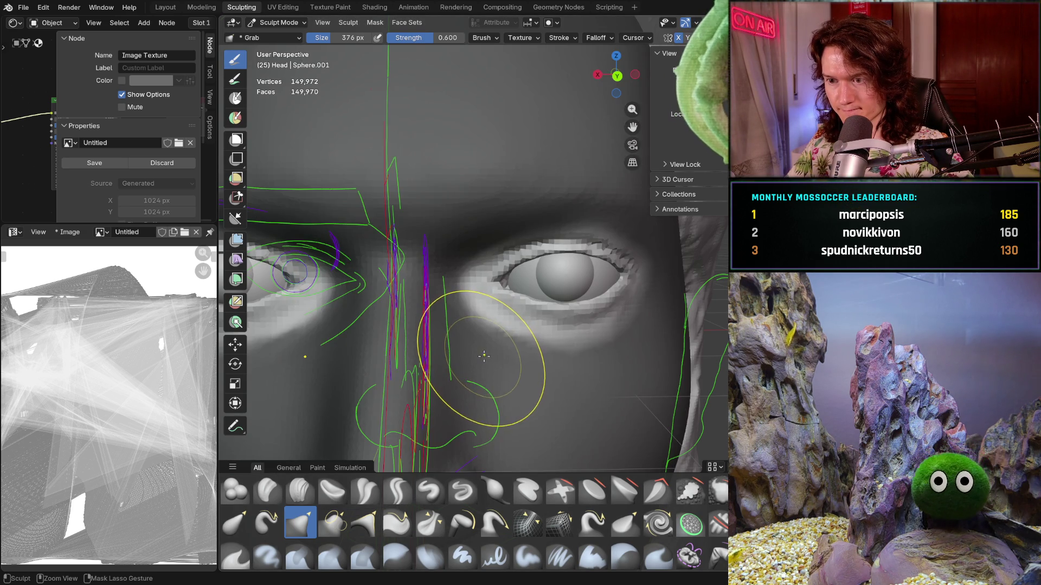
key("ctrl+z")
key("ctrl+shift+z")
key("ctrl+z")
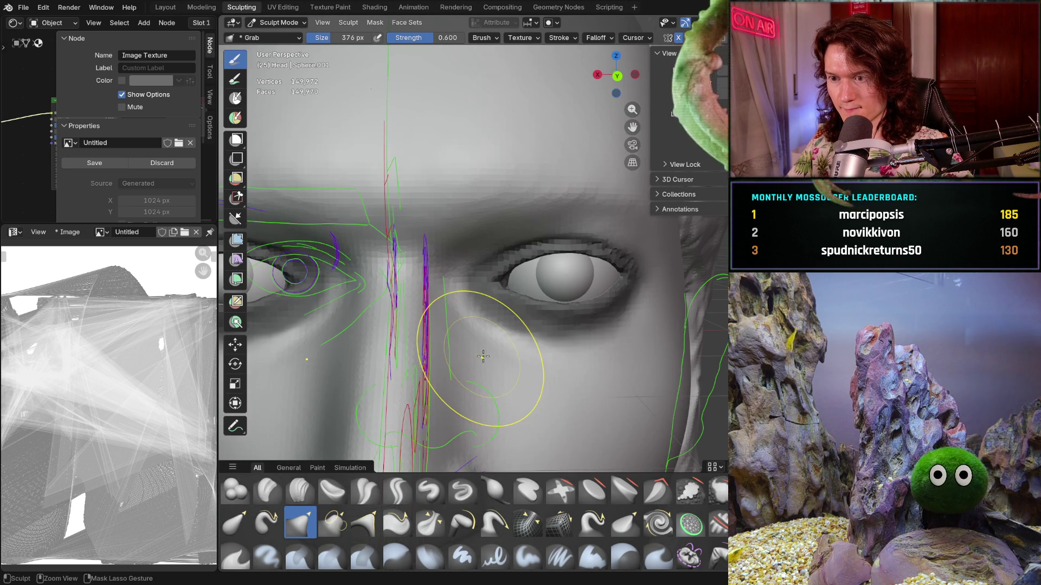
Revert the brow and eyelids to an earlier state and hide the annotation lines and overlays.
middle_click_drag(508, 313, 473, 346)
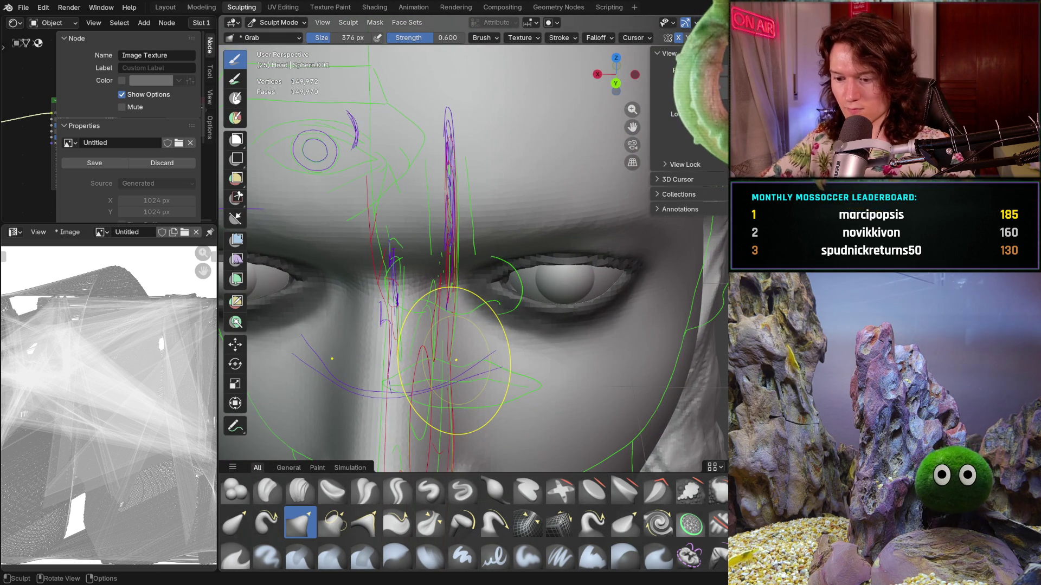
key("ctrl+z")
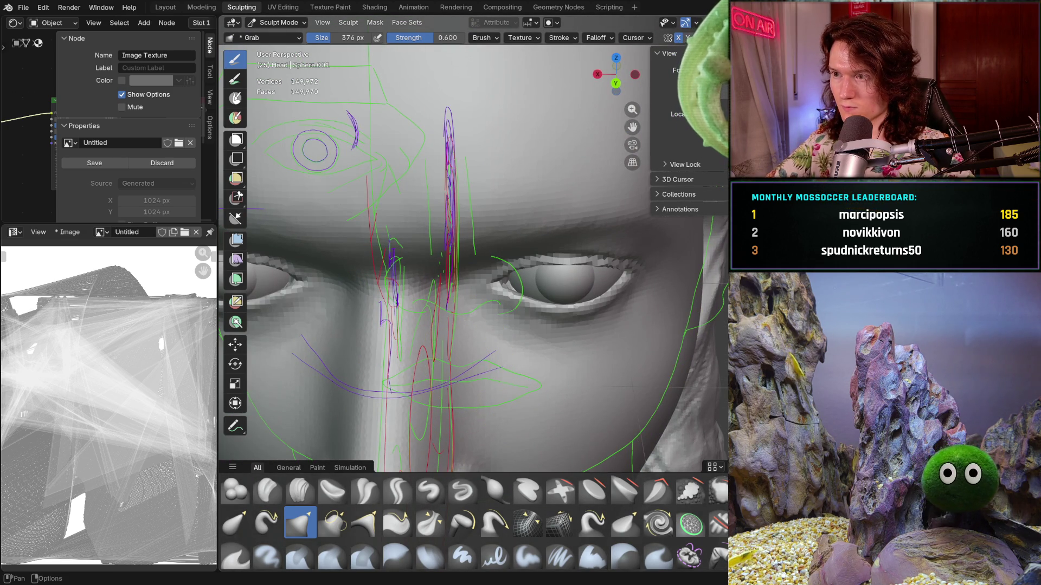
key("shift+alt+z")
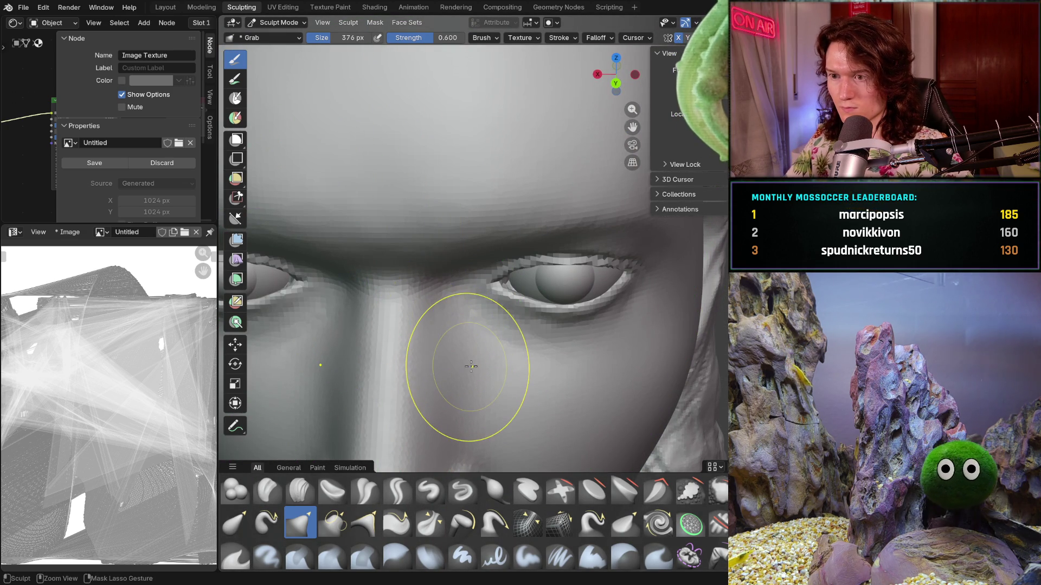
Orbit and zoom around the unmasked head from side profile to a full frontal view.
scroll(471, 343, "down", 3)
mouse_move(476, 261)
middle_mouse_down()
mouse_move(418, 325)
mouse_move(511, 302)
mouse_move(521, 321)
mouse_move(499, 341)
mouse_move(569, 336)
mouse_move(543, 355)
mouse_move(539, 342)
middle_mouse_up()
scroll(515, 320, "up", 3)
scroll(539, 342, "down", 2)
scroll(508, 382, "down", 2)
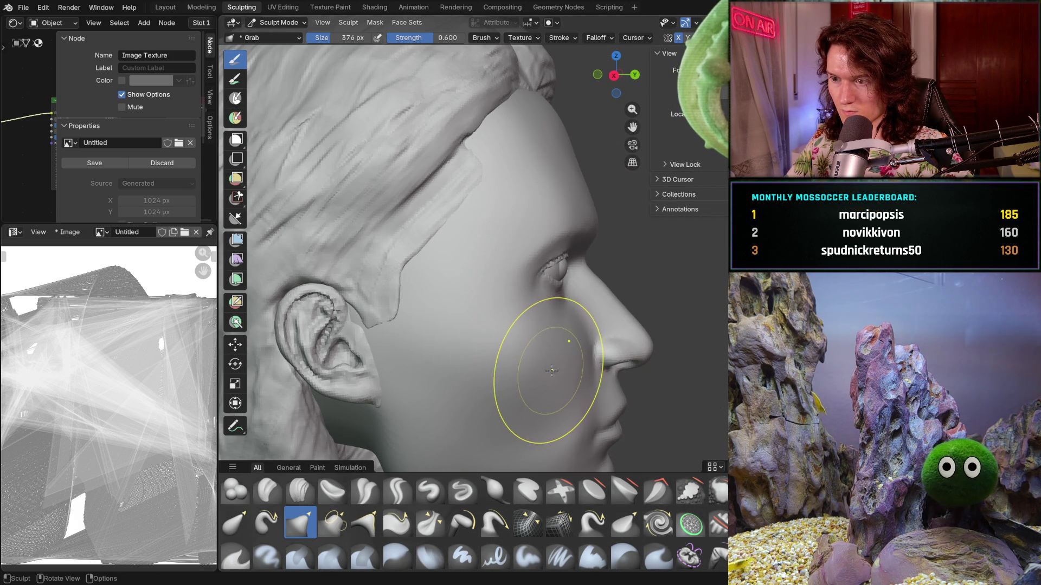
mouse_move(534, 292)
middle_mouse_down()
mouse_move(488, 325)
mouse_move(418, 348)
middle_mouse_up()
scroll(474, 327, "up", 2)
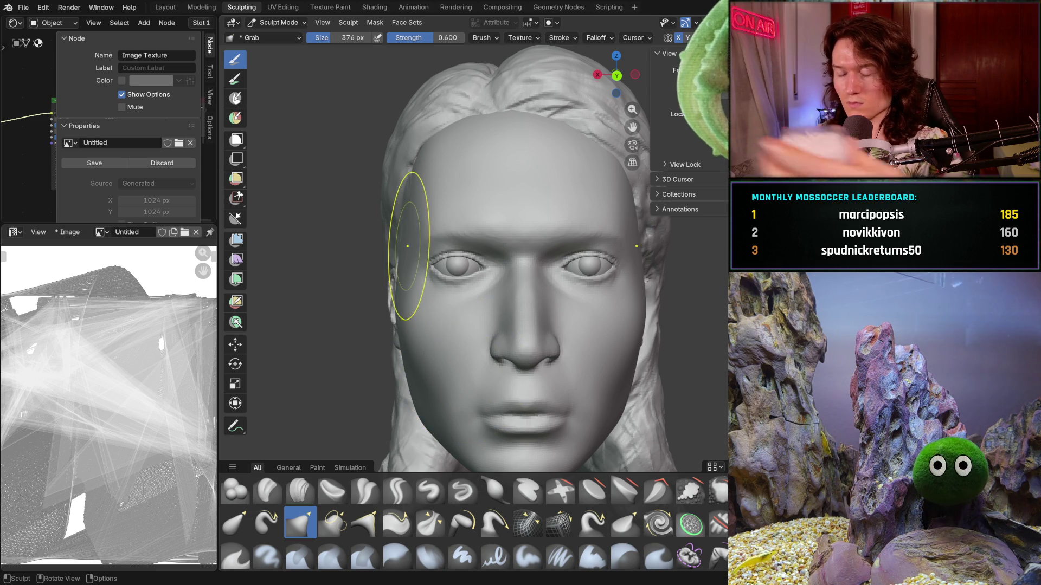
mouse_move(530, 275)
middle_mouse_down("ctrl")
mouse_move(443, 419)
mouse_move(373, 443)
middle_mouse_up("ctrl")
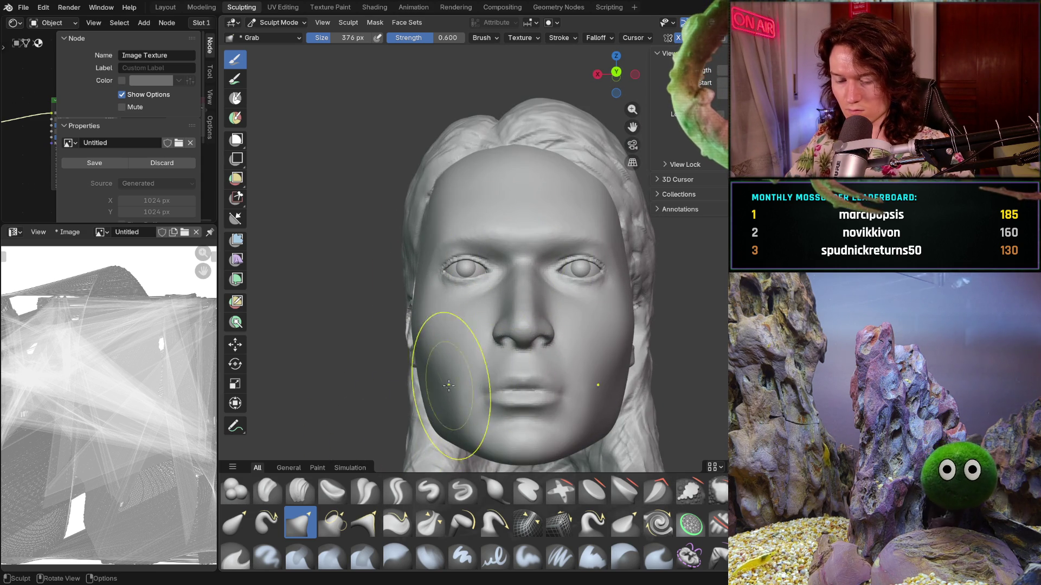
Switch to the Mask brush at 206 px and dab a mask stroke at the left eye.
key("m")
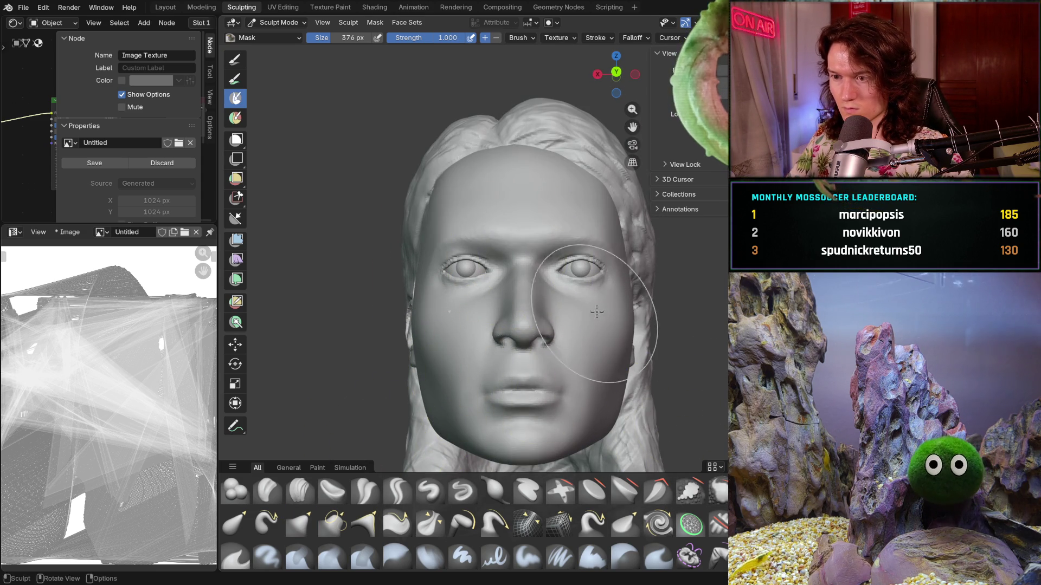
mouse_move(609, 332)
middle_mouse_down()
mouse_move(646, 358)
mouse_move(575, 341)
middle_mouse_up()
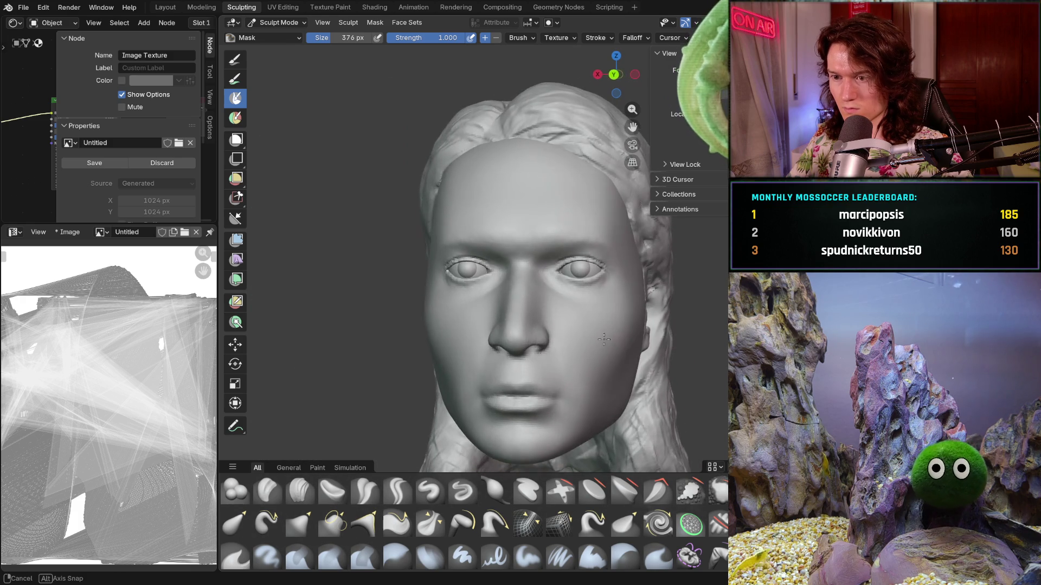
key("f")
left_click(542, 307)
middle_click_drag(542, 307, 523, 370, "ctrl")
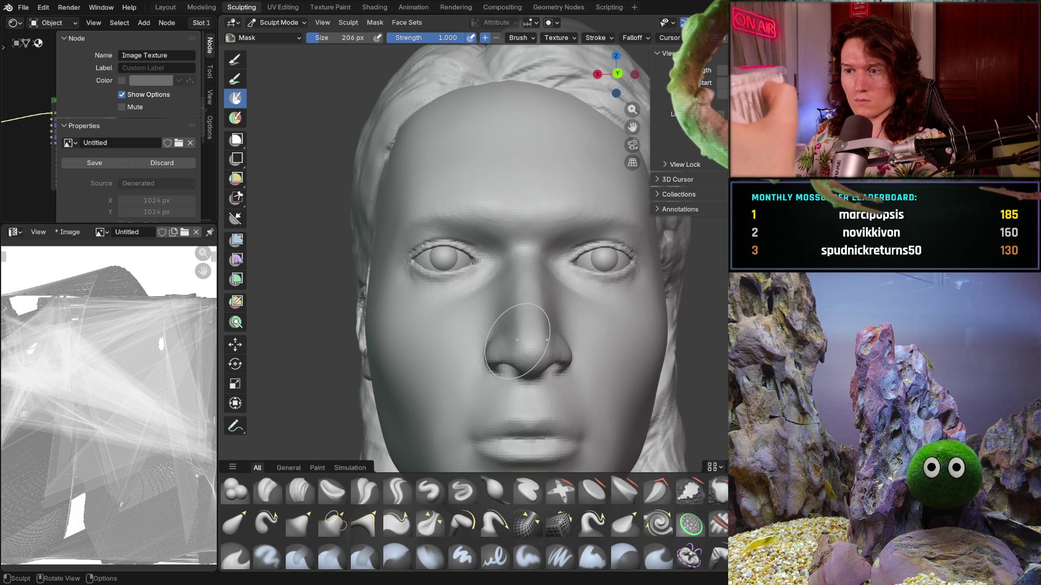
mouse_move(592, 302)
middle_mouse_down()
mouse_move(597, 318)
mouse_move(623, 304)
middle_mouse_up()
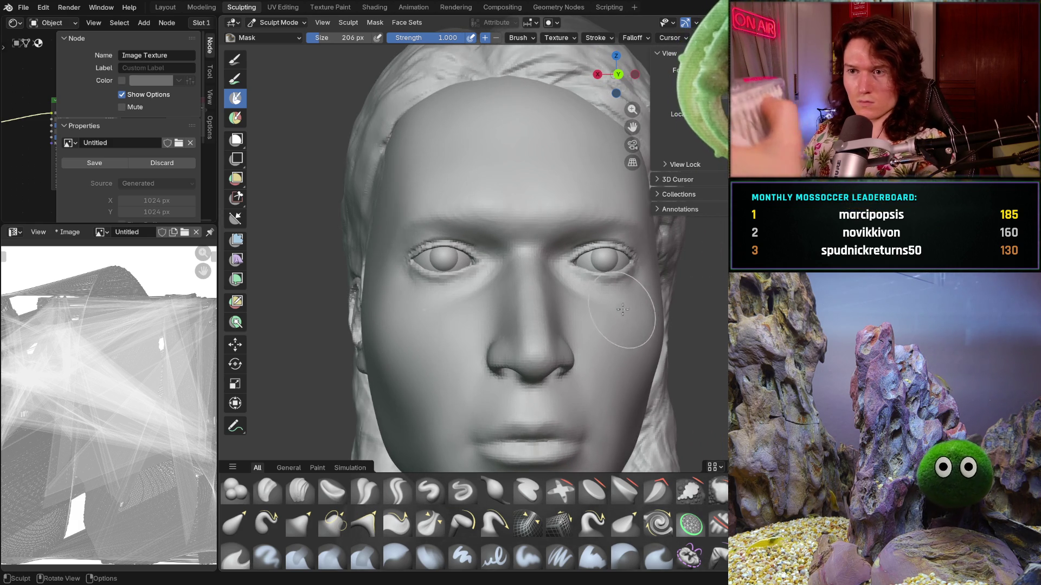
left_click(434, 260)
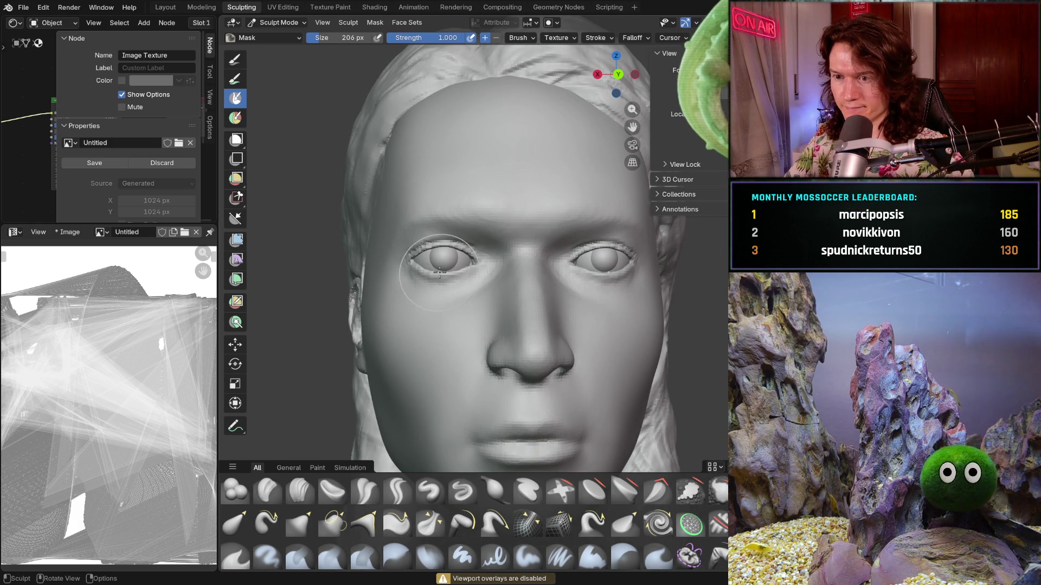
Show the annotation lines again and mask both eye regions and the nose.
key("shift+alt+z")
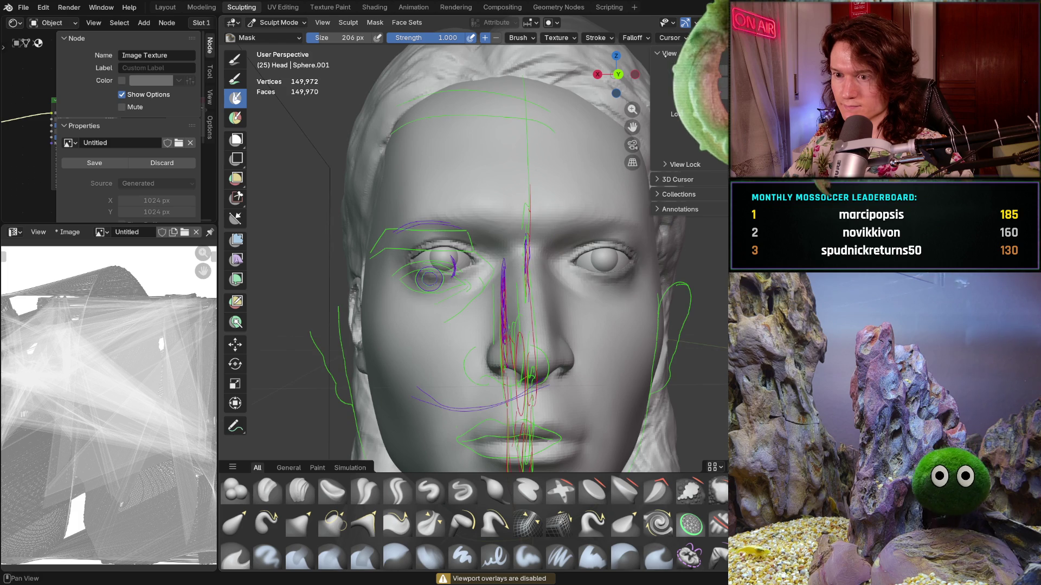
mouse_move(453, 271)
left_mouse_down()
mouse_move(459, 279)
mouse_move(446, 271)
mouse_move(477, 222)
mouse_move(504, 238)
mouse_move(472, 216)
mouse_move(480, 235)
mouse_move(477, 209)
mouse_move(444, 206)
mouse_move(396, 255)
mouse_move(410, 257)
left_mouse_up()
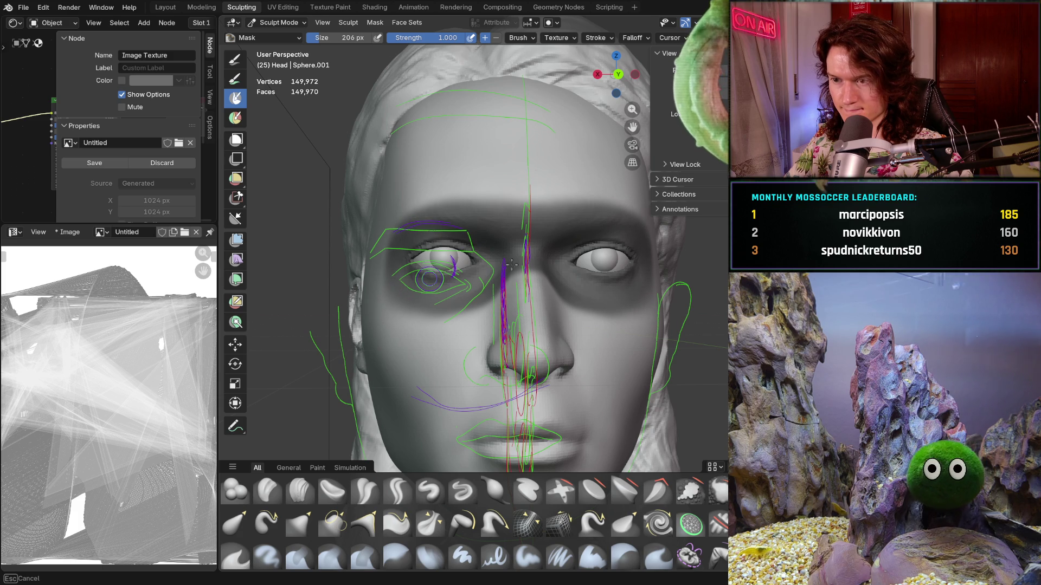
mouse_move(512, 264)
left_mouse_down()
mouse_move(512, 320)
mouse_move(474, 361)
mouse_move(504, 337)
mouse_move(477, 390)
mouse_move(488, 444)
mouse_move(450, 352)
left_mouse_up()
scroll(450, 302, "up", 2)
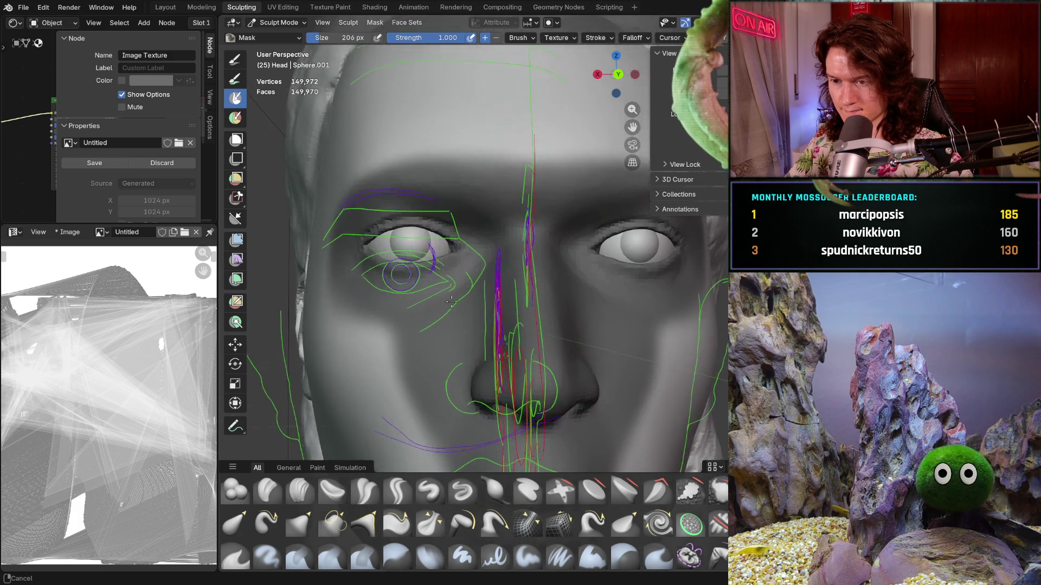
scroll(451, 302, "down", 3)
scroll(410, 253, "up", 3)
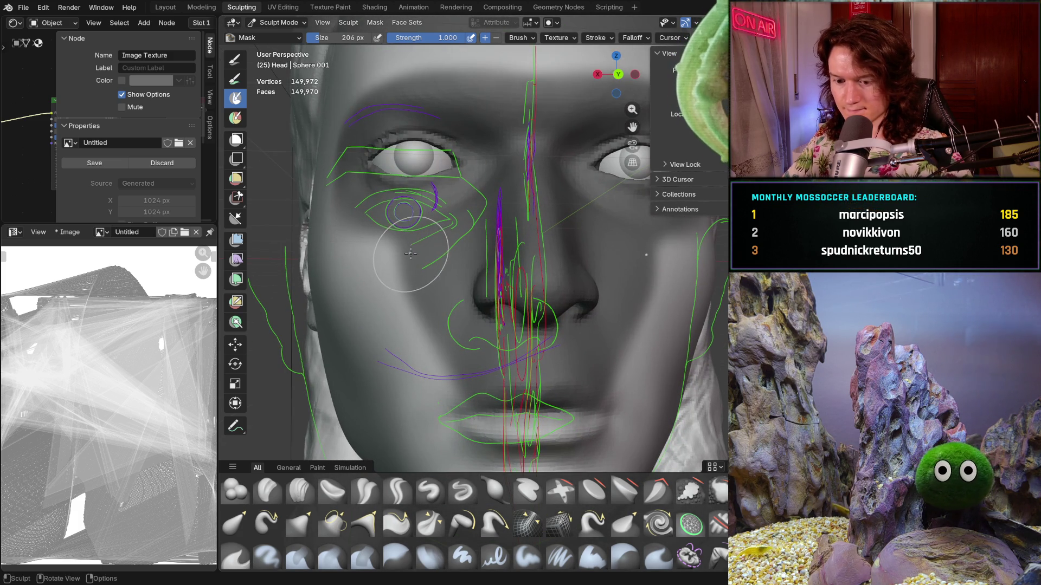
Shrink the Mask brush to 144 px and mask the cheeks down around the lips.
key("f")
left_click(401, 253)
mouse_move(398, 249)
left_mouse_down()
mouse_move(382, 261)
mouse_move(410, 320)
mouse_move(384, 290)
mouse_move(362, 169)
left_mouse_up()
mouse_move(411, 309)
left_mouse_down()
mouse_move(395, 347)
mouse_move(444, 412)
mouse_move(482, 428)
mouse_move(436, 343)
mouse_move(455, 429)
mouse_move(488, 464)
mouse_move(453, 371)
left_mouse_up()
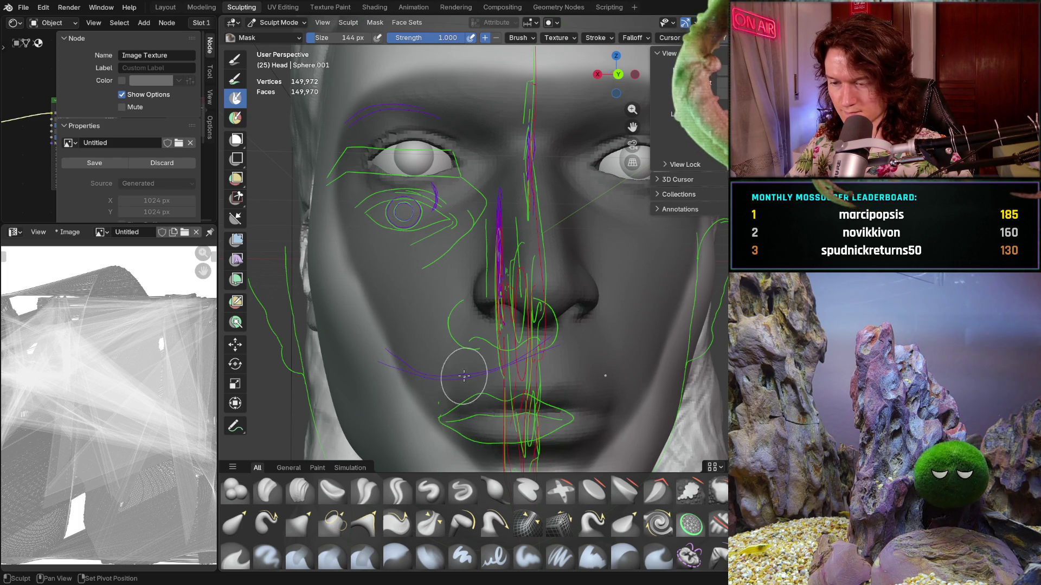
mouse_move(453, 371)
middle_mouse_down()
mouse_move(468, 286)
mouse_move(475, 314)
middle_mouse_up()
scroll(468, 285, "down", 2)
mouse_move(476, 314)
left_mouse_down()
mouse_move(510, 383)
mouse_move(479, 382)
mouse_move(452, 364)
mouse_move(467, 355)
mouse_move(431, 315)
mouse_move(402, 244)
mouse_move(399, 166)
left_mouse_up()
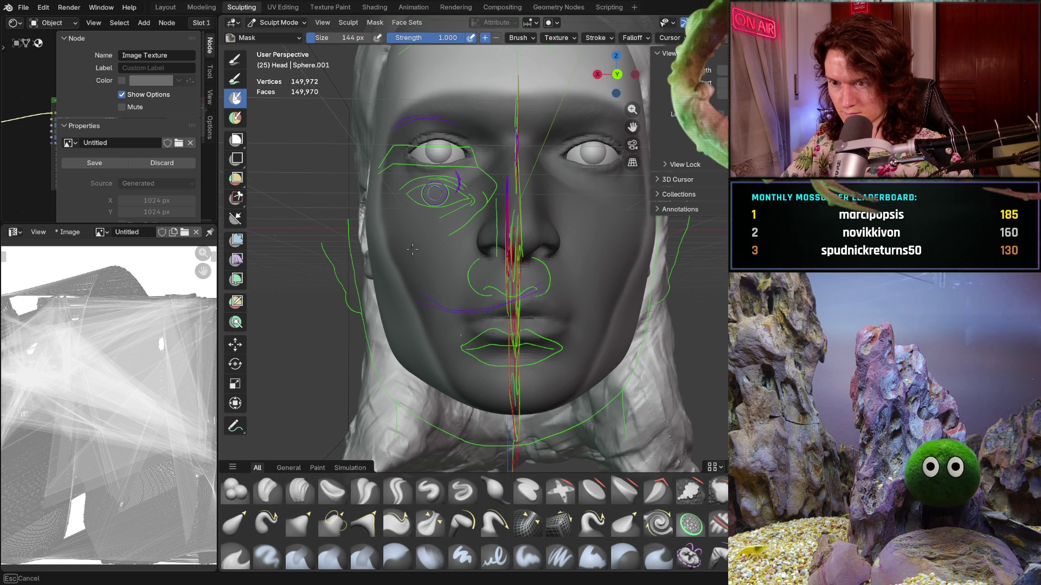
Mask a band across the forehead and over the left brow.
middle_click_drag(484, 368, 471, 357)
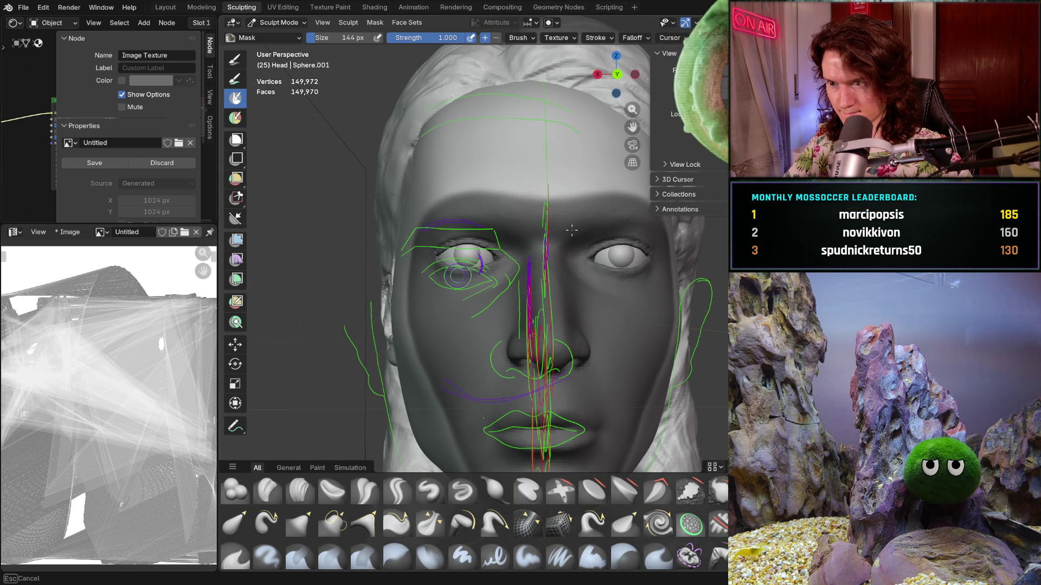
left_click_drag(527, 215, 524, 213)
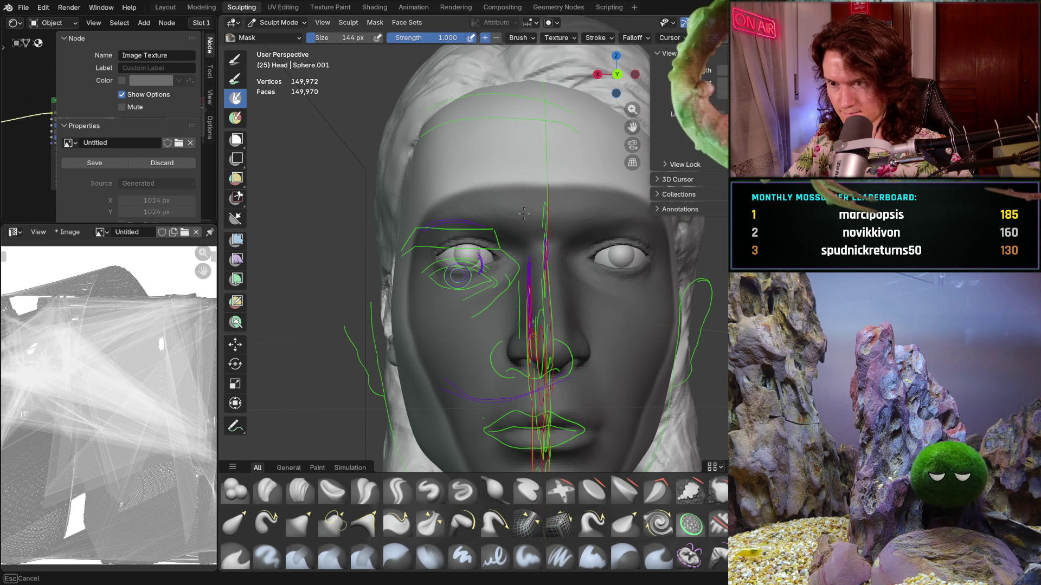
left_click_drag(445, 226, 427, 247)
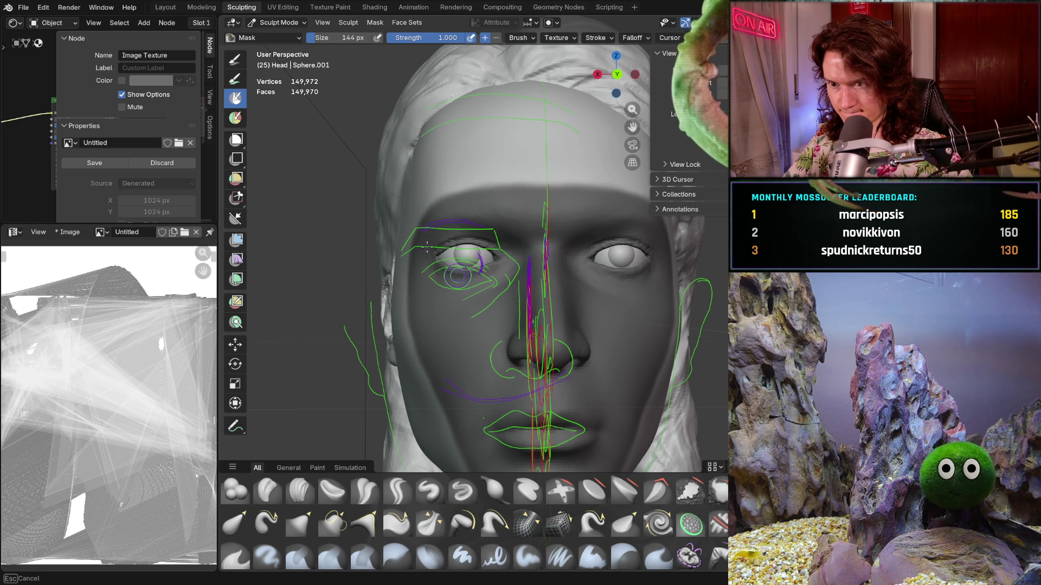
mouse_move(454, 206)
left_mouse_down()
mouse_move(619, 213)
mouse_move(492, 200)
left_mouse_up()
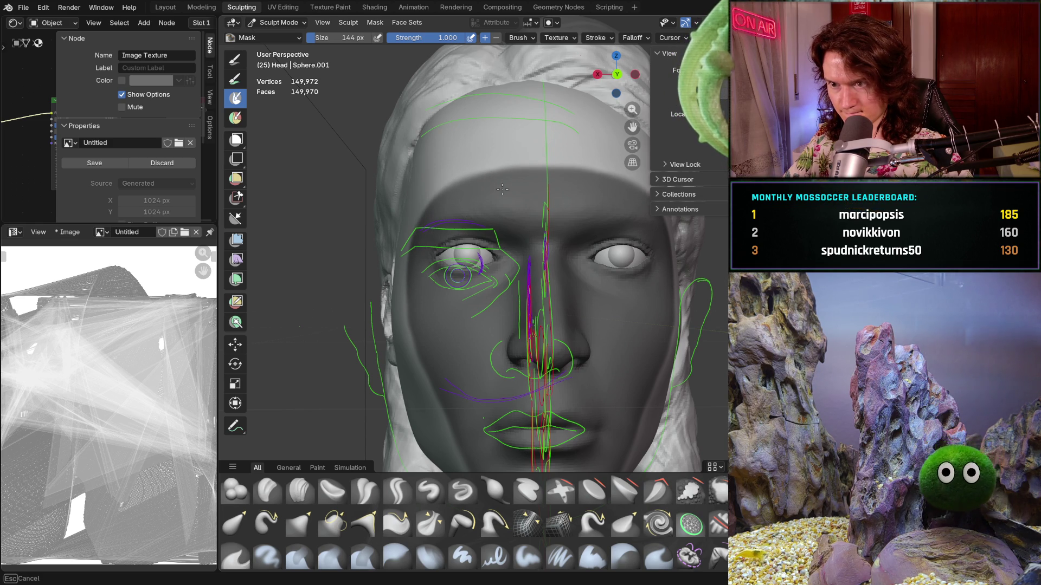
mouse_move(556, 180)
left_mouse_down()
mouse_move(455, 212)
mouse_move(475, 172)
mouse_move(546, 158)
mouse_move(579, 177)
left_mouse_up()
Finish the forehead mask and touch up the cheek mask from a three-quarter view.
left_click_drag(483, 185, 529, 186)
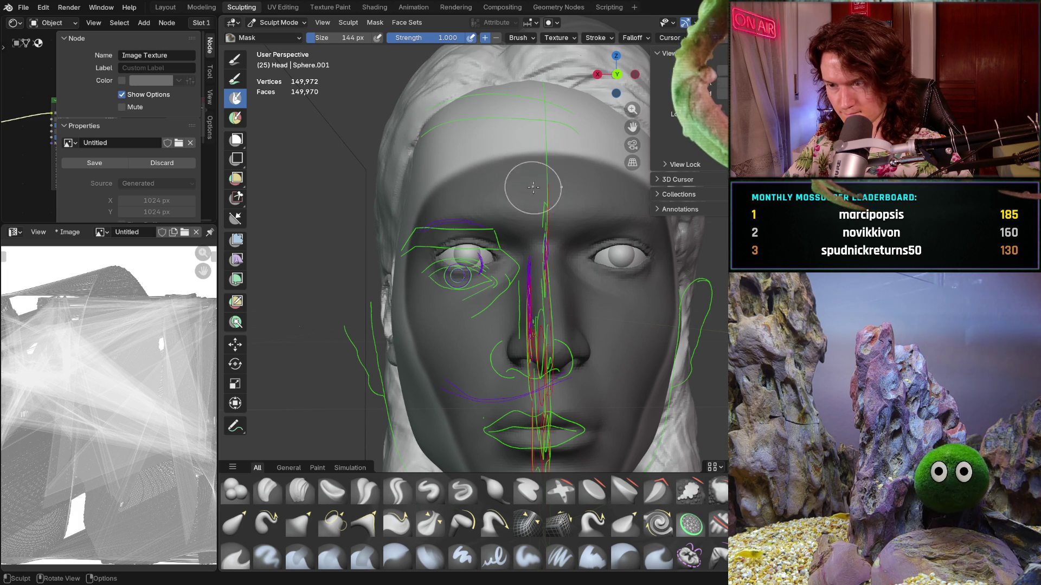
scroll(523, 294, "down", 2)
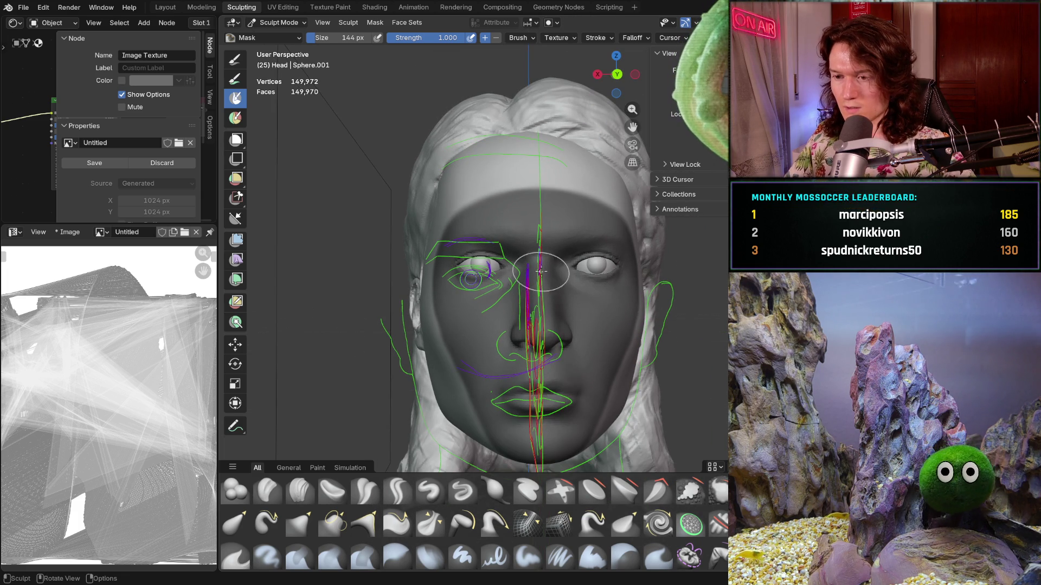
scroll(531, 352, "down", 2)
mouse_move(520, 336)
middle_mouse_down()
mouse_move(542, 315)
mouse_move(484, 304)
middle_mouse_up()
scroll(484, 304, "up", 6)
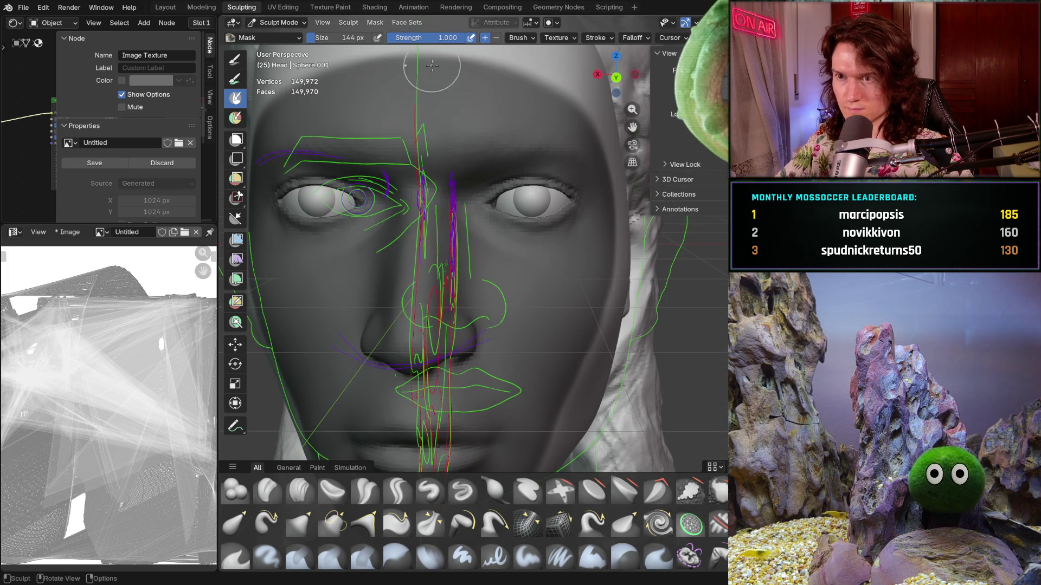
mouse_move(560, 271)
middle_mouse_down()
mouse_move(521, 292)
mouse_move(538, 319)
middle_mouse_up()
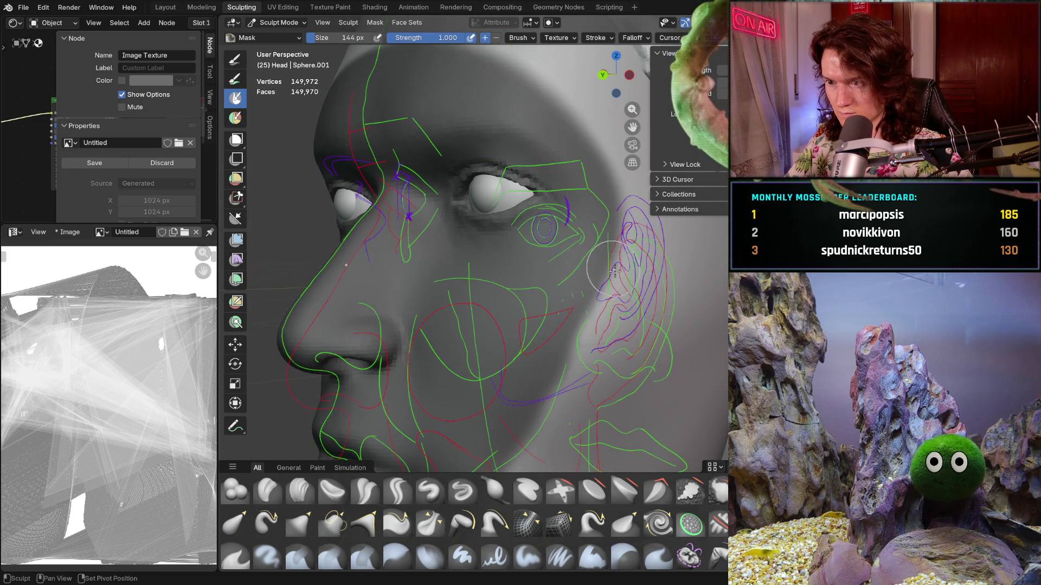
left_click_drag(567, 358, 564, 366)
Orbit around the brow, lips, chin and underside to check the mask against the annotations.
middle_click_drag(518, 457, 580, 409)
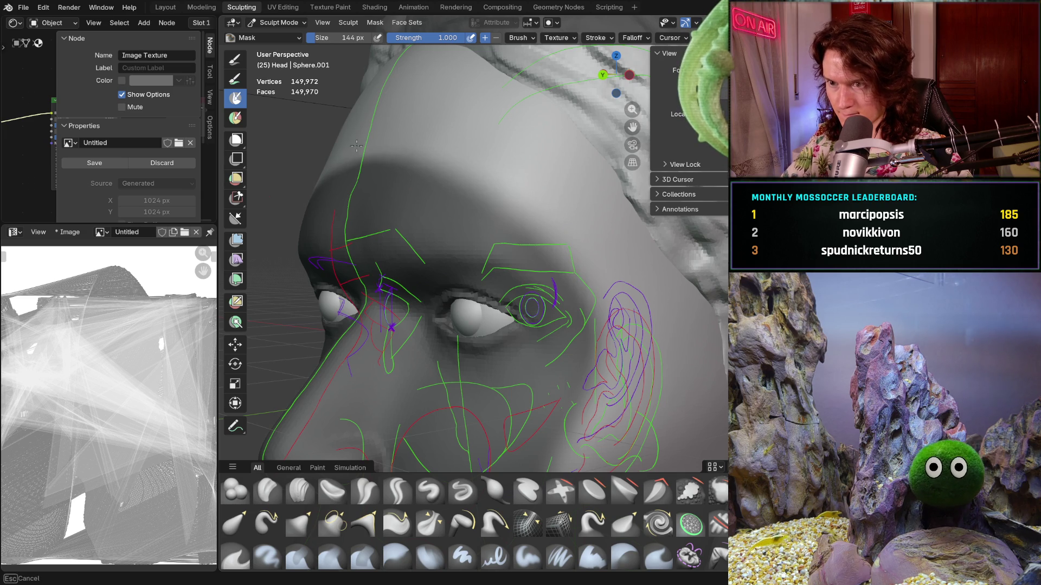
middle_click_drag(356, 145, 359, 156)
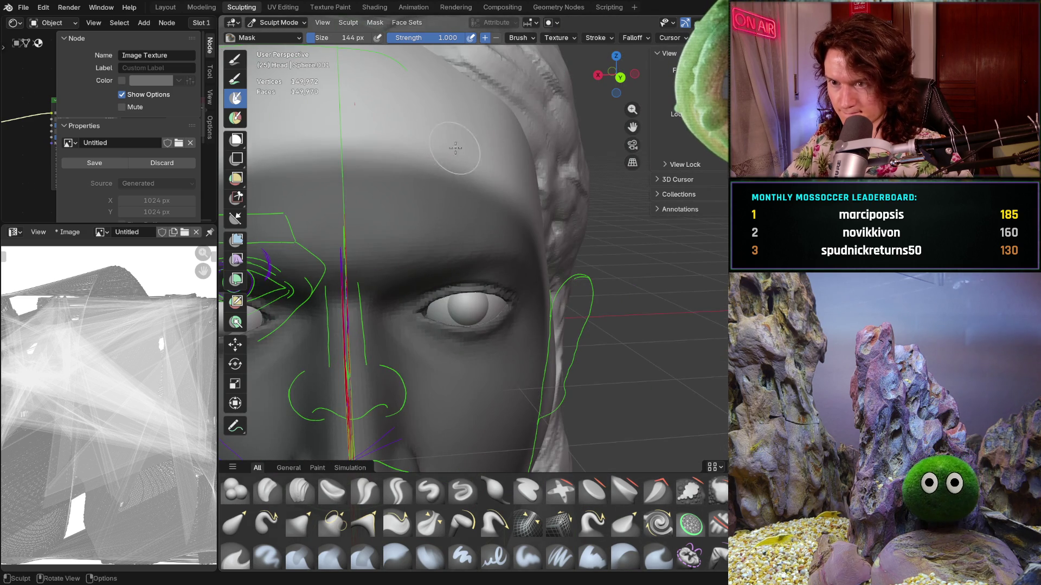
mouse_move(456, 148)
middle_mouse_down()
mouse_move(467, 190)
mouse_move(399, 260)
middle_mouse_up()
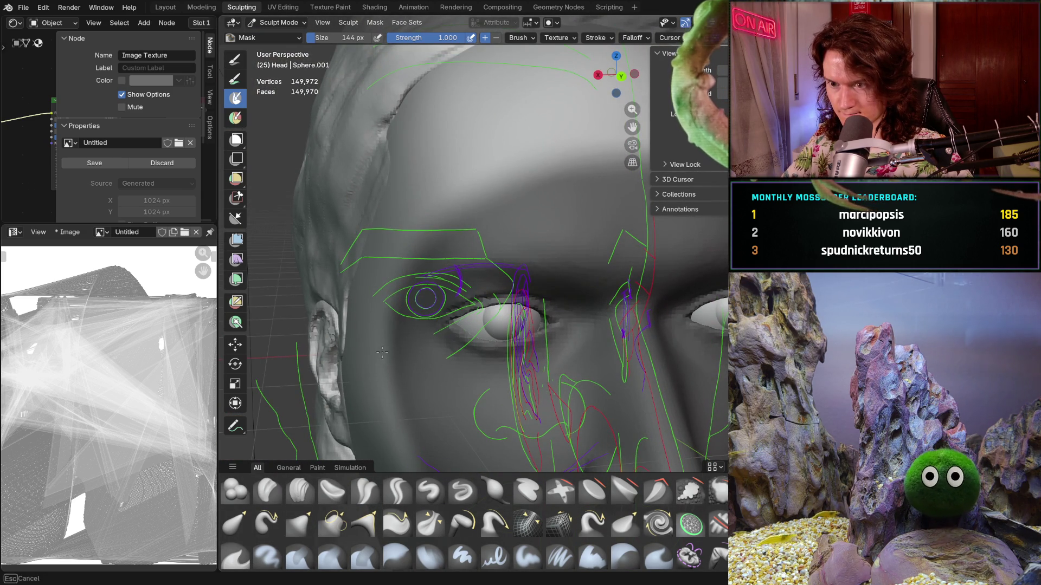
middle_click_drag(404, 348, 394, 176)
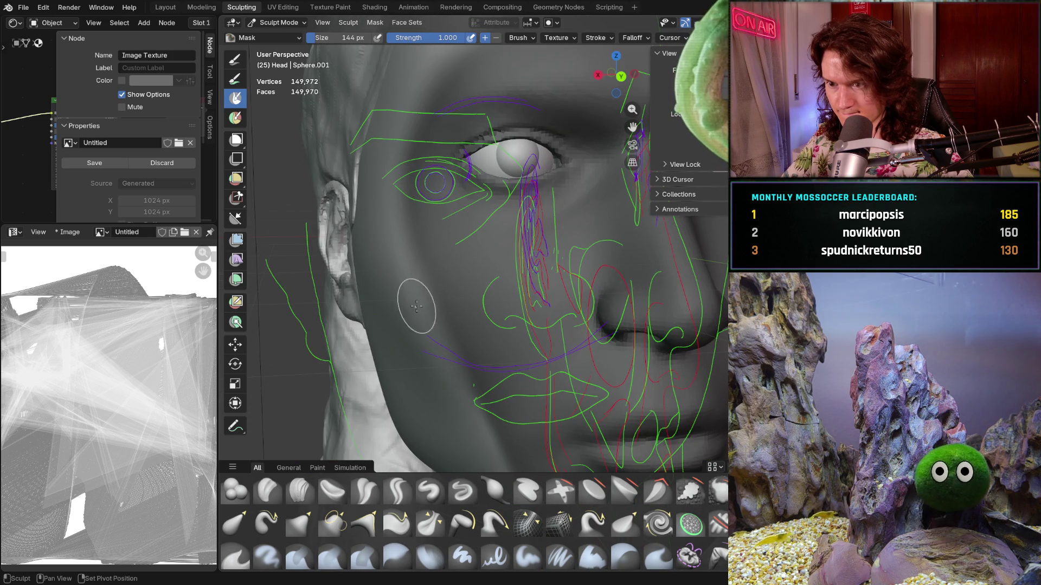
middle_click_drag(417, 306, 420, 286)
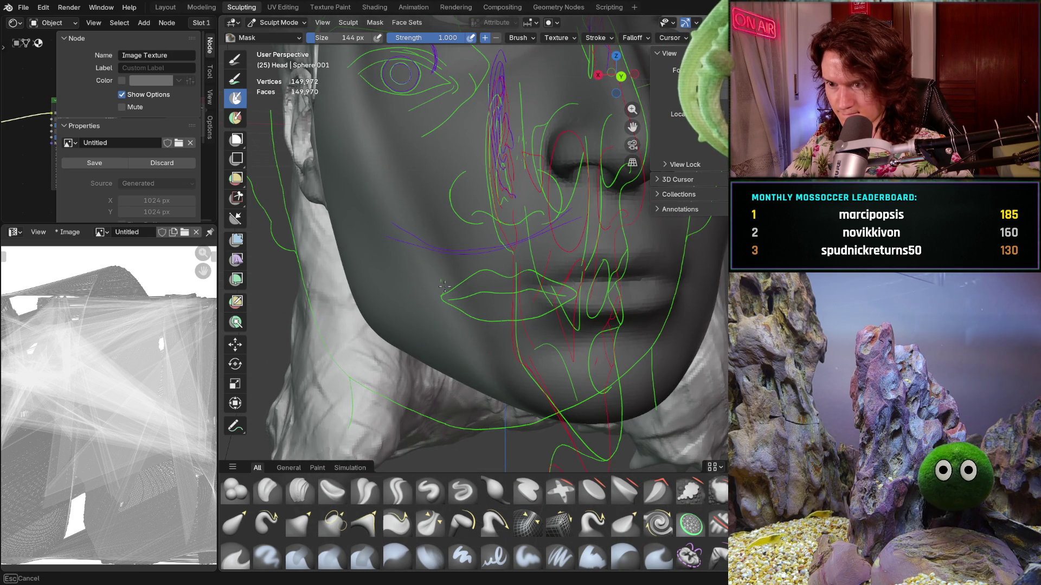
middle_click_drag(525, 418, 460, 341)
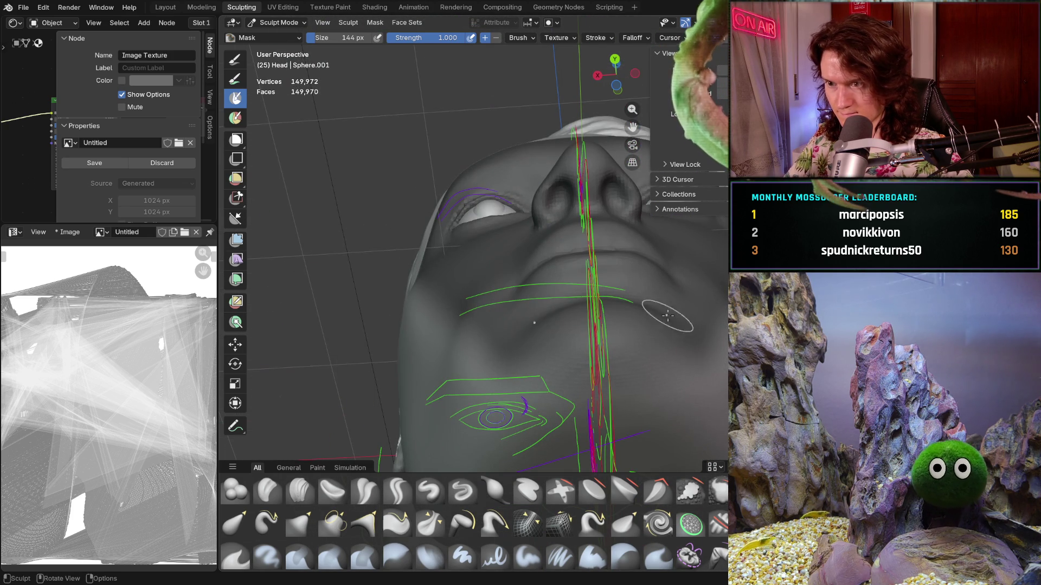
middle_click_drag(667, 315, 539, 345)
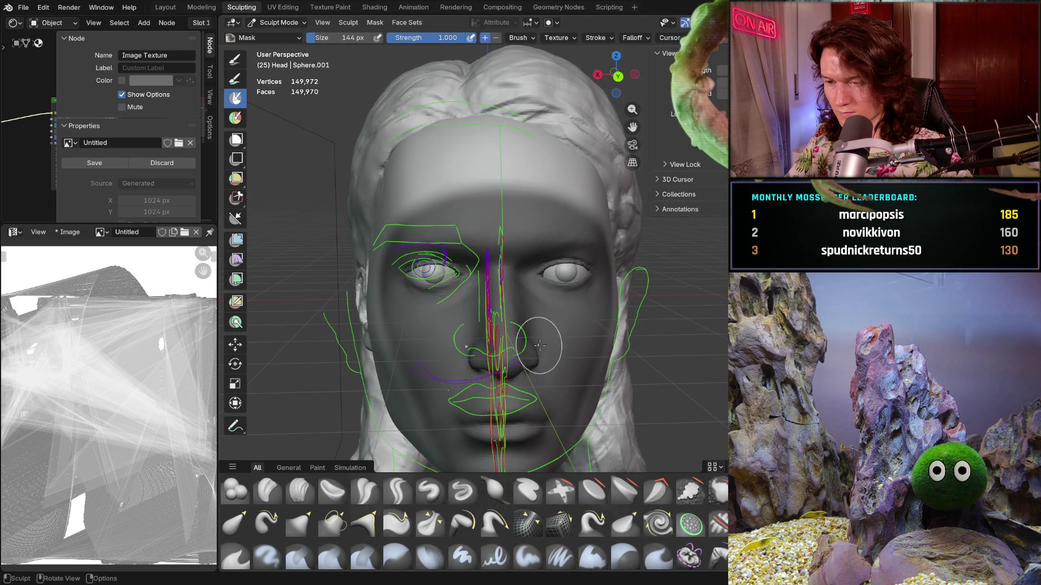
scroll(542, 271, "up", 3)
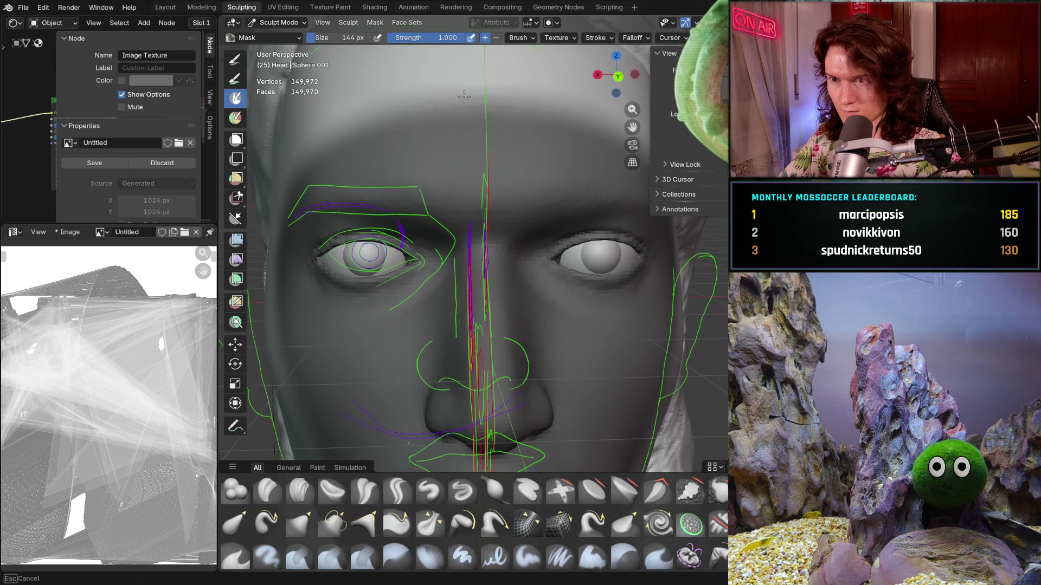
scroll(360, 318, "down", 8)
middle_click_drag(360, 318, 409, 330)
Switch to Grab, hide the overlays, enlarge the brush to 440 px and pull the left cheek down.
key("g")
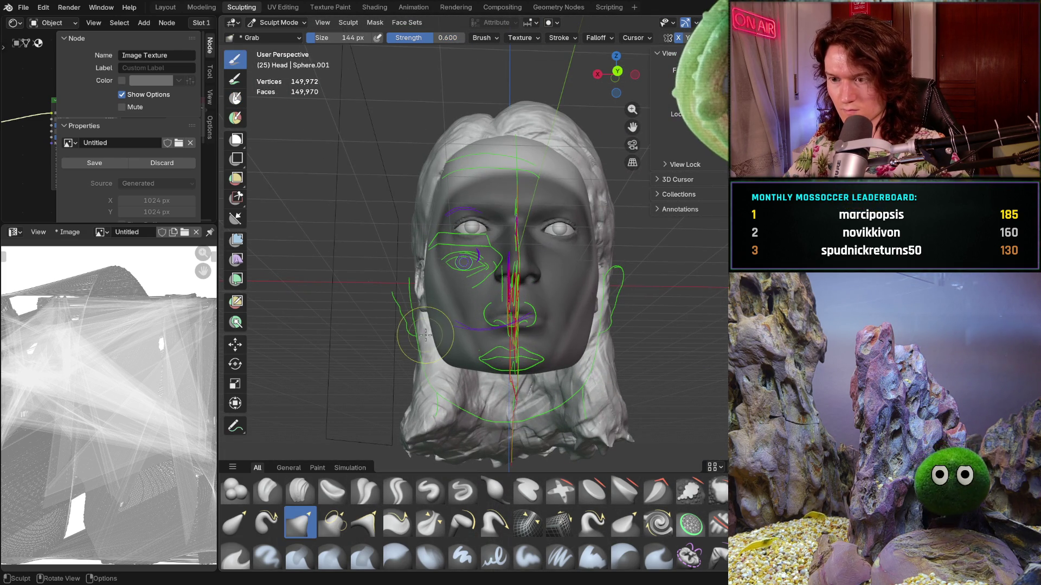
key("shift+alt+z")
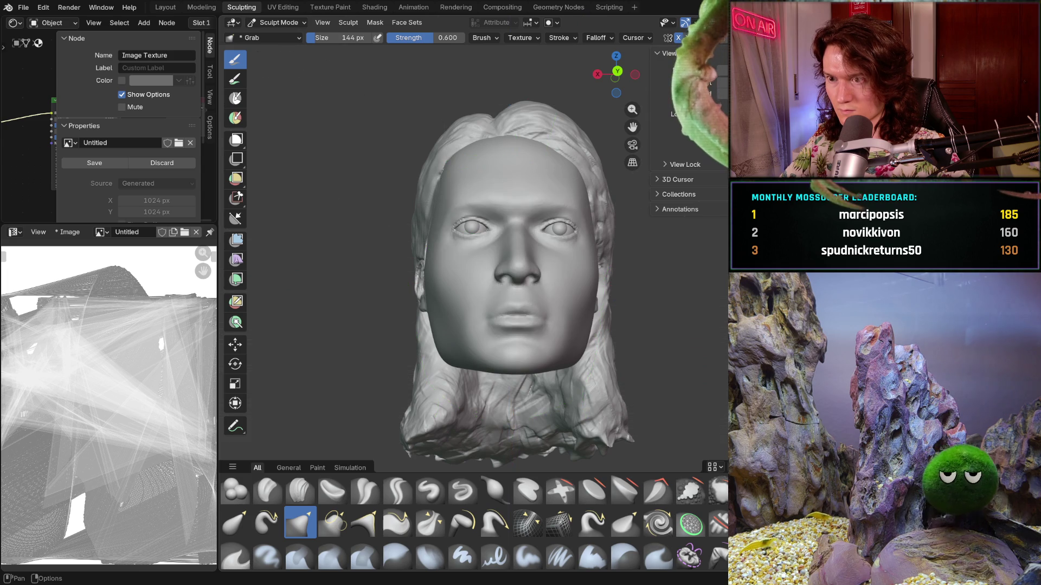
key("f")
left_click(542, 303)
mouse_move(542, 304)
middle_mouse_down()
mouse_move(489, 299)
mouse_move(467, 270)
mouse_move(471, 285)
middle_mouse_up()
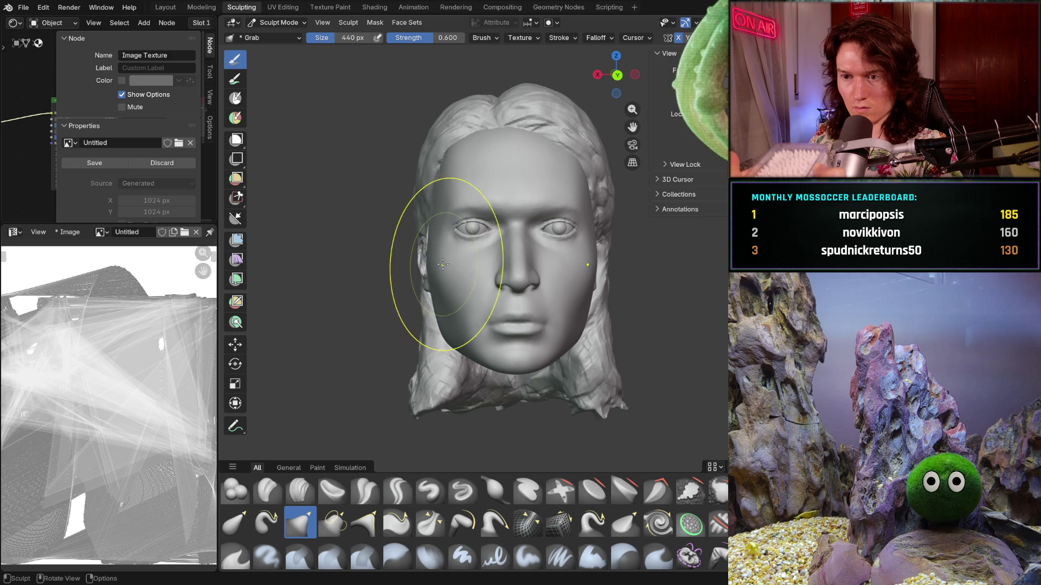
left_click_drag(424, 269, 434, 332)
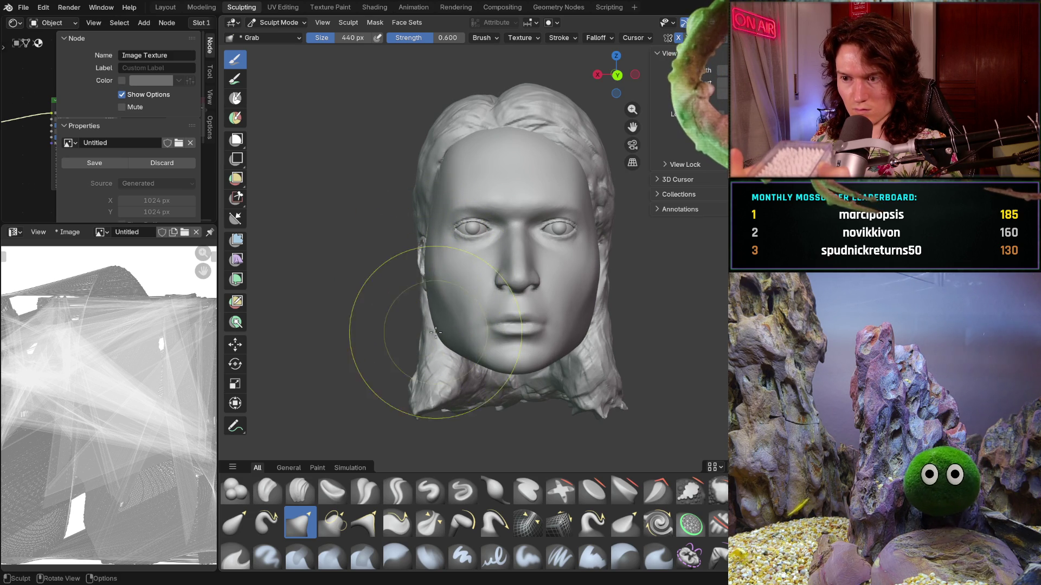
middle_click_drag(434, 332, 420, 290)
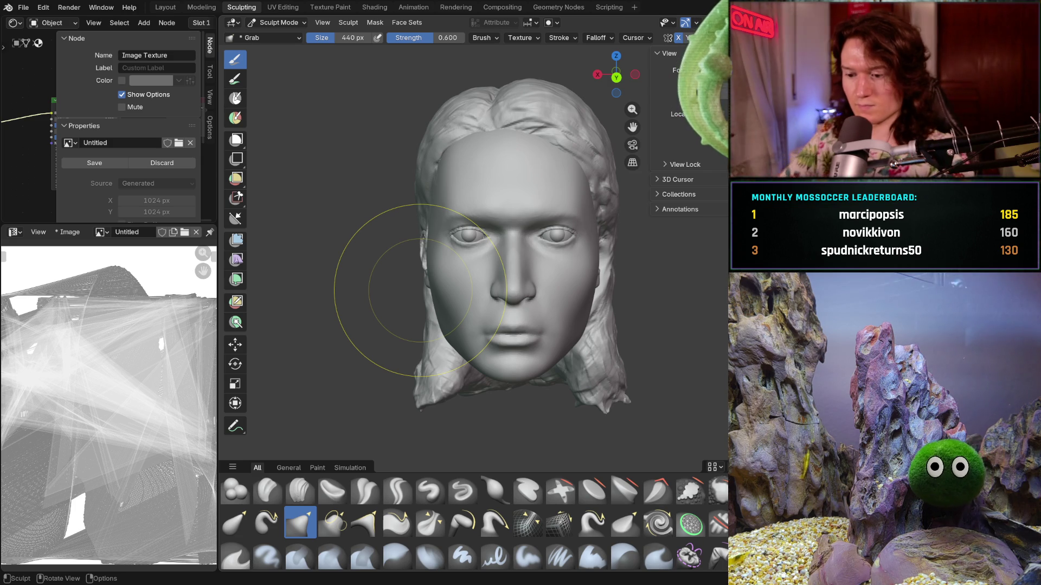
Briefly try Snake Hook, return to Grab and pull the left jaw outline into shape.
key("k")
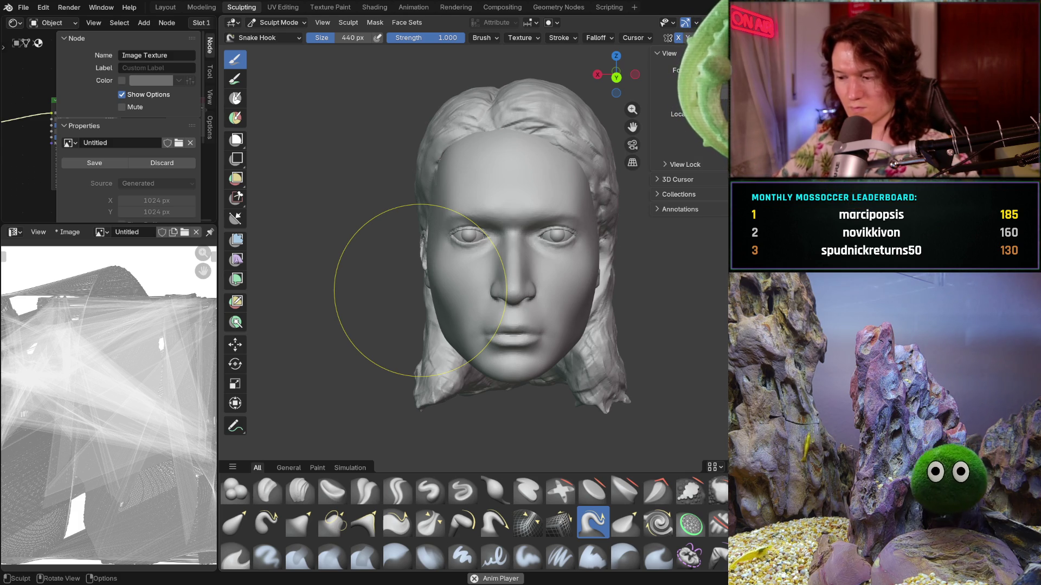
key("g")
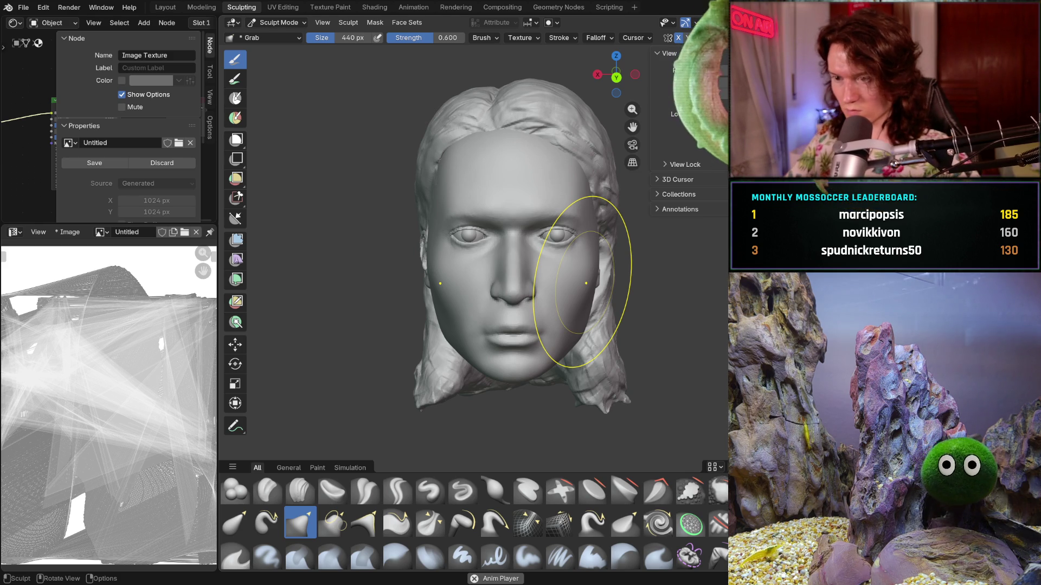
middle_click_drag(442, 349, 441, 336)
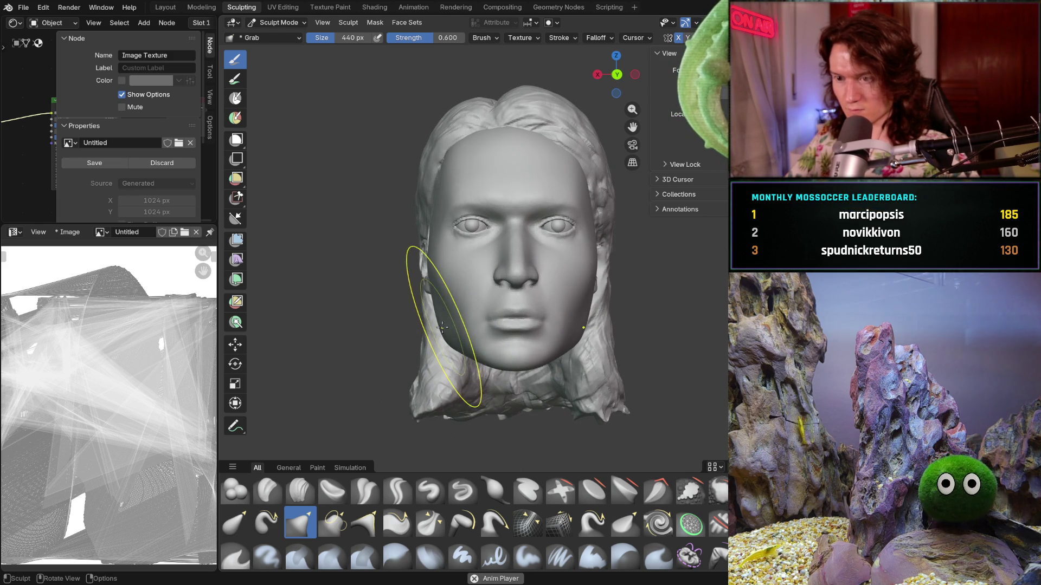
left_click_drag(442, 327, 442, 330)
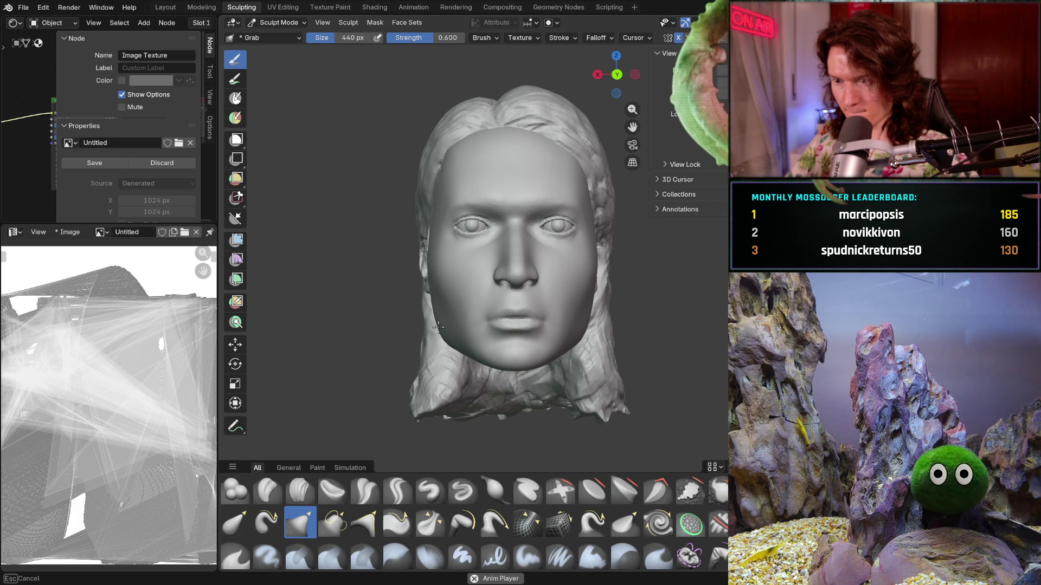
left_click_drag(439, 327, 440, 327)
mouse_move(450, 331)
middle_mouse_down()
mouse_move(456, 358)
mouse_move(449, 347)
middle_mouse_up()
Check axis-aligned front and side views, then pull the left temple, cheek and hairline outline.
key("ctrl+KP_1")
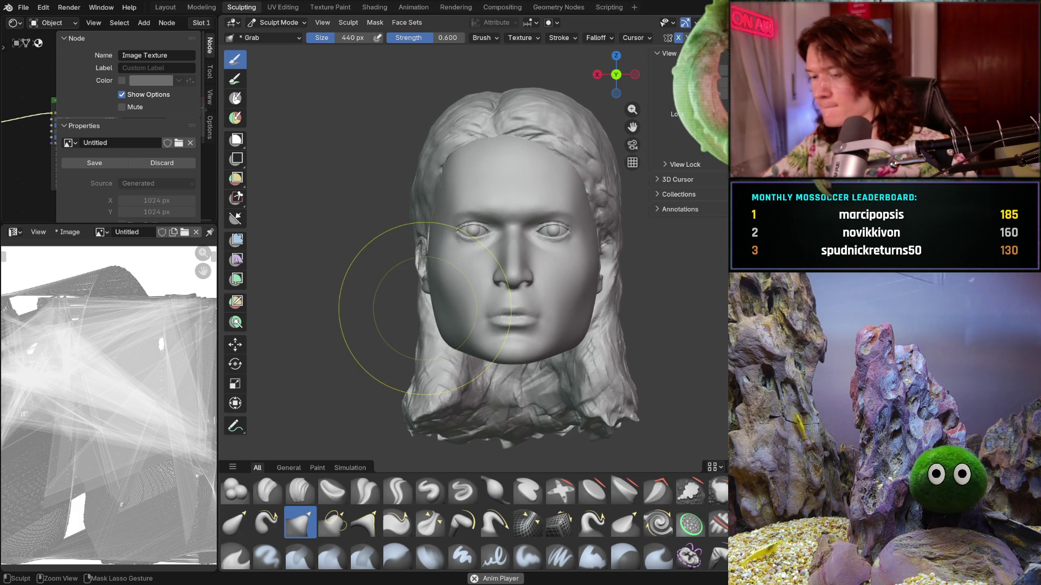
key("ctrl+KP_3")
key("ctrl+KP_1")
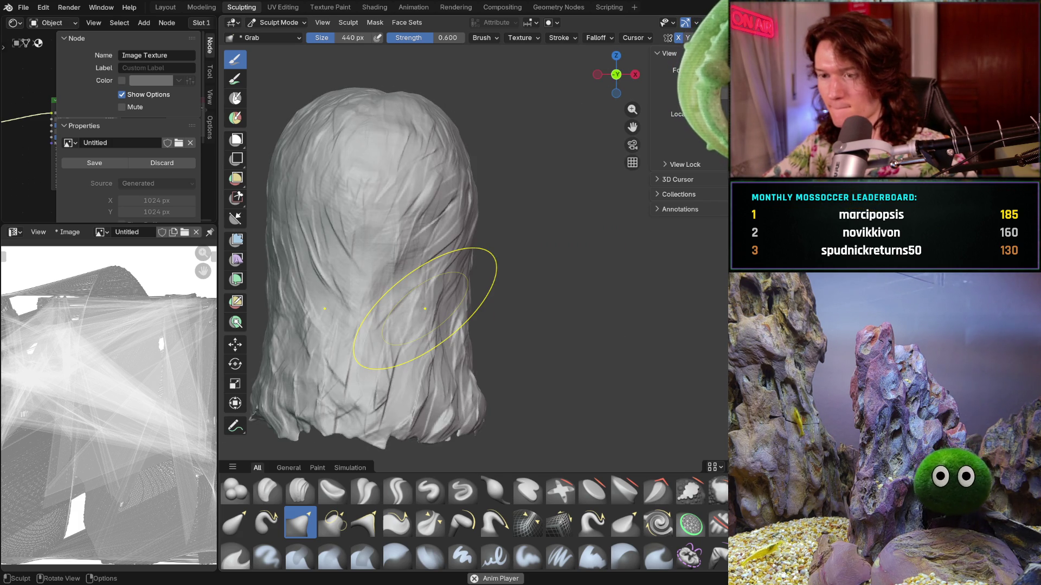
key("KP_1")
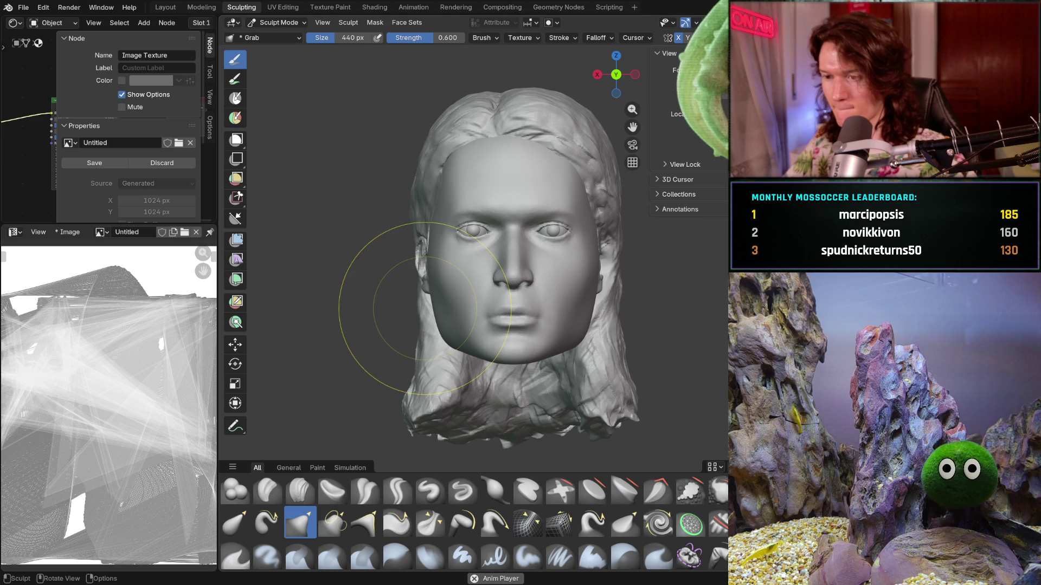
mouse_move(424, 307)
middle_mouse_down()
mouse_move(485, 369)
mouse_move(587, 344)
mouse_move(487, 347)
mouse_move(464, 344)
mouse_move(465, 330)
mouse_move(509, 301)
mouse_move(502, 339)
middle_mouse_up()
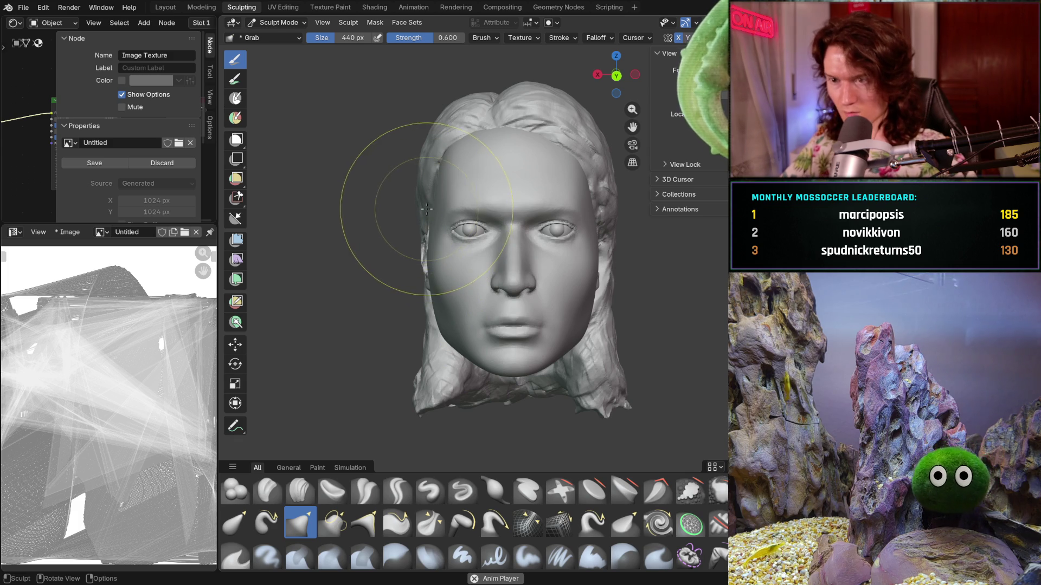
left_click_drag(433, 208, 425, 241)
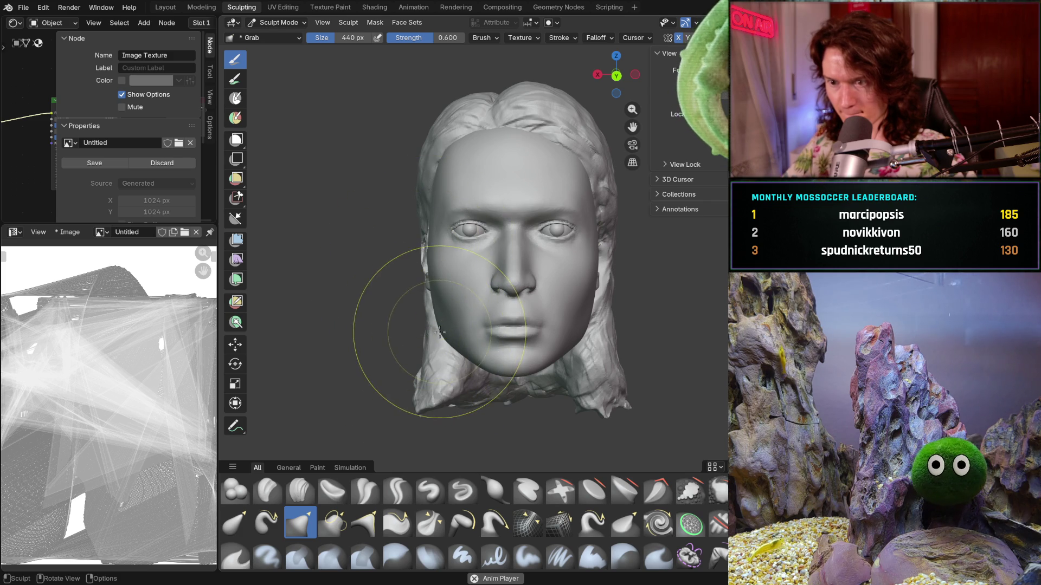
left_click_drag(435, 333, 439, 329)
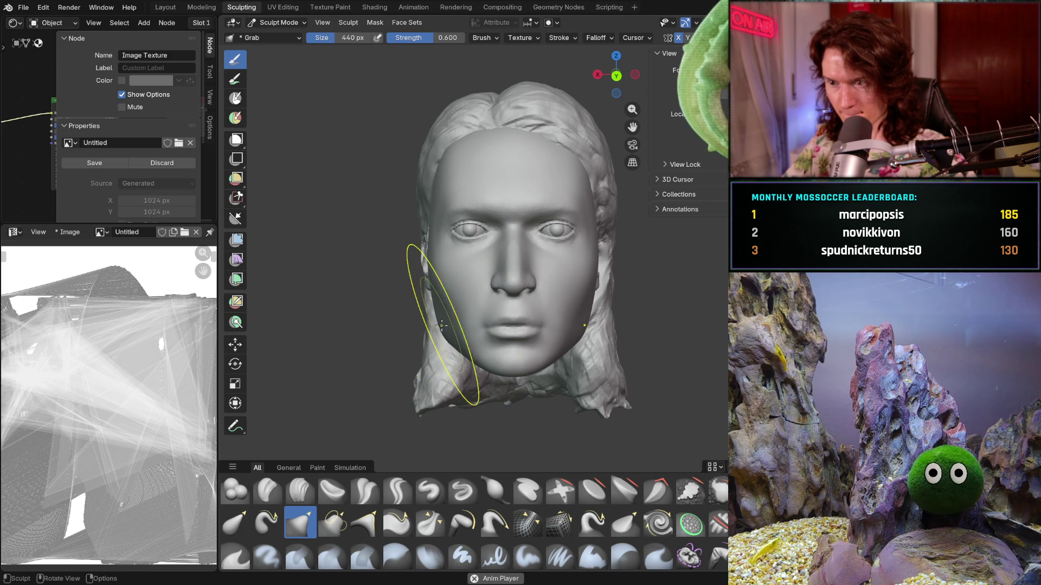
mouse_move(477, 302)
middle_mouse_down()
mouse_move(586, 305)
mouse_move(491, 312)
middle_mouse_up()
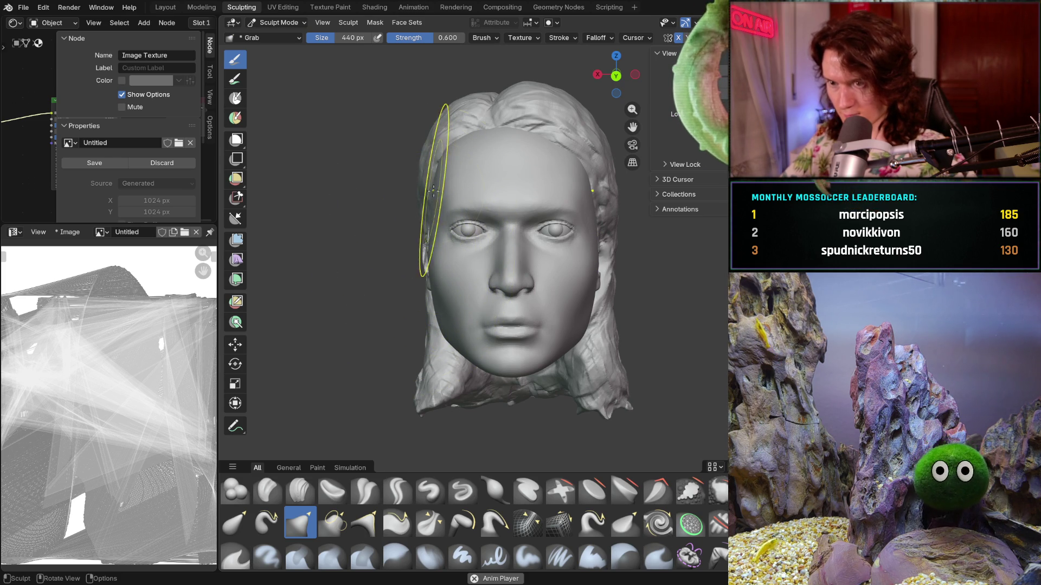
left_click_drag(427, 253, 427, 254)
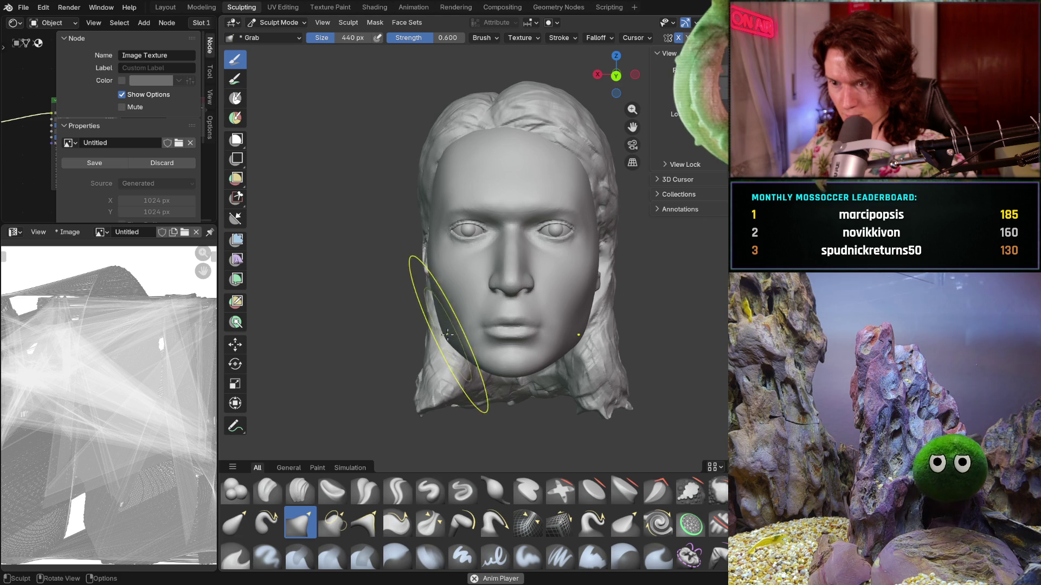
middle_click_drag(447, 333, 436, 303)
Orbit around the reshaped head to check both cheeks, then play the animation with annotations showing.
scroll(410, 368, "down", 2)
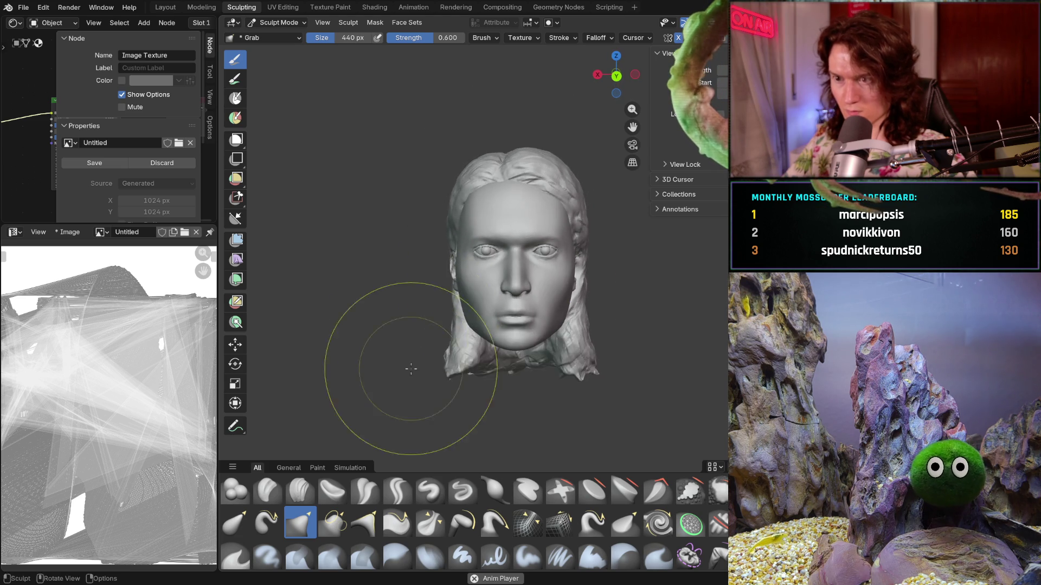
mouse_move(411, 369)
middle_mouse_down()
mouse_move(529, 313)
mouse_move(379, 320)
mouse_move(514, 243)
mouse_move(513, 304)
middle_mouse_up()
middle_click_drag(513, 303, 557, 267)
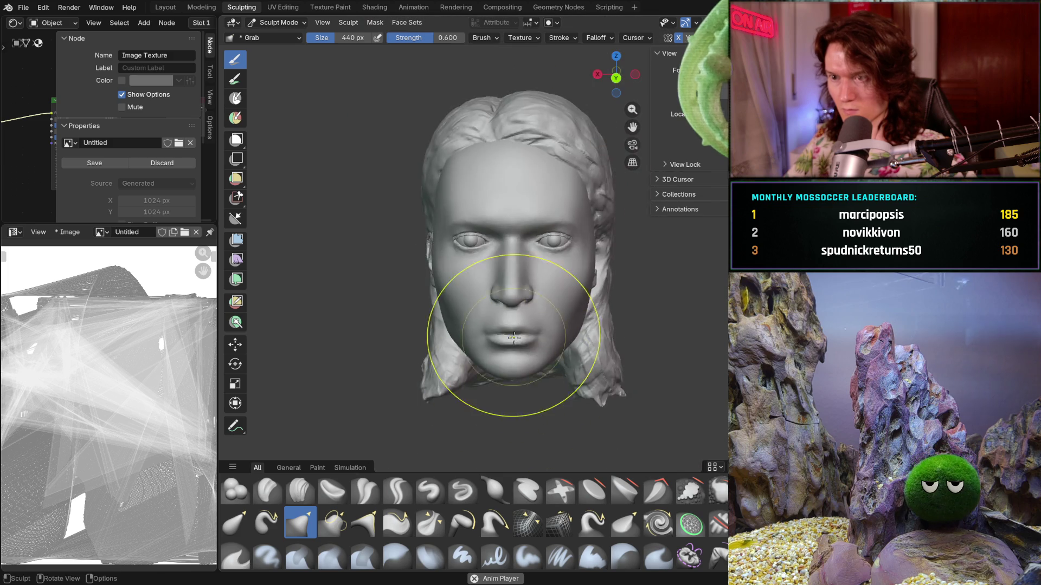
mouse_move(513, 337)
middle_mouse_down()
mouse_move(634, 314)
mouse_move(525, 314)
mouse_move(521, 326)
middle_mouse_up()
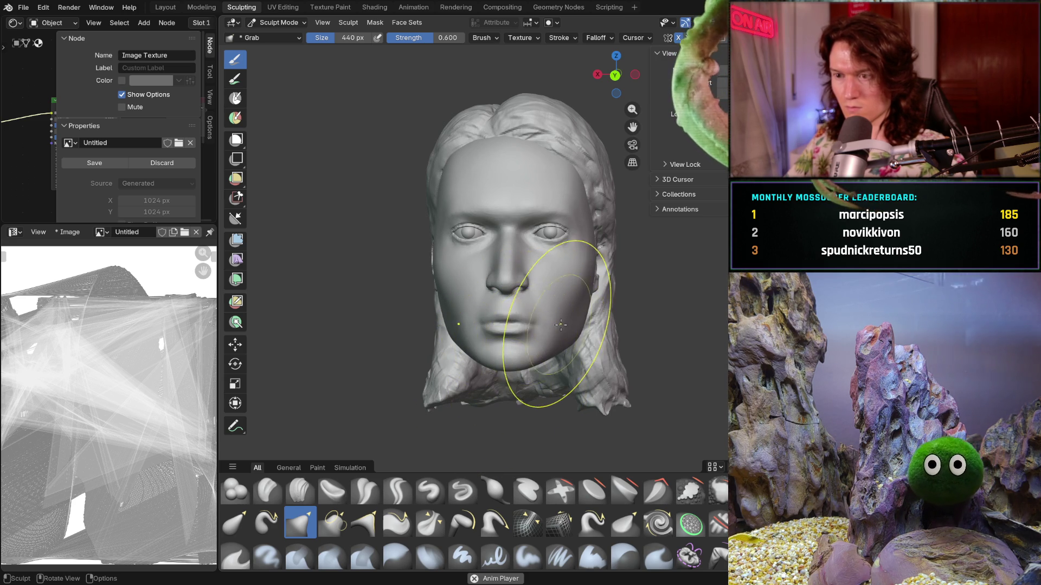
middle_click_drag(548, 332, 561, 325)
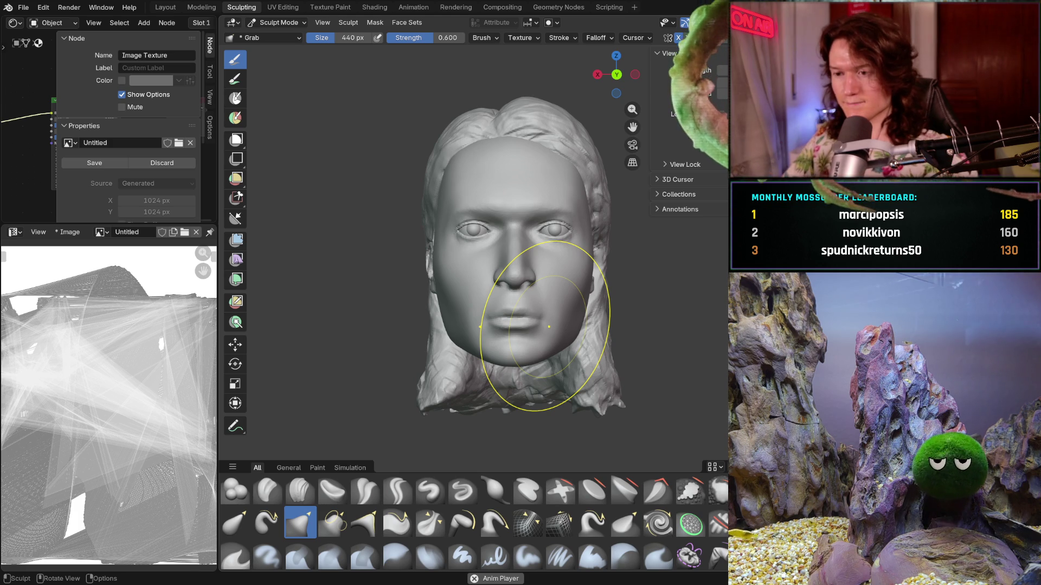
middle_click_drag(537, 428, 510, 337)
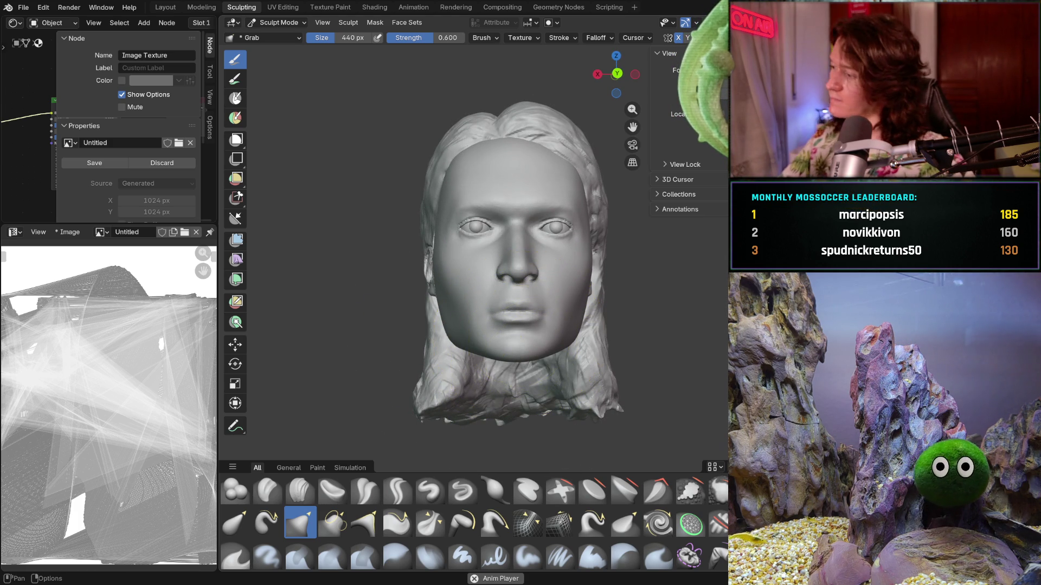
key("space")
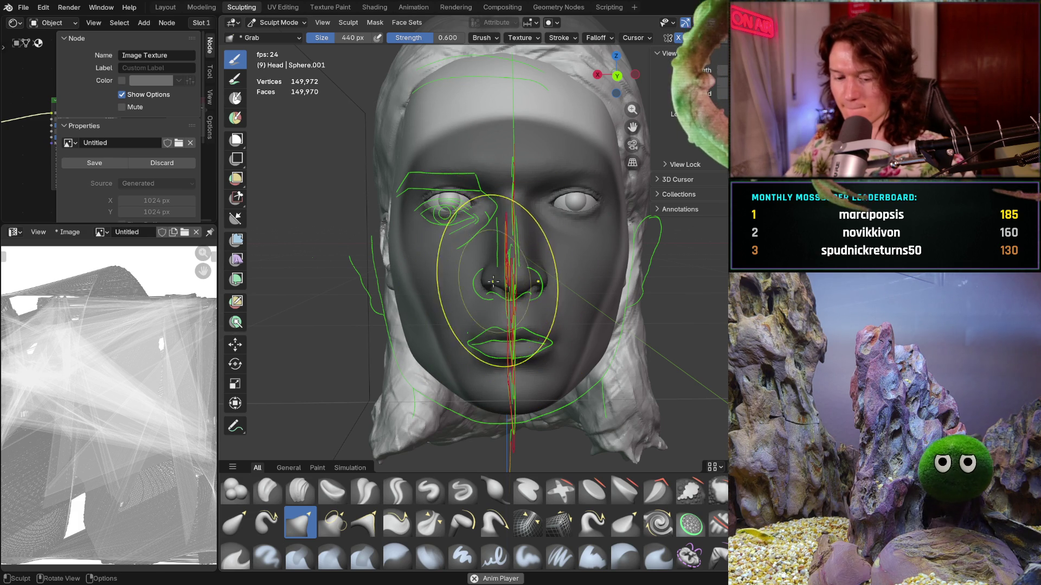
With the Mask brush, expand a mask outward from the mouth and then the nose.
key("m")
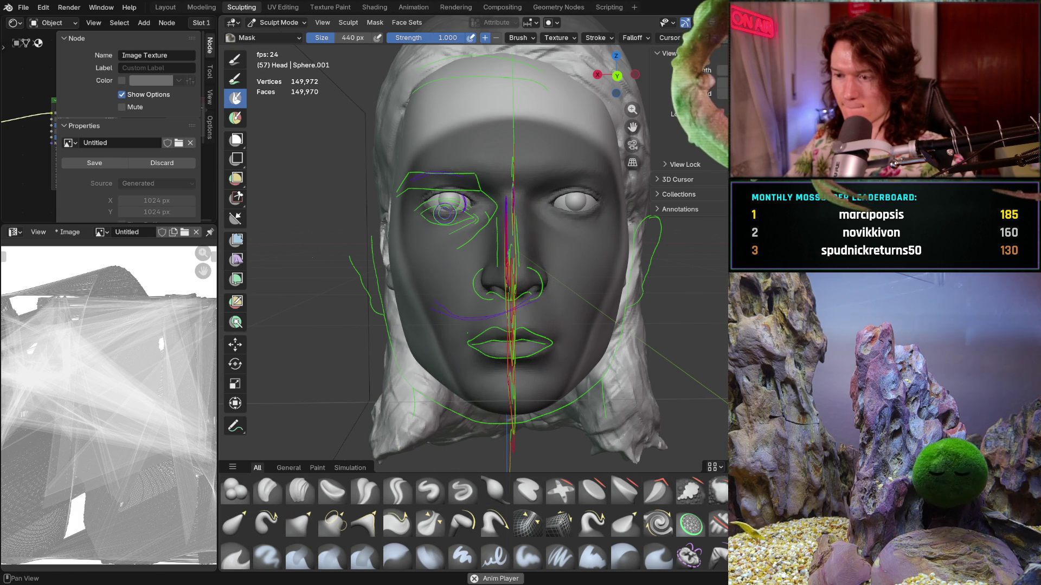
mouse_move(536, 304)
middle_mouse_down()
mouse_move(555, 313)
mouse_move(551, 334)
middle_mouse_up()
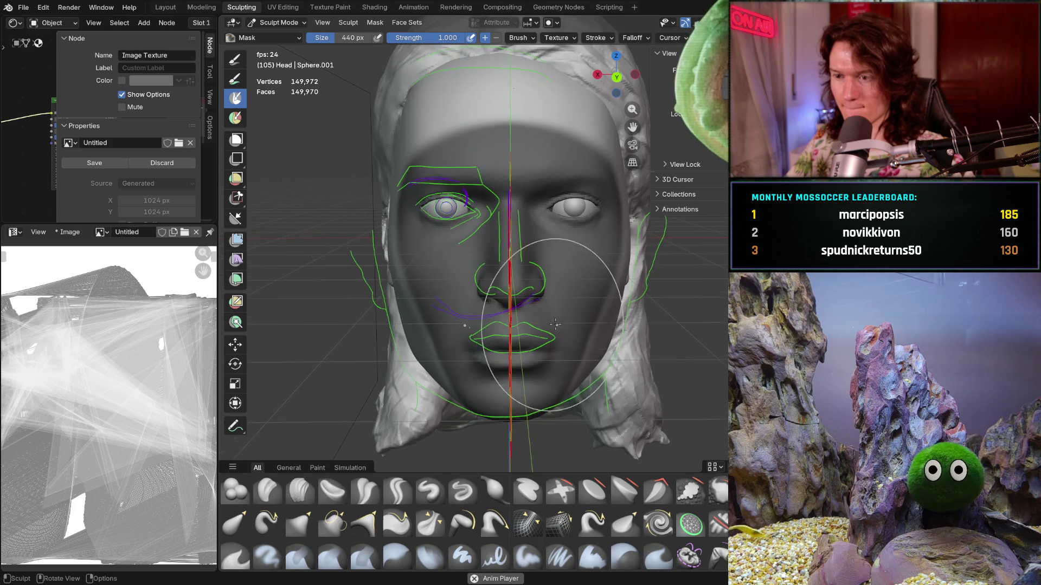
key("shift+a")
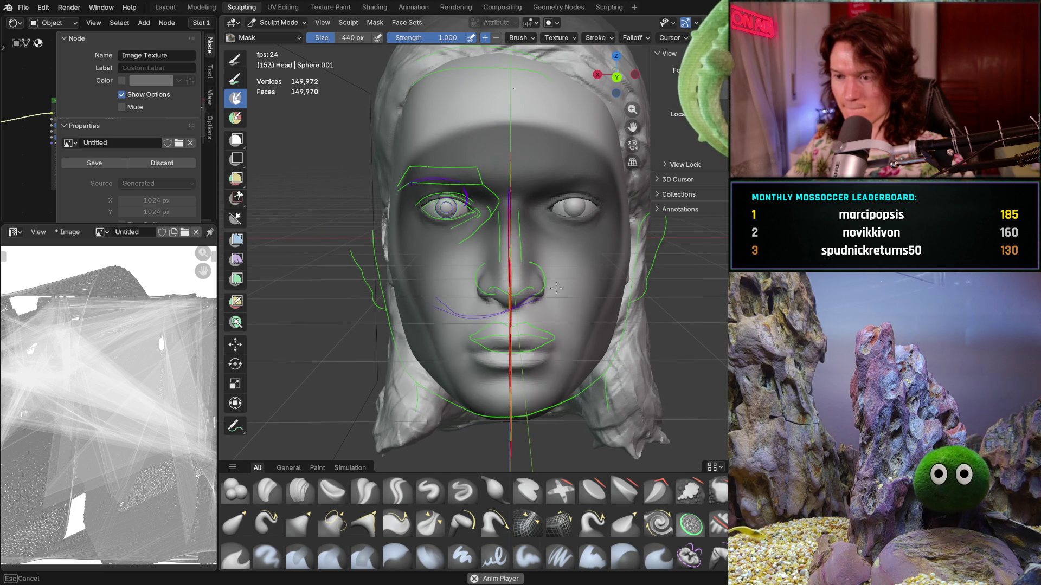
left_click(495, 299)
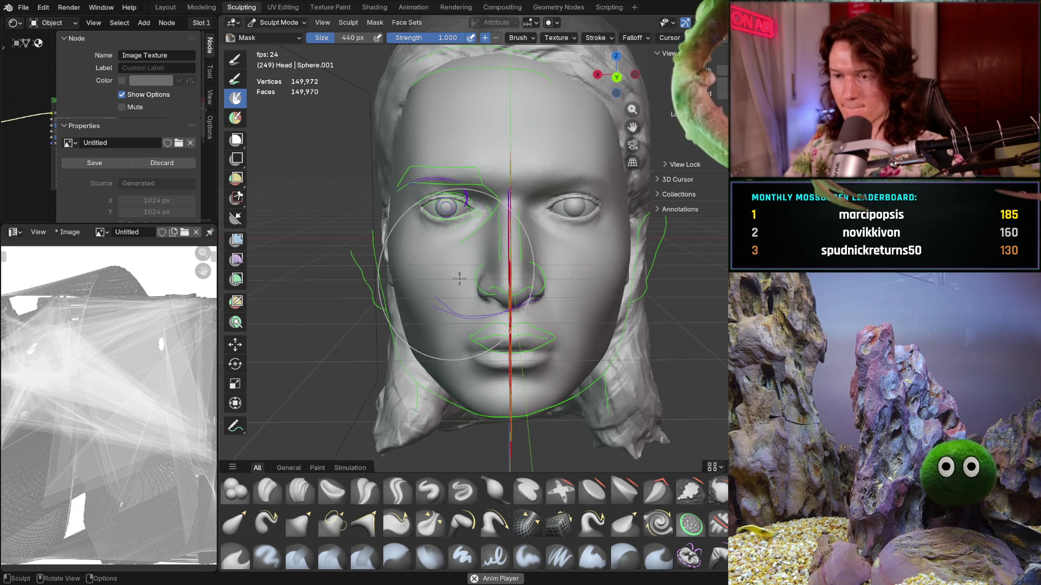
scroll(493, 287, "up", 5)
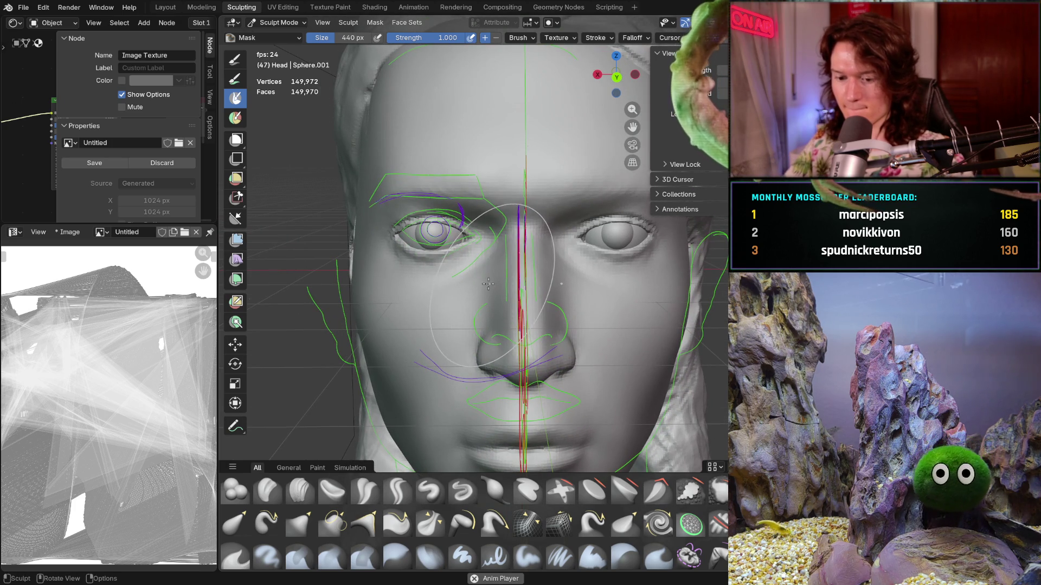
key("shift+a")
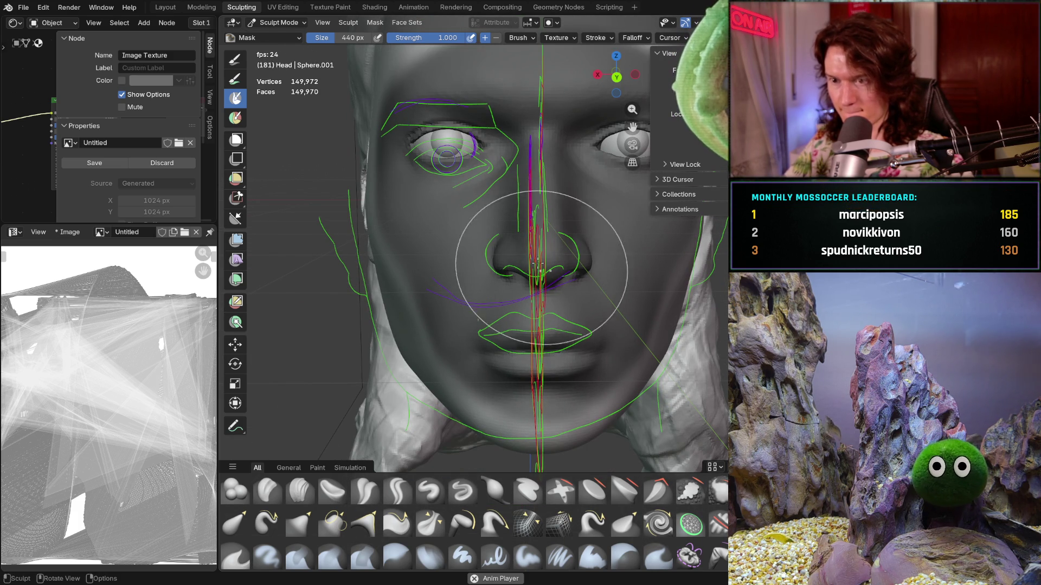
Toggle the annotations and overlays off and on while orbiting, leaving them hidden.
mouse_move(600, 342)
middle_mouse_down()
mouse_move(530, 257)
mouse_move(472, 298)
middle_mouse_up()
scroll(504, 276, "down", 5)
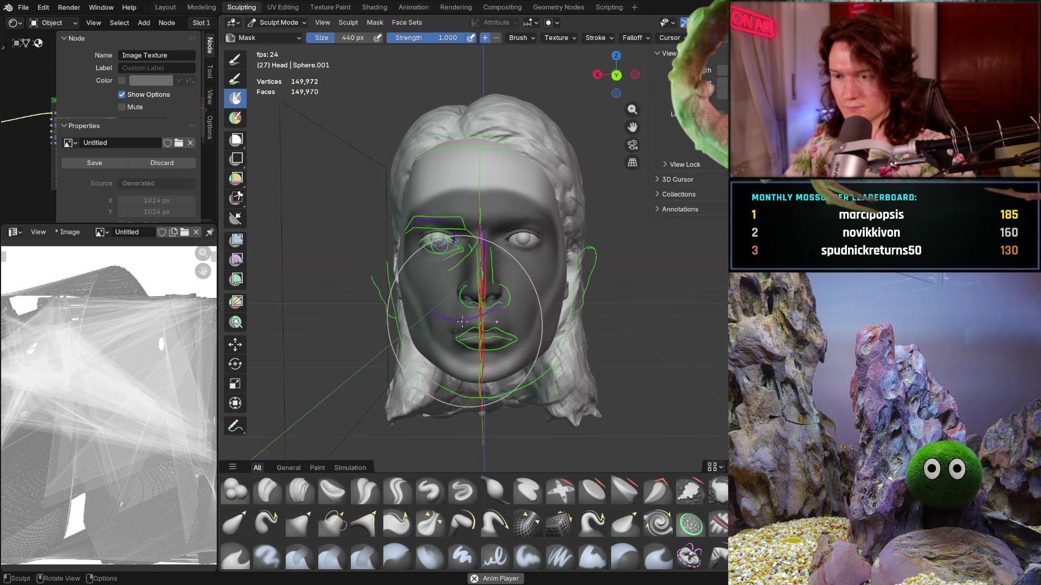
scroll(471, 299, "up", 4)
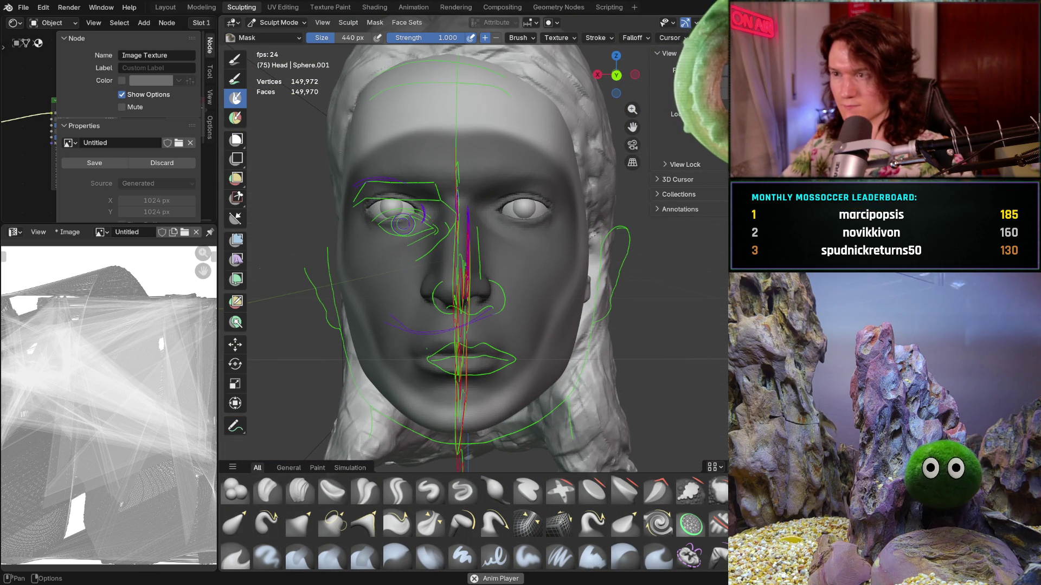
key("shift+alt+z")
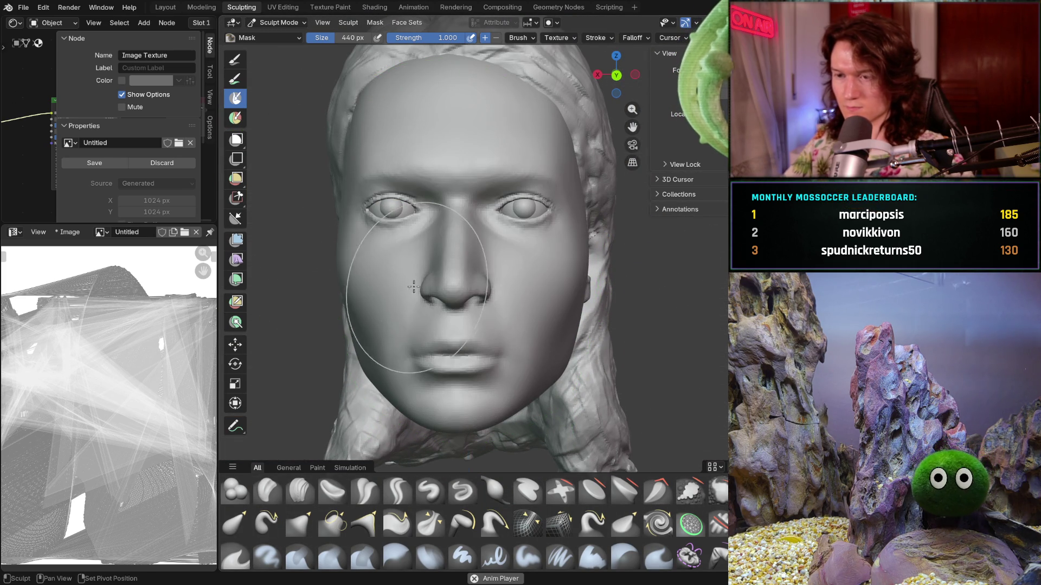
middle_click_drag(448, 296, 477, 289)
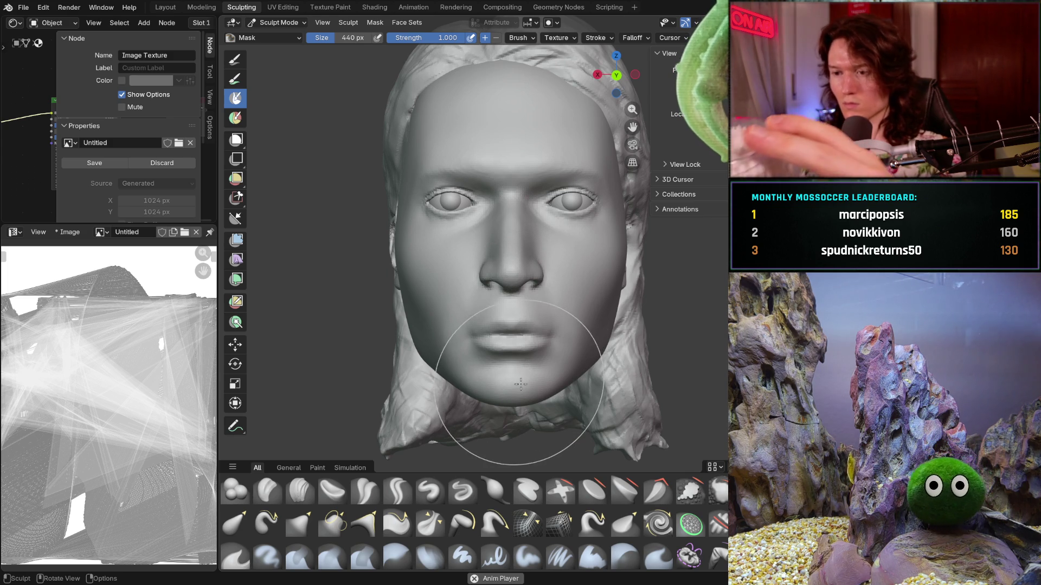
key("shift+alt+z")
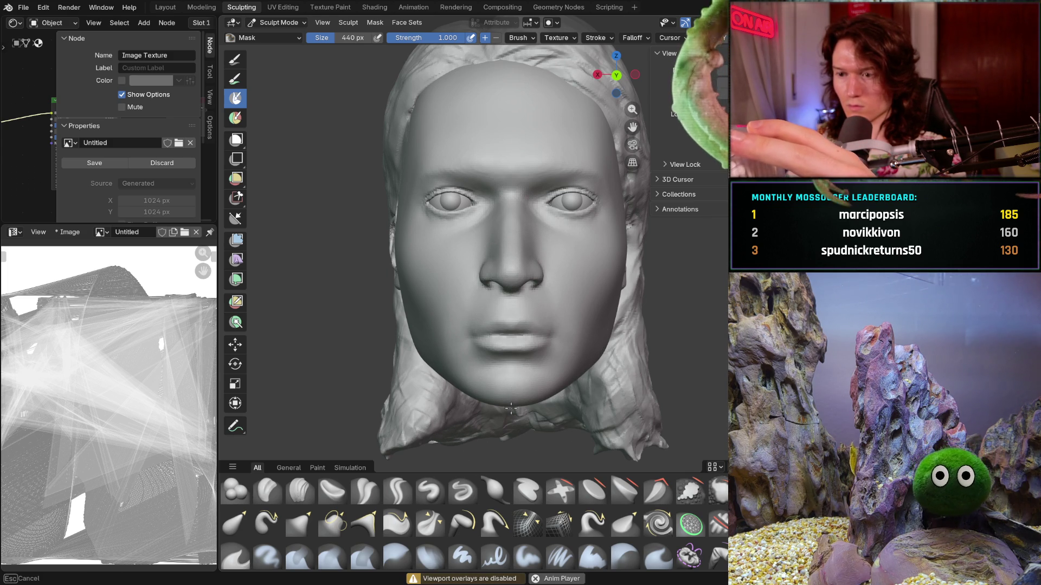
middle_click_drag(499, 394, 511, 372)
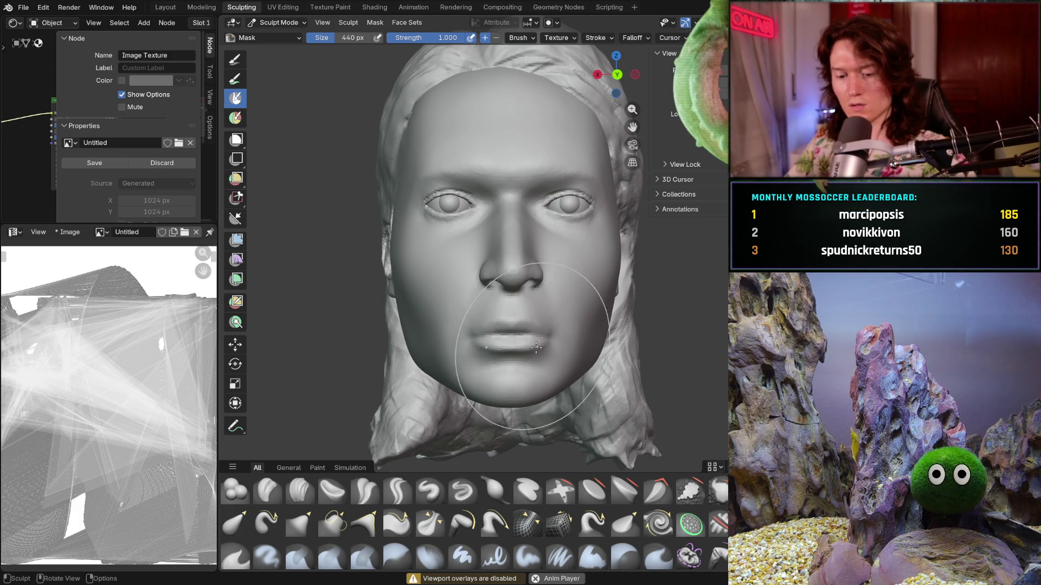
key("shift+alt+z")
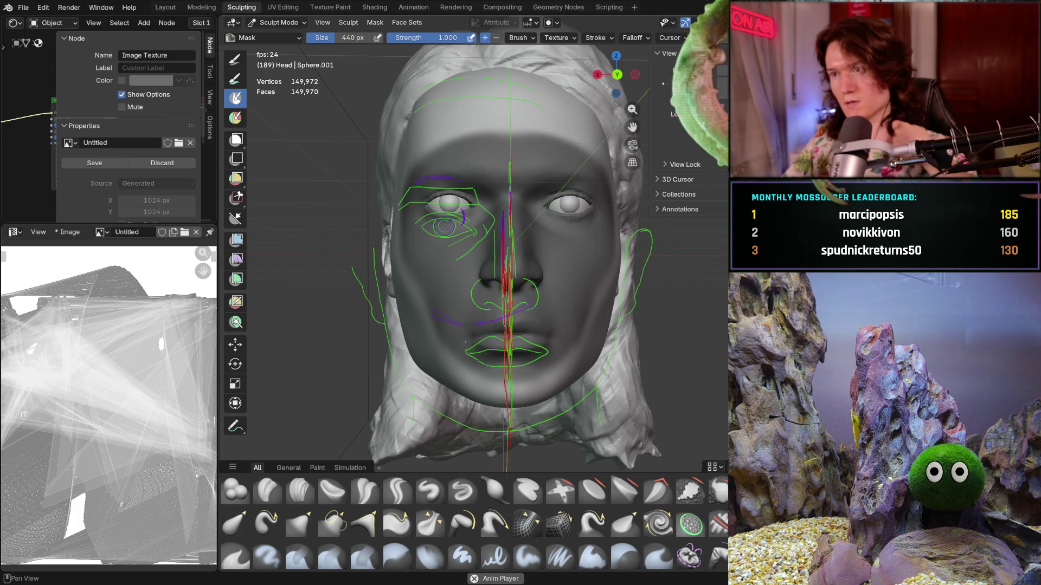
key("shift+alt+z")
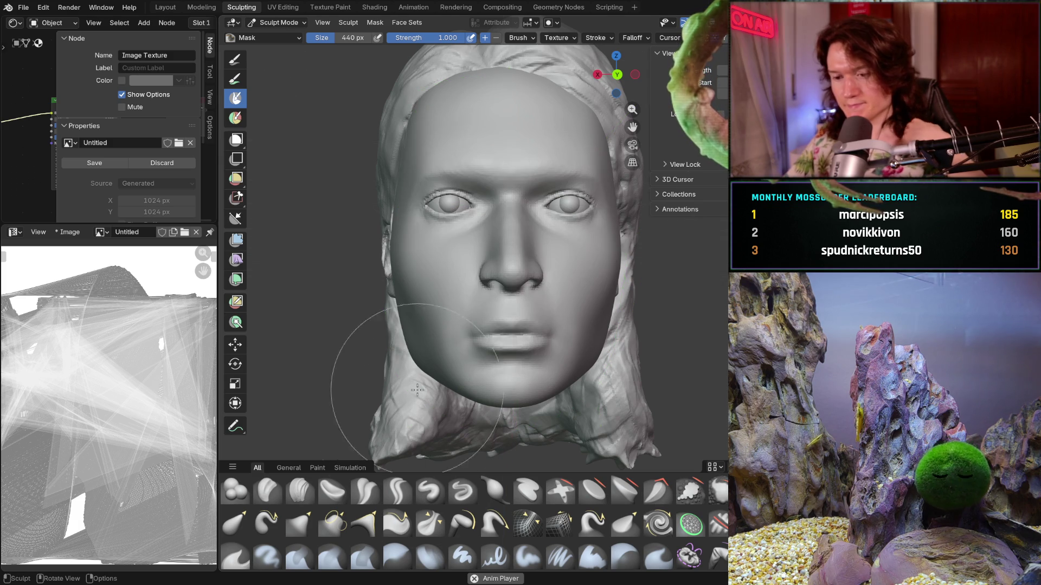
Switch to Grab at 618 px and pull the chin and jaw outline.
key("g")
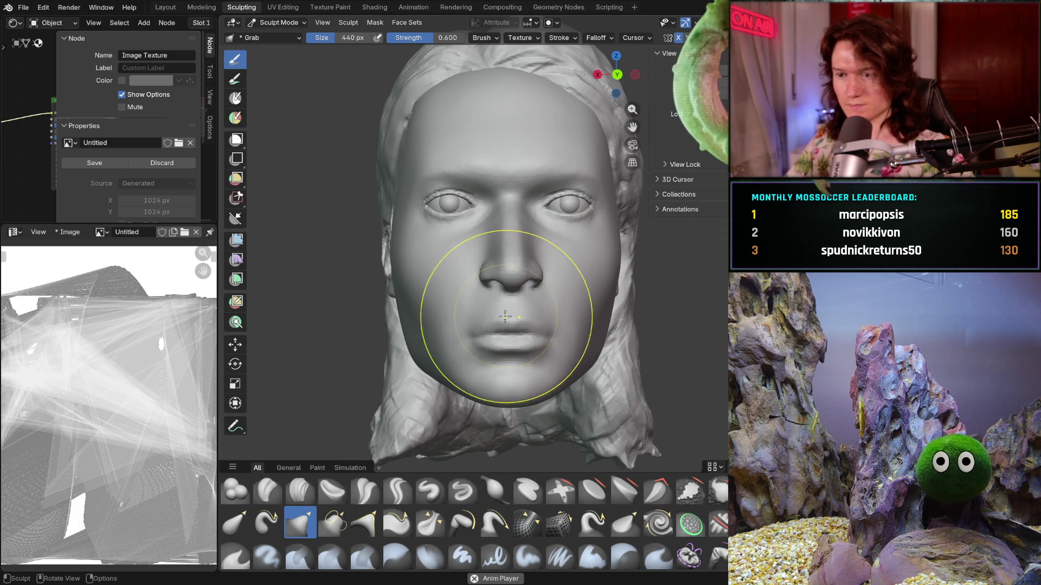
key("f")
left_click(623, 395)
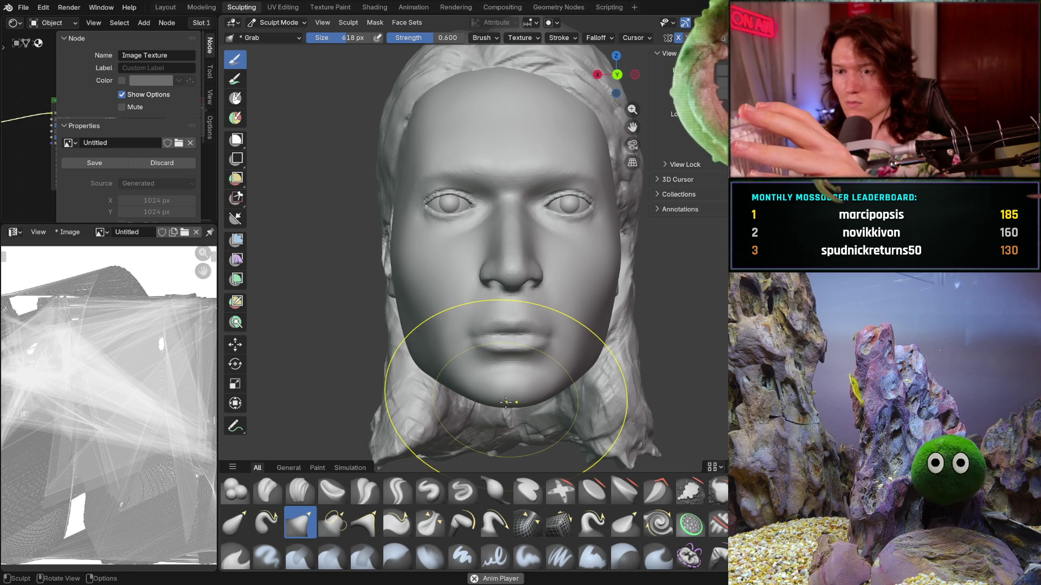
left_click_drag(499, 407, 498, 407)
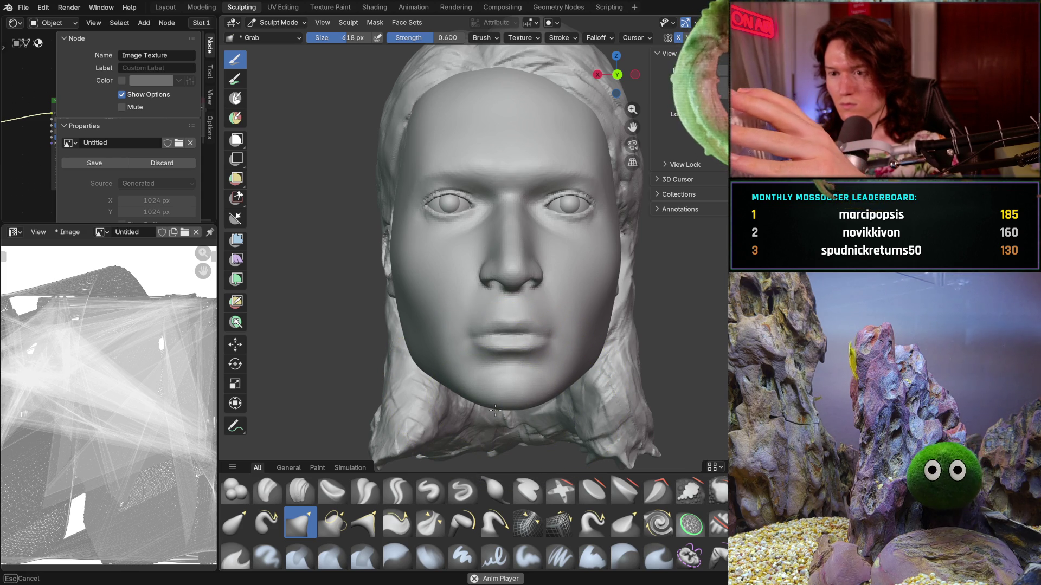
left_click_drag(494, 407, 490, 393)
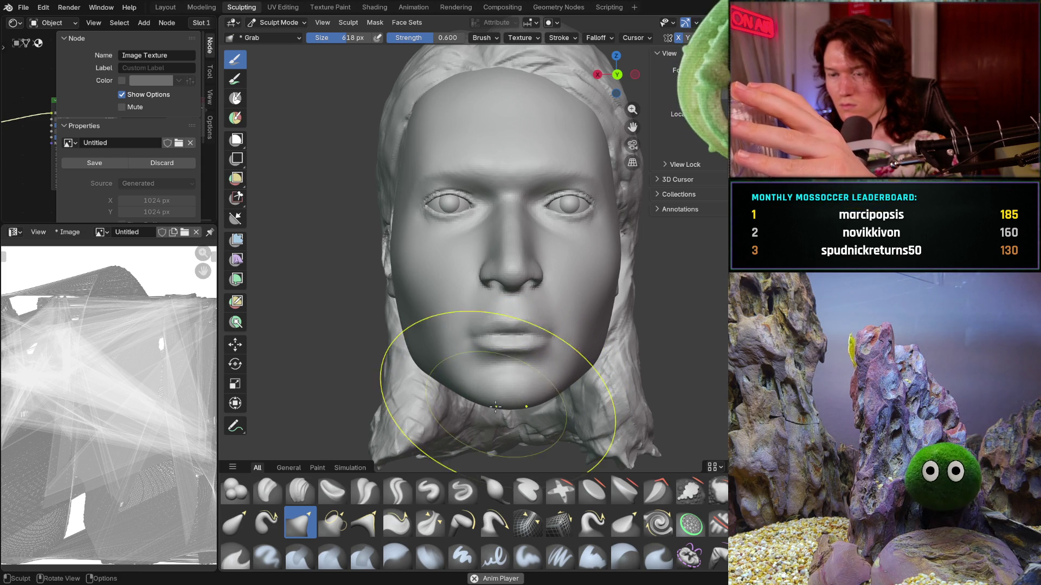
From the left side, nudge the left temple outline and the area beside the left eye.
mouse_move(476, 302)
middle_mouse_down()
mouse_move(479, 382)
mouse_move(583, 371)
mouse_move(472, 383)
mouse_move(480, 374)
middle_mouse_up()
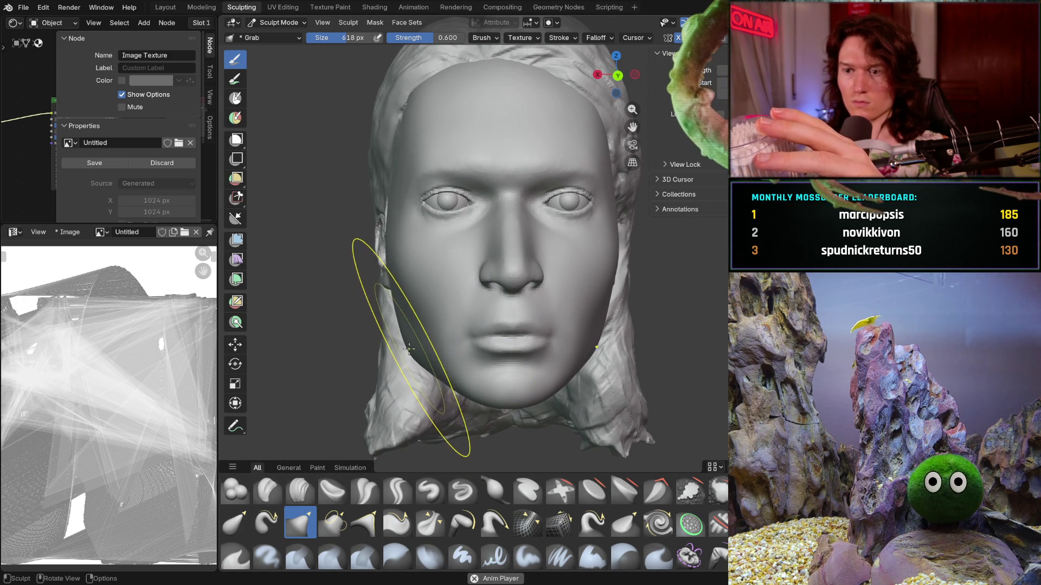
middle_click_drag(409, 348, 406, 329)
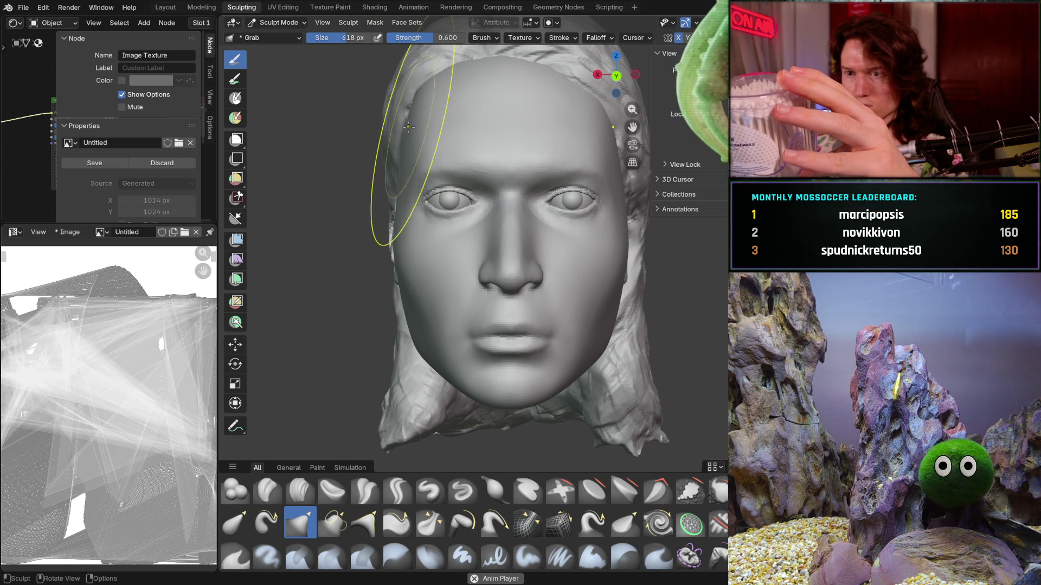
left_click_drag(410, 127, 406, 155)
left_click_drag(402, 192, 402, 193)
mouse_move(488, 298)
middle_mouse_down()
mouse_move(608, 260)
mouse_move(545, 332)
mouse_move(410, 286)
mouse_move(467, 284)
middle_mouse_up()
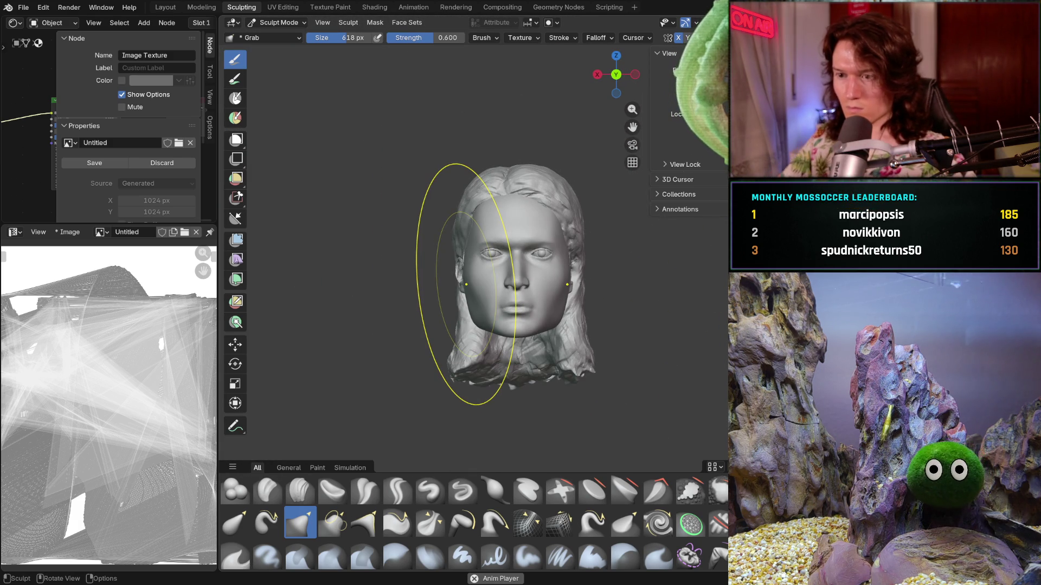
Make a small Grab pull on the left jaw between orbits around the head.
scroll(511, 352, "up", 3)
mouse_move(512, 302)
middle_mouse_down()
mouse_move(552, 313)
mouse_move(545, 320)
middle_mouse_up()
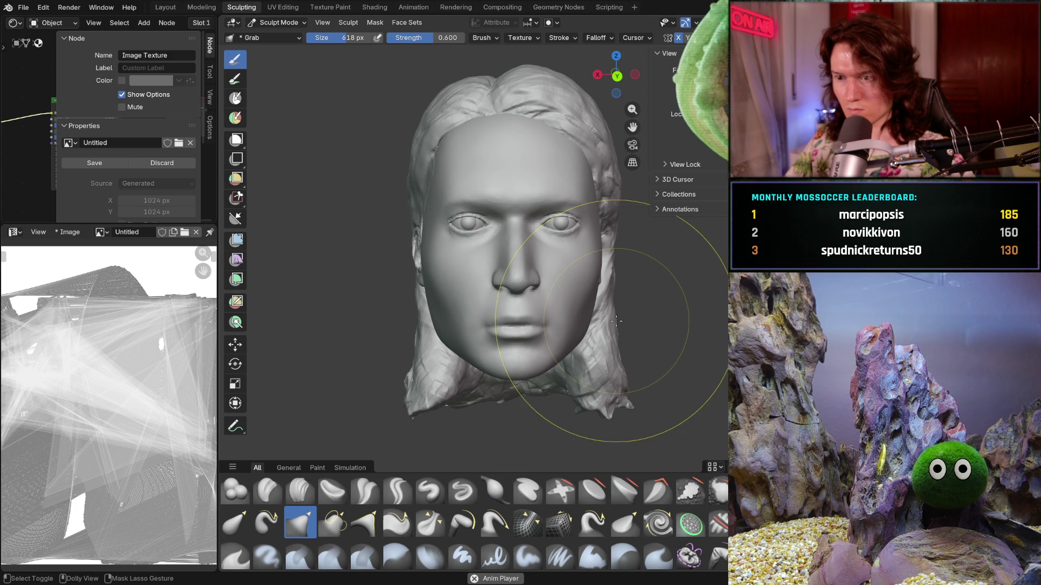
middle_click_drag(515, 372, 620, 306)
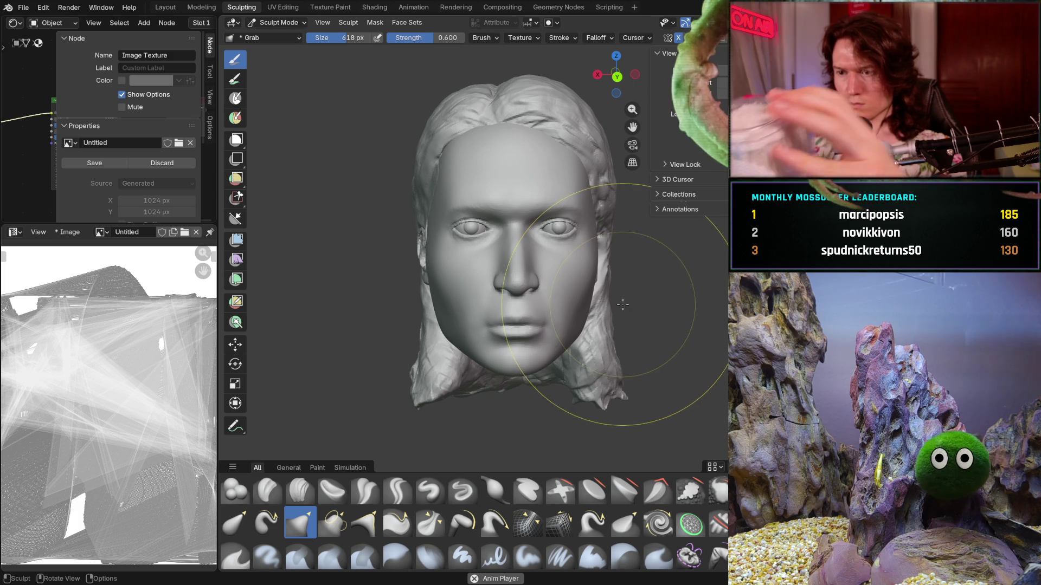
middle_click_drag(614, 308, 585, 317)
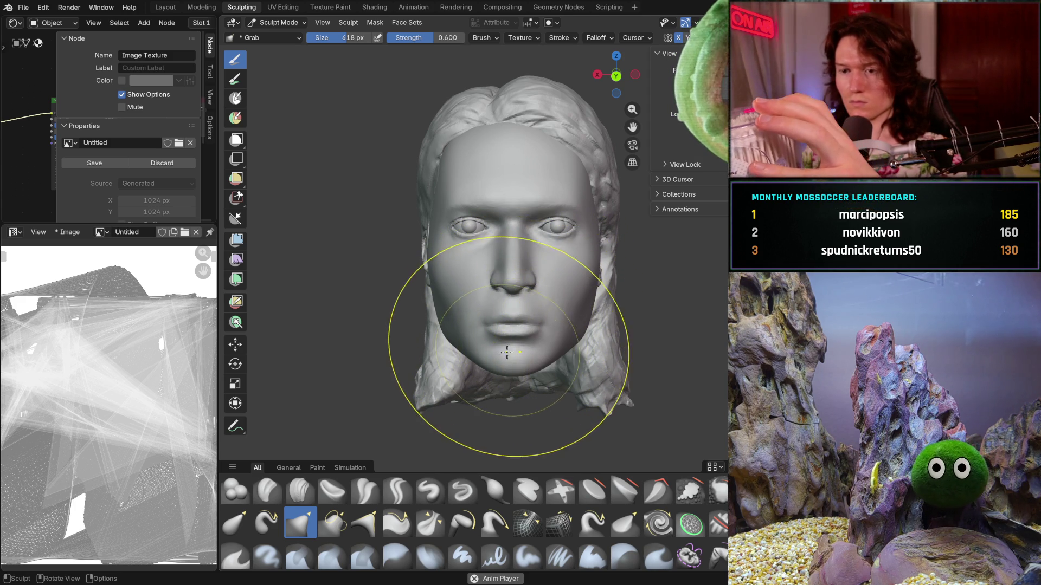
middle_click_drag(507, 352, 501, 351)
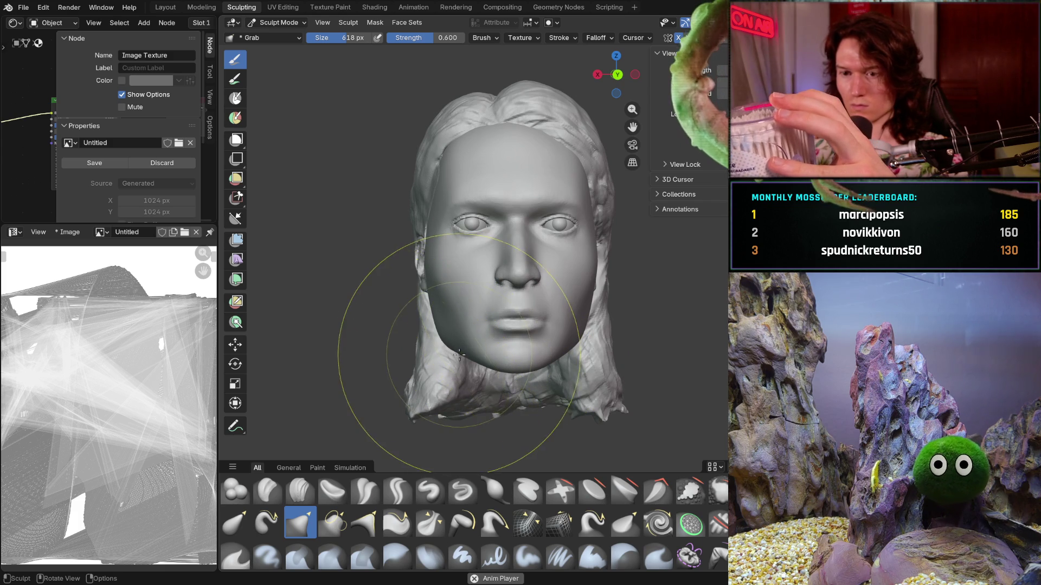
middle_click_drag(459, 354, 458, 355)
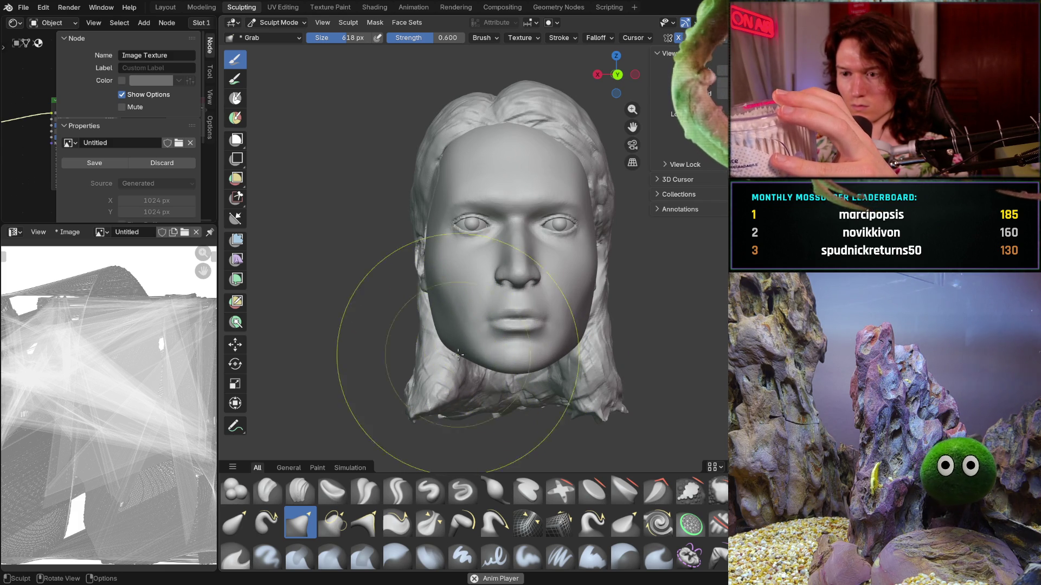
mouse_move(495, 320)
middle_mouse_down()
mouse_move(453, 347)
mouse_move(580, 336)
mouse_move(460, 339)
mouse_move(360, 325)
mouse_move(477, 337)
middle_mouse_up()
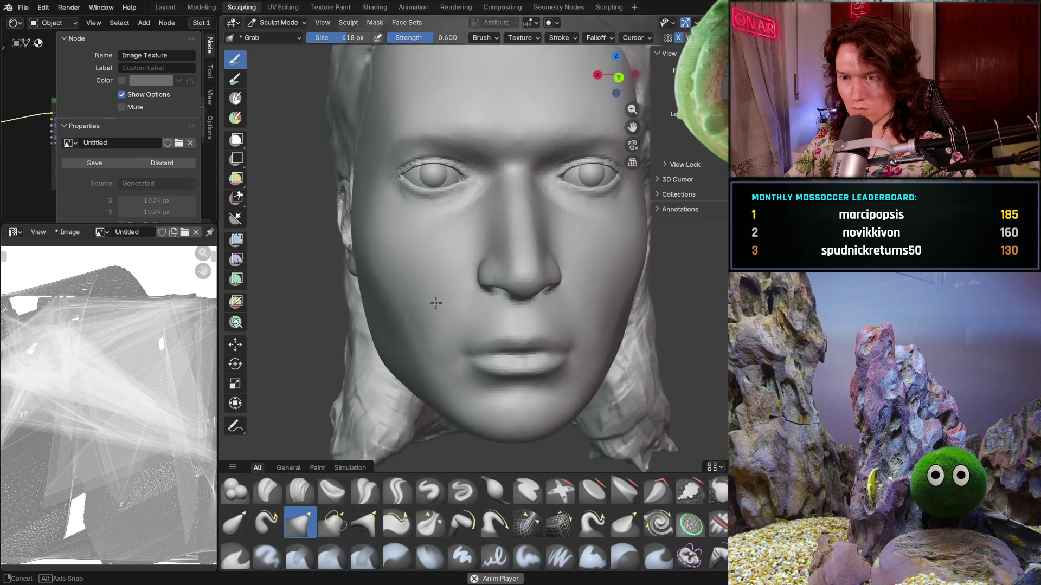
Zoom in and out to inspect the reshaped jaw, chin and cheek contour.
scroll(432, 325, "up", 3)
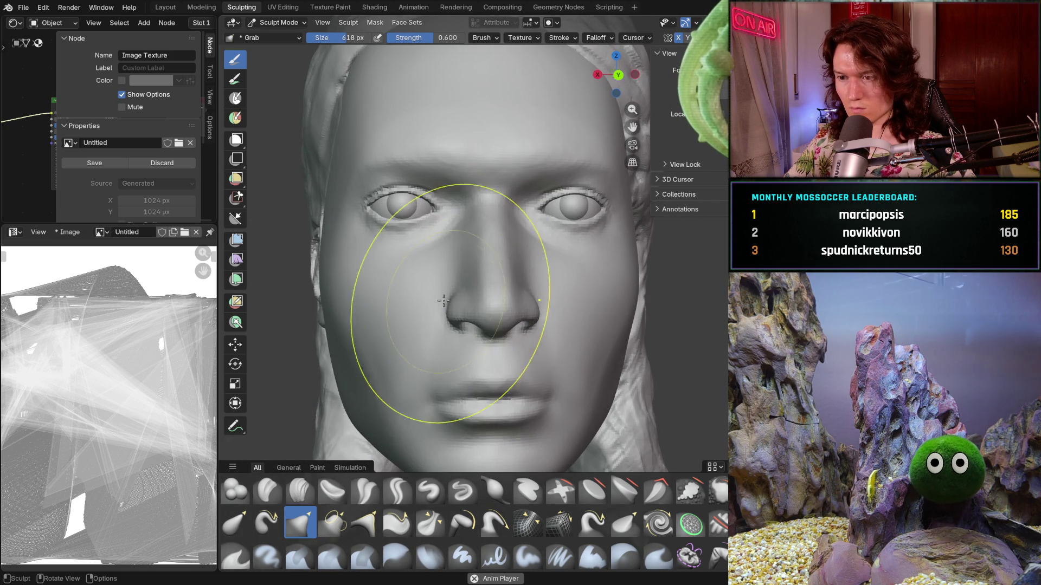
scroll(429, 335, "down", 3)
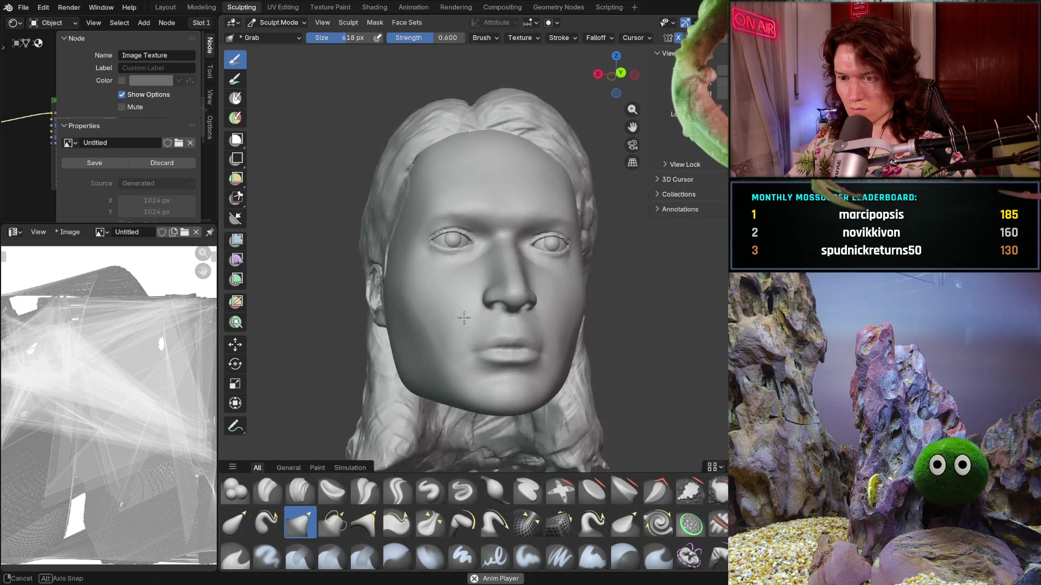
scroll(441, 309, "up", 1)
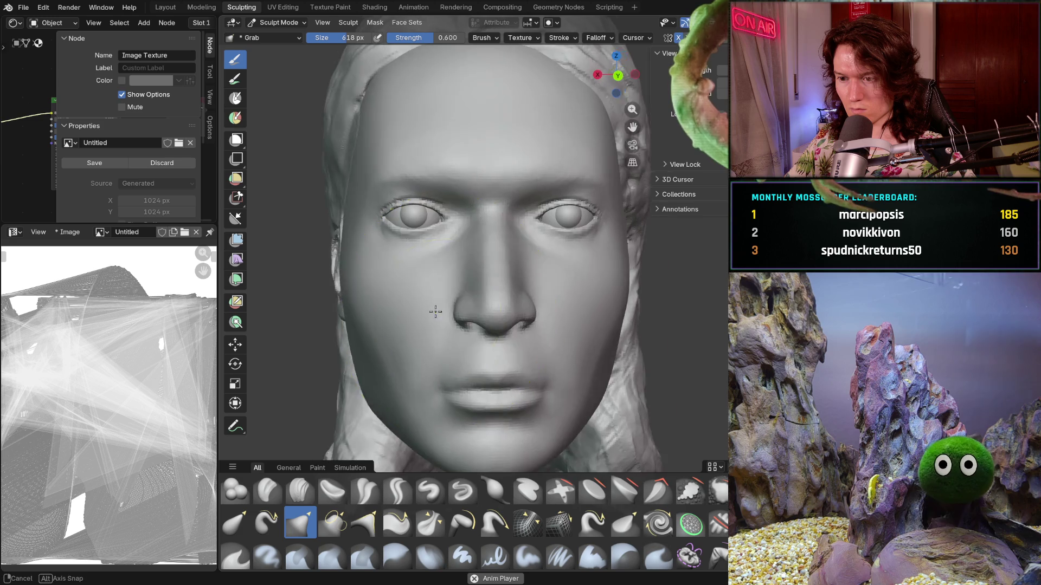
scroll(434, 300, "up", 1)
scroll(434, 300, "down", 2)
scroll(536, 318, "up", 2)
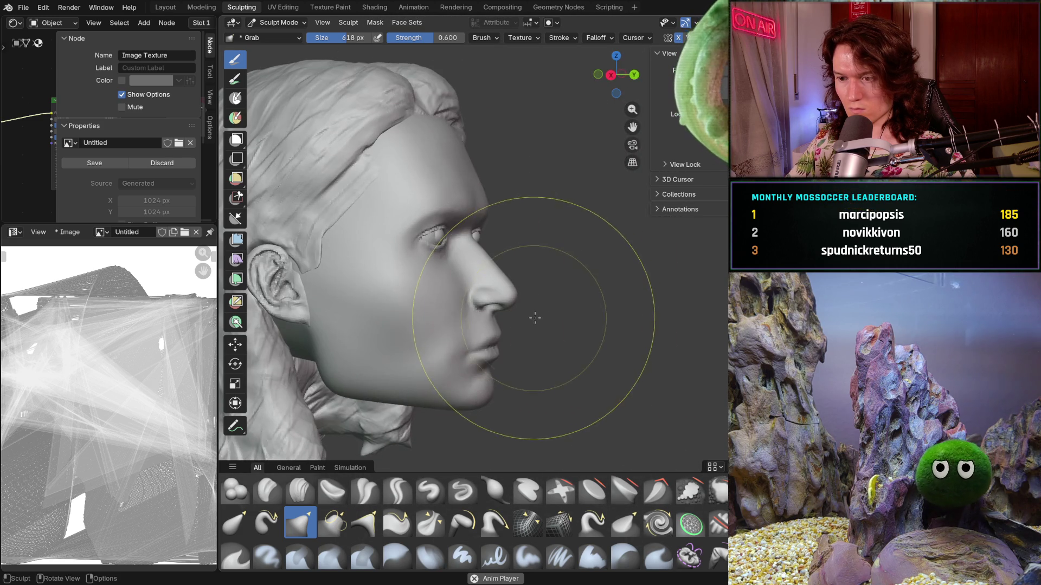